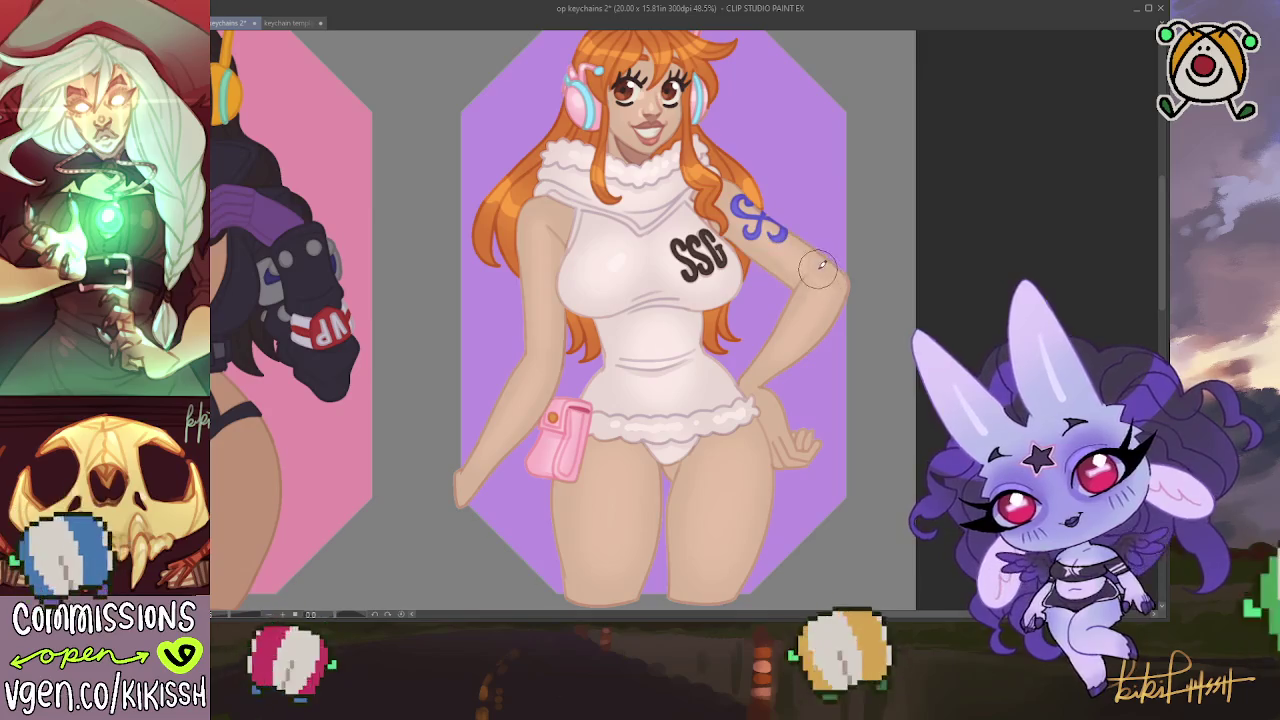
Auto-select the purple-frame figure's skin and darken it to a deeper tan
{"action": "left_click_drag", "start_coordinate": [857, 294], "coordinate": [864, 299]}
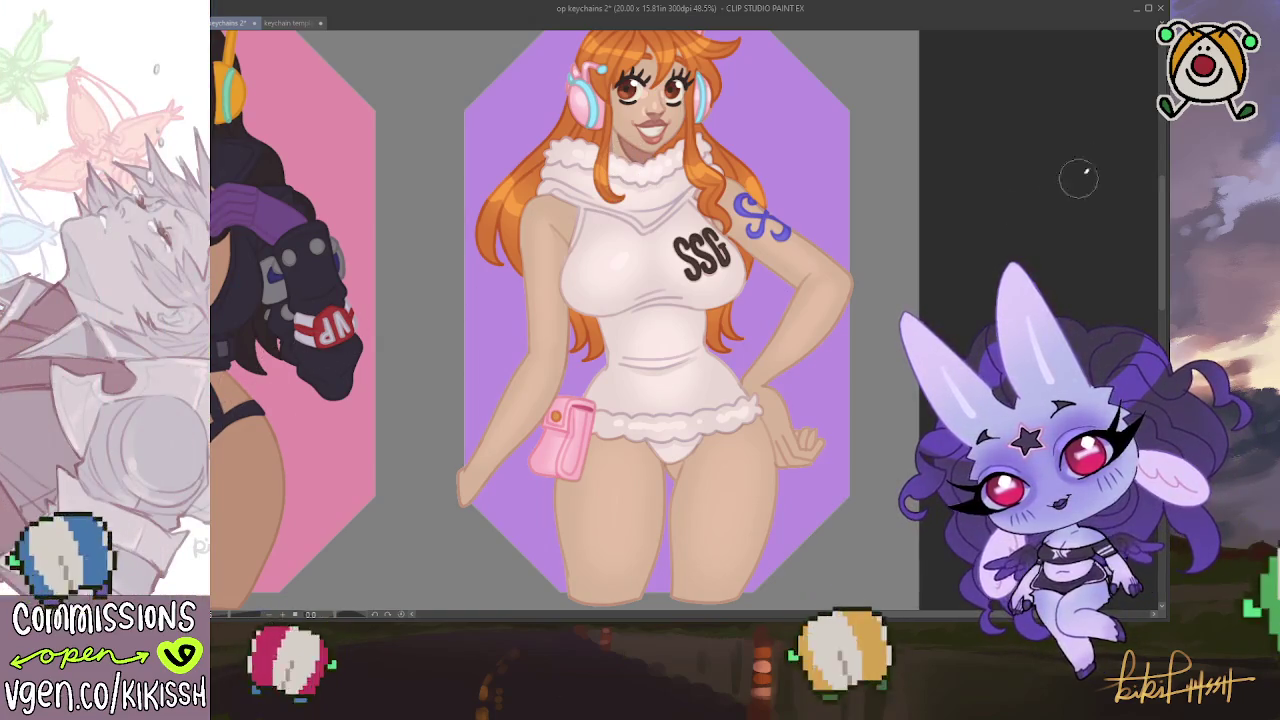
{"action": "left_click", "coordinate": [620, 500]}
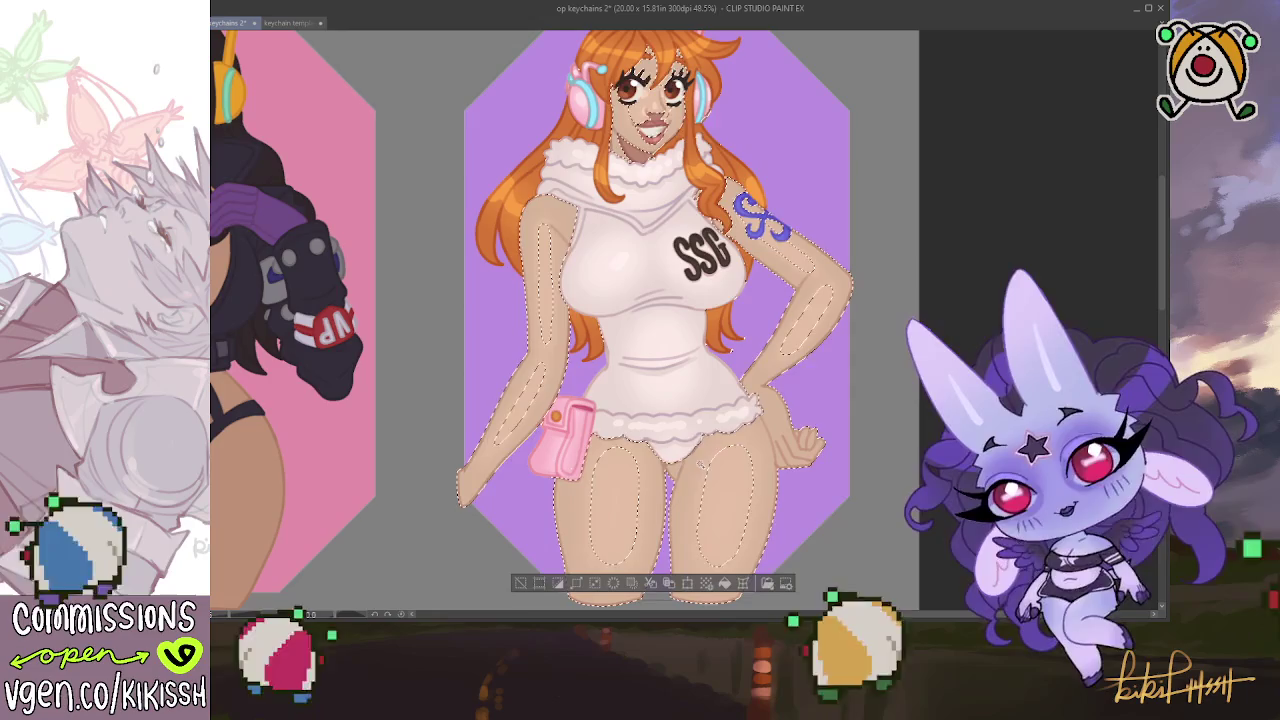
{"action": "key", "text": "alt+BackSpace"}
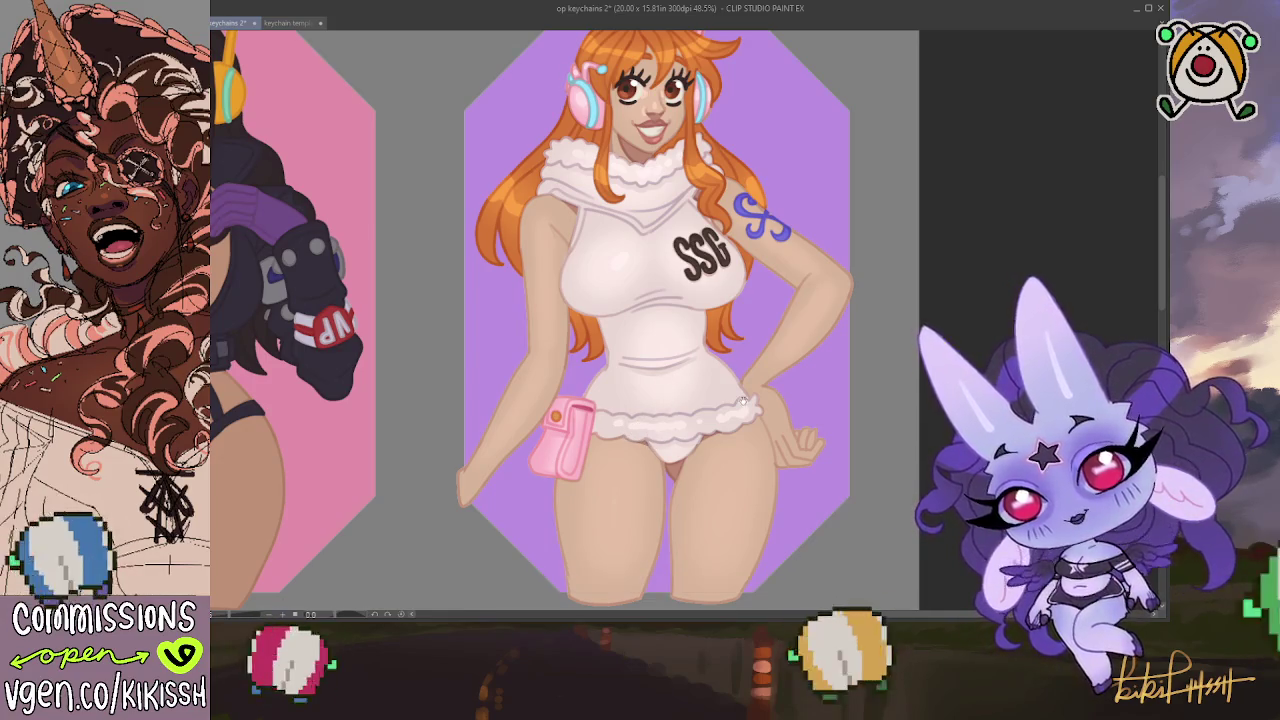
Scroll down to the yellow-furred figure on the lavender keychain in the second row
{"action": "scroll", "coordinate": [737, 425], "scroll_direction": "down", "scroll_amount": 5}
{"action": "scroll", "coordinate": [737, 425], "scroll_direction": "down", "scroll_amount": 8}
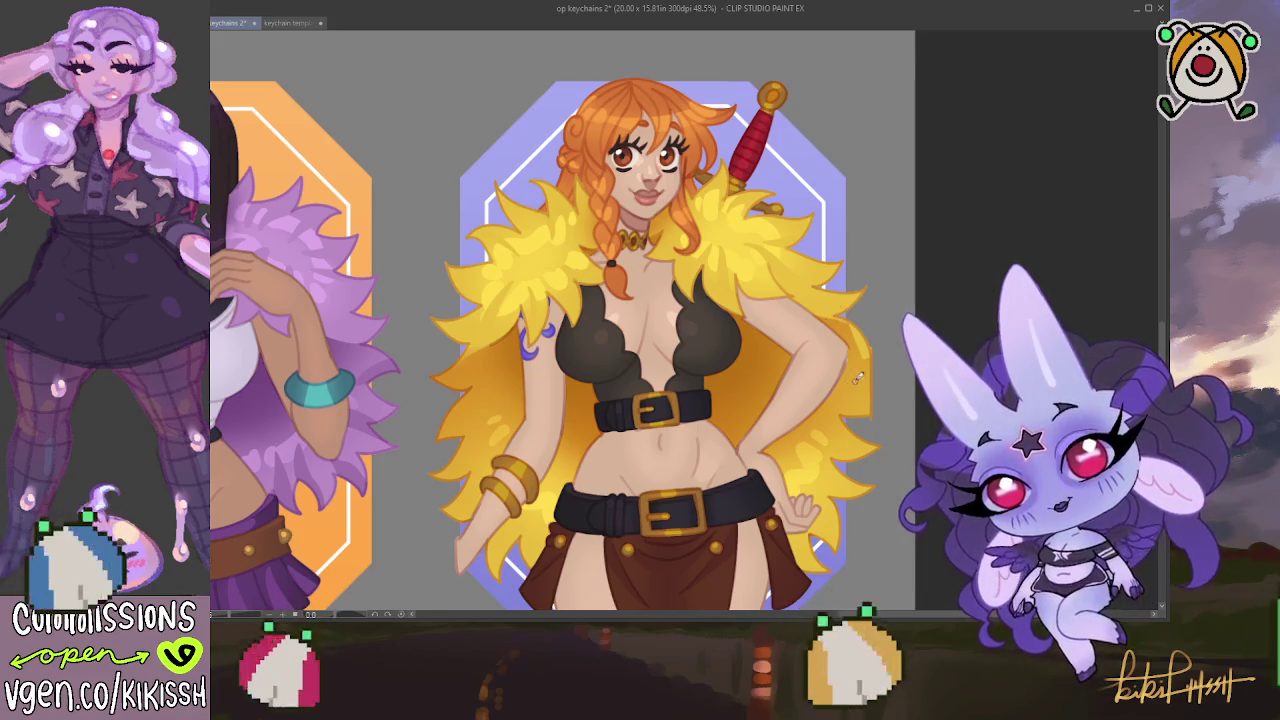
Pan around the yellow-furred figure's body on the lavender keychain
{"action": "left_click_drag", "start_coordinate": [732, 222], "coordinate": [749, 192]}
{"action": "left_click_drag", "start_coordinate": [897, 481], "coordinate": [924, 406]}
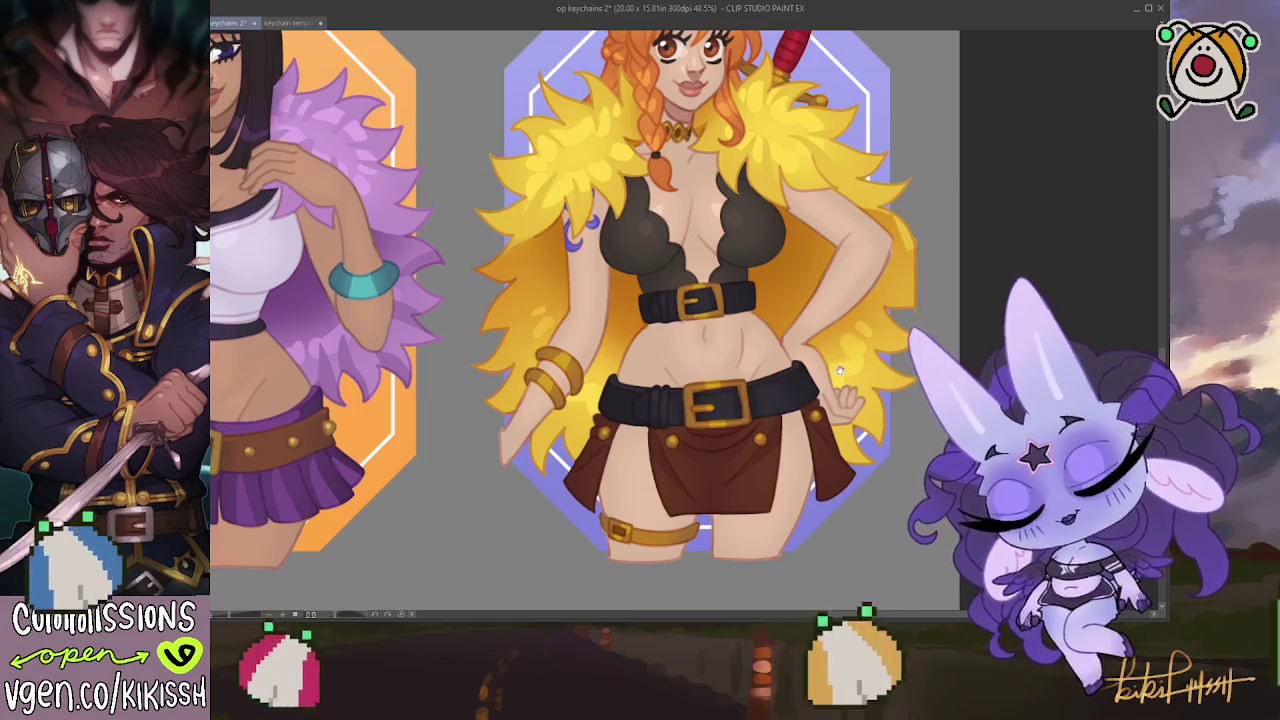
{"action": "scroll", "coordinate": [918, 382], "scroll_direction": "up", "scroll_amount": 3}
{"action": "scroll", "coordinate": [868, 430], "scroll_direction": "up", "scroll_amount": 1}
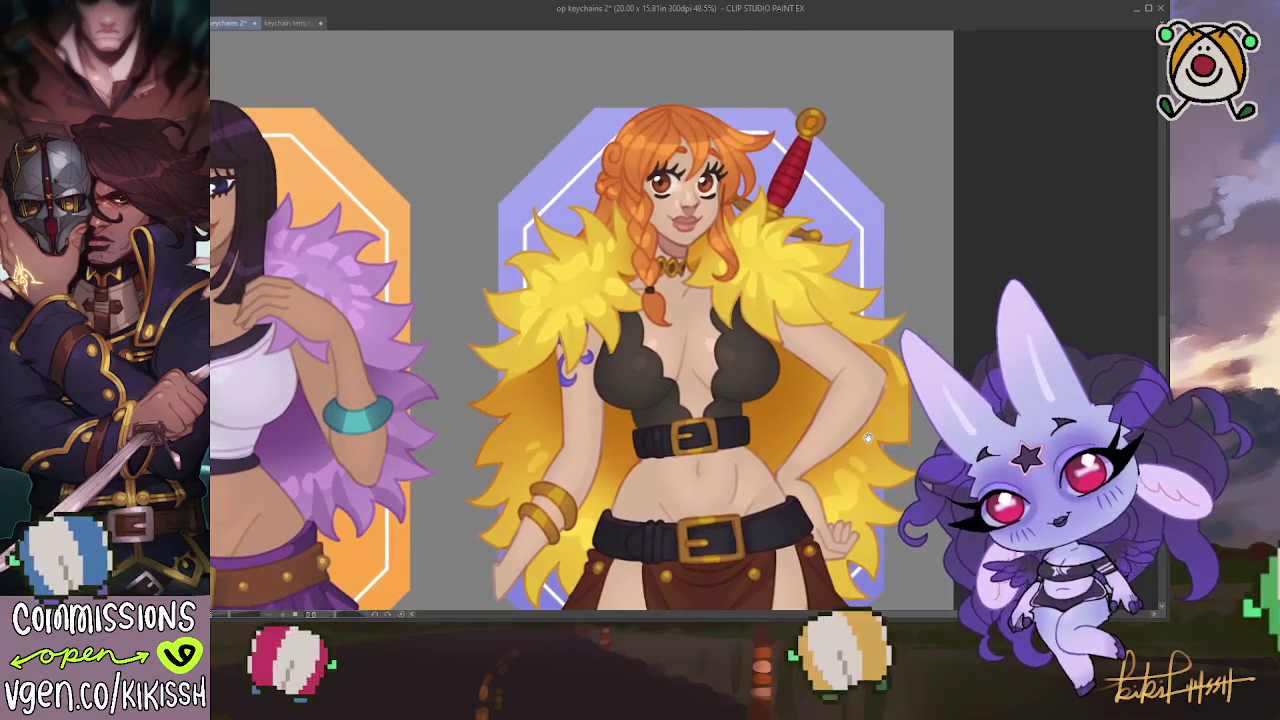
{"action": "scroll", "coordinate": [868, 437], "scroll_direction": "down", "scroll_amount": 1}
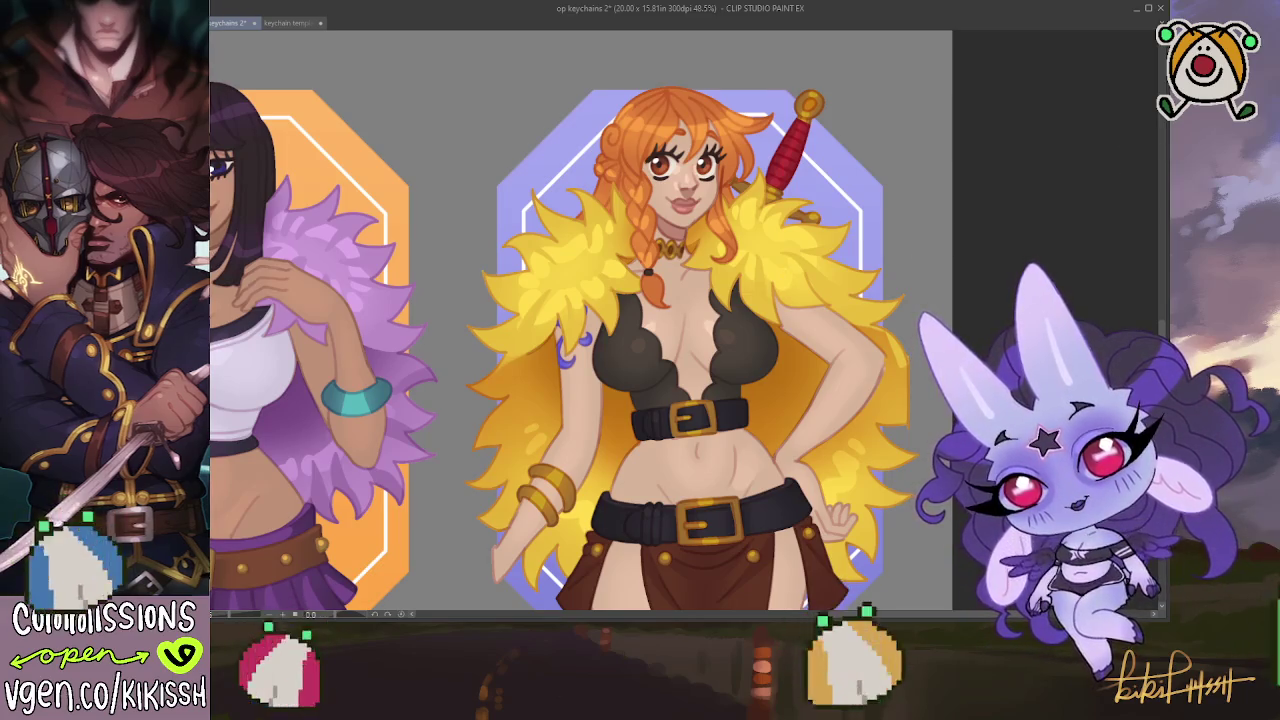
{"action": "key", "text": "ctrl+a"}
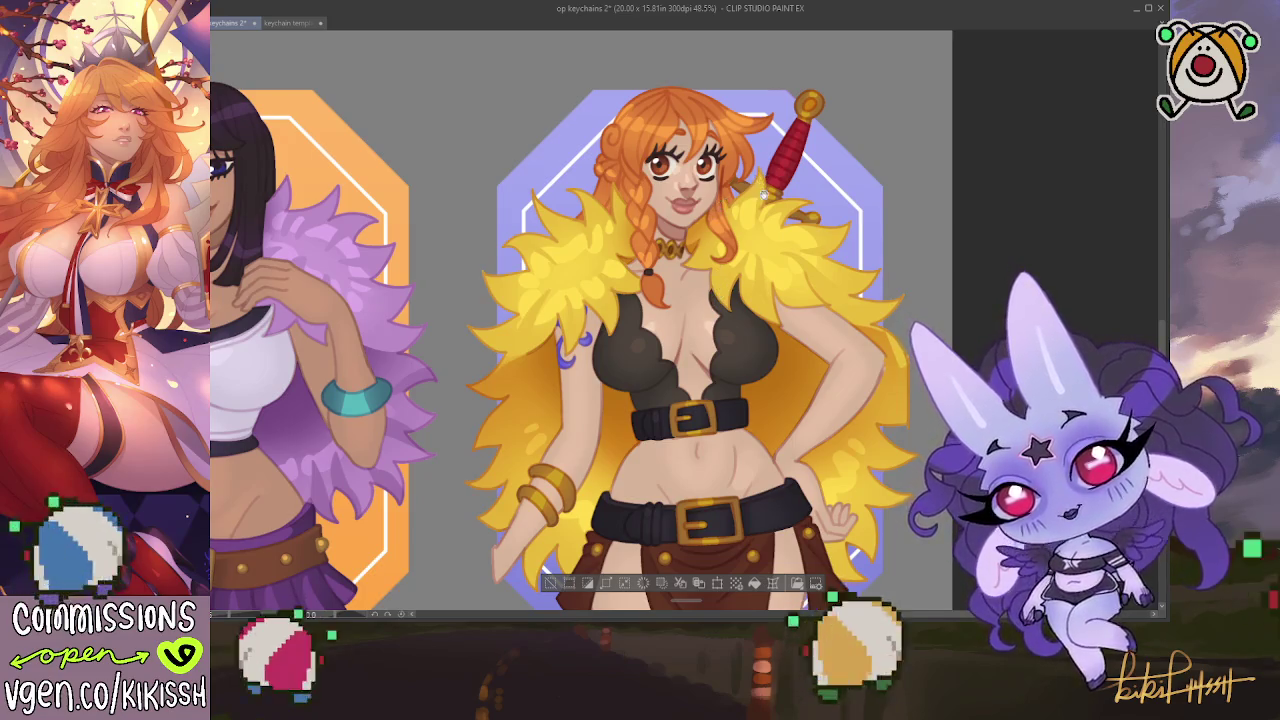
{"action": "scroll", "coordinate": [735, 290], "scroll_direction": "up", "scroll_amount": 2}
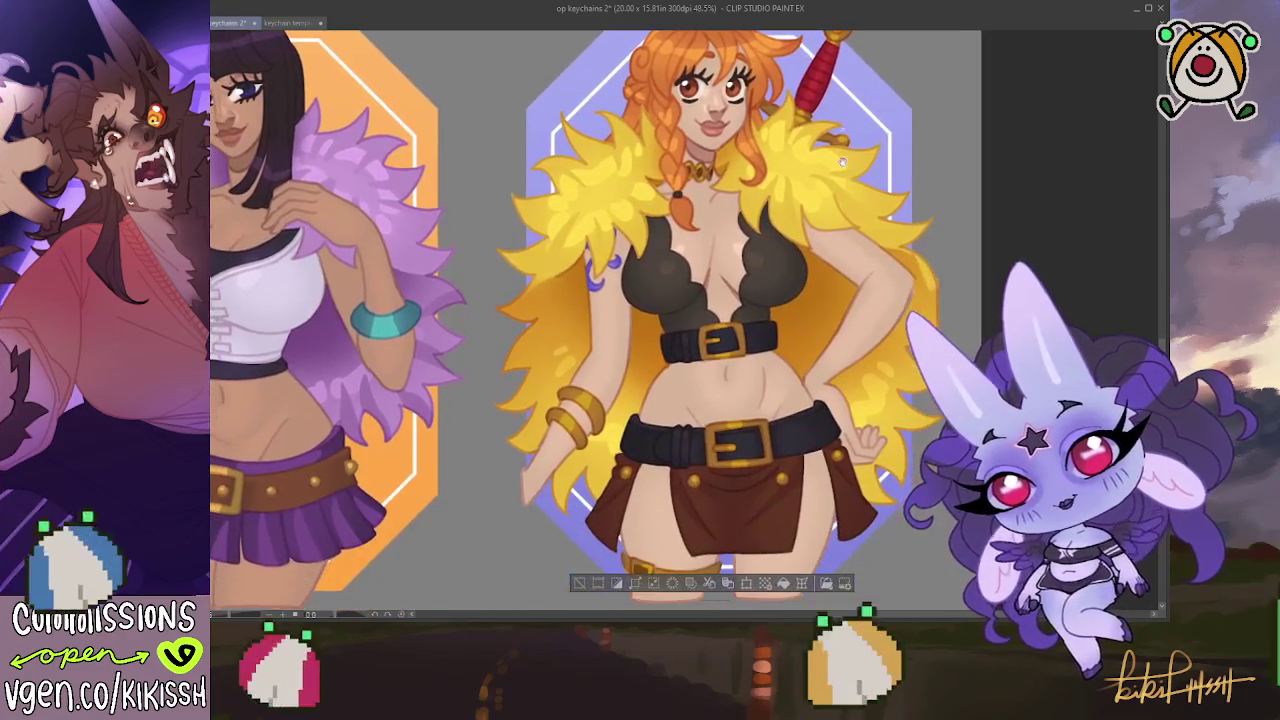
{"action": "left_click_drag", "start_coordinate": [810, 305], "coordinate": [830, 228]}
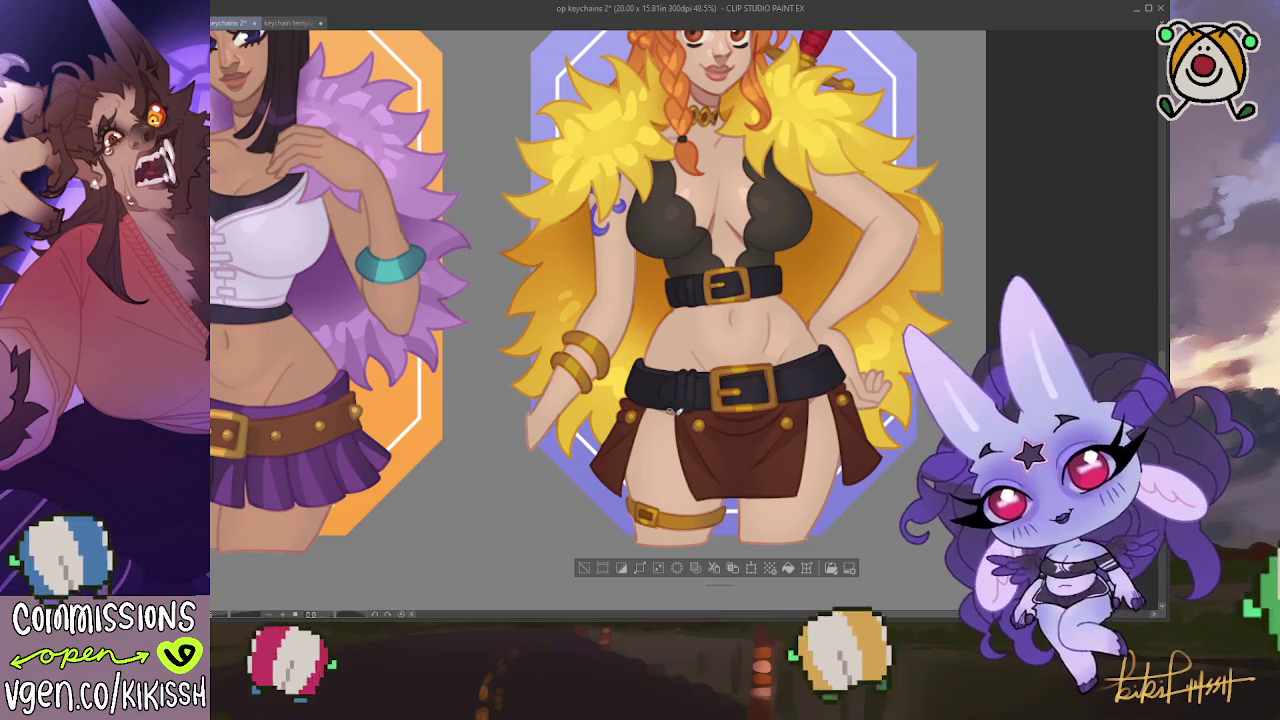
Scroll back up to the orange-haired figure in the white SSC outfit
{"action": "scroll", "coordinate": [800, 375], "scroll_direction": "up", "scroll_amount": 3}
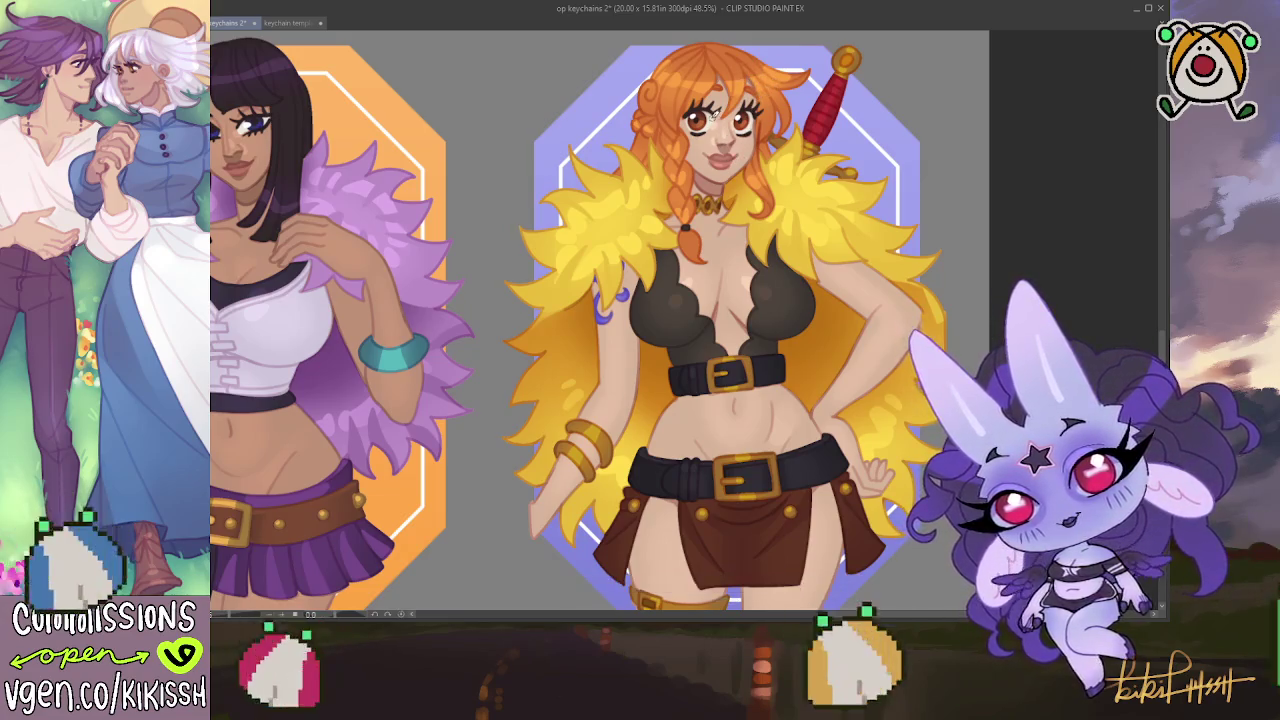
{"action": "scroll", "coordinate": [611, 429], "scroll_direction": "up", "scroll_amount": 3}
{"action": "scroll", "coordinate": [611, 429], "scroll_direction": "up", "scroll_amount": 5}
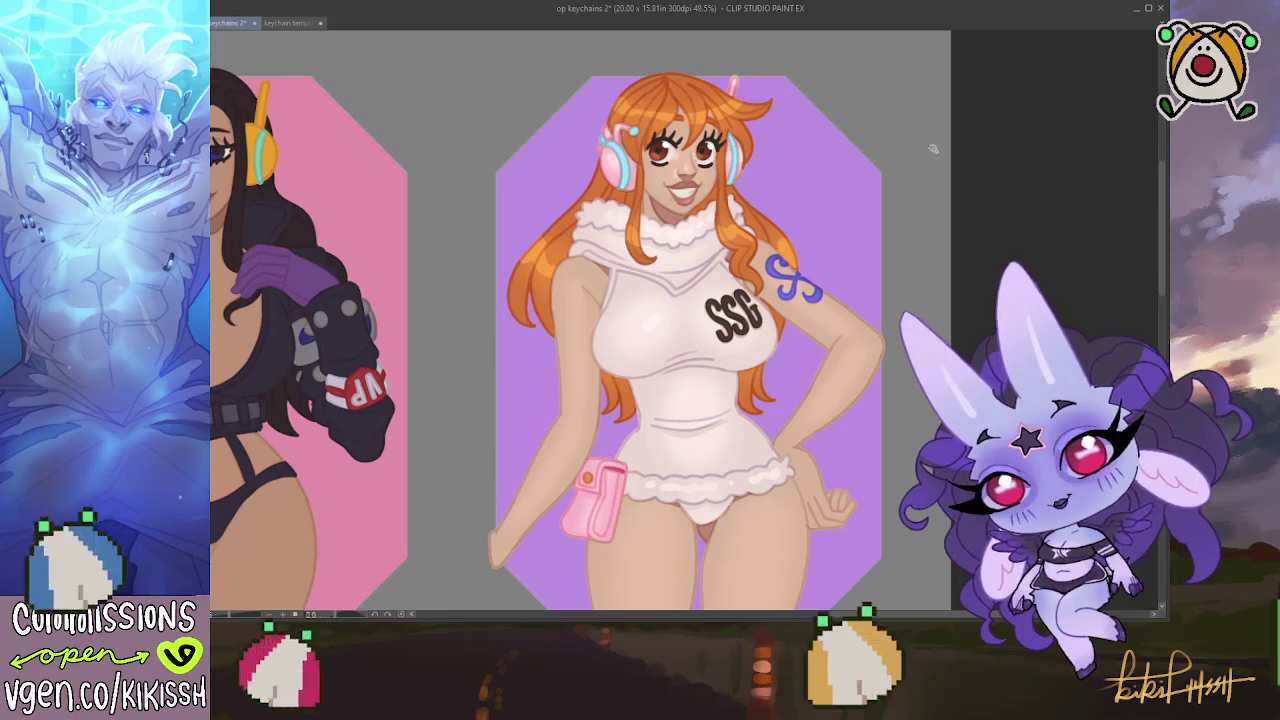
{"action": "key", "text": "ctrl+a"}
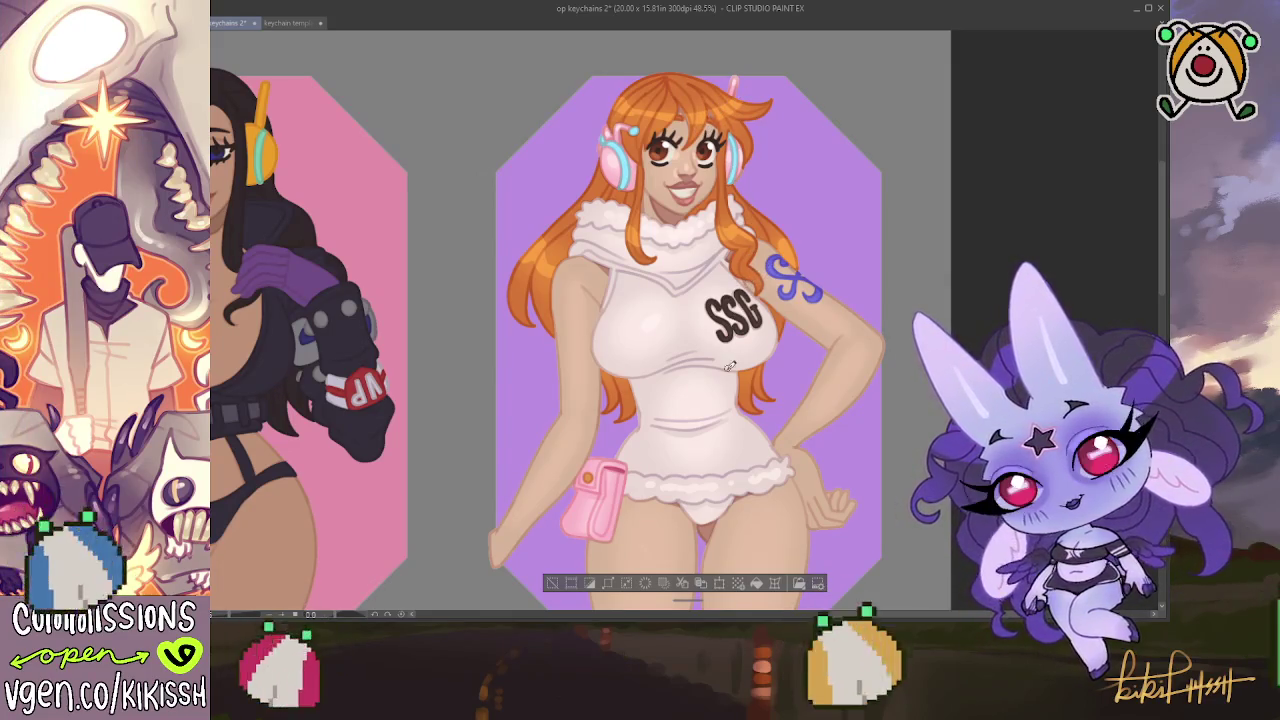
{"action": "scroll", "coordinate": [745, 310], "scroll_direction": "down", "scroll_amount": 3}
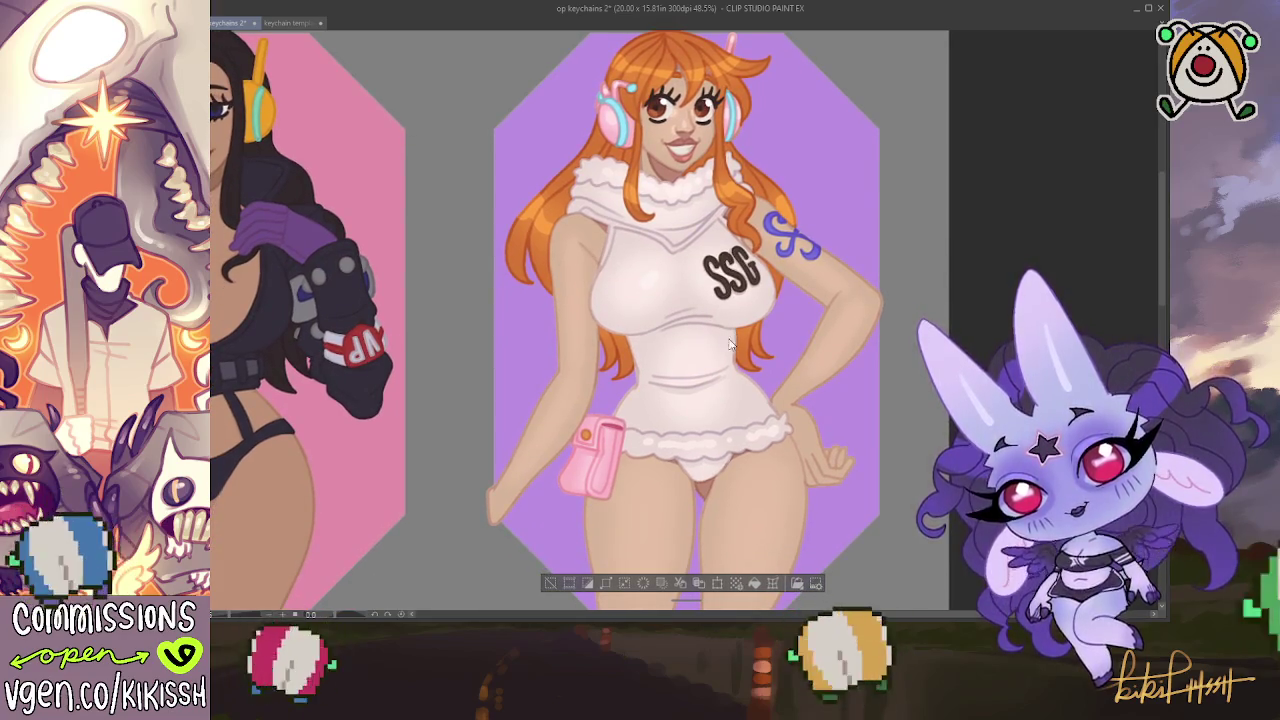
{"action": "key", "text": "ctrl+d"}
{"action": "left_click", "coordinate": [715, 339]}
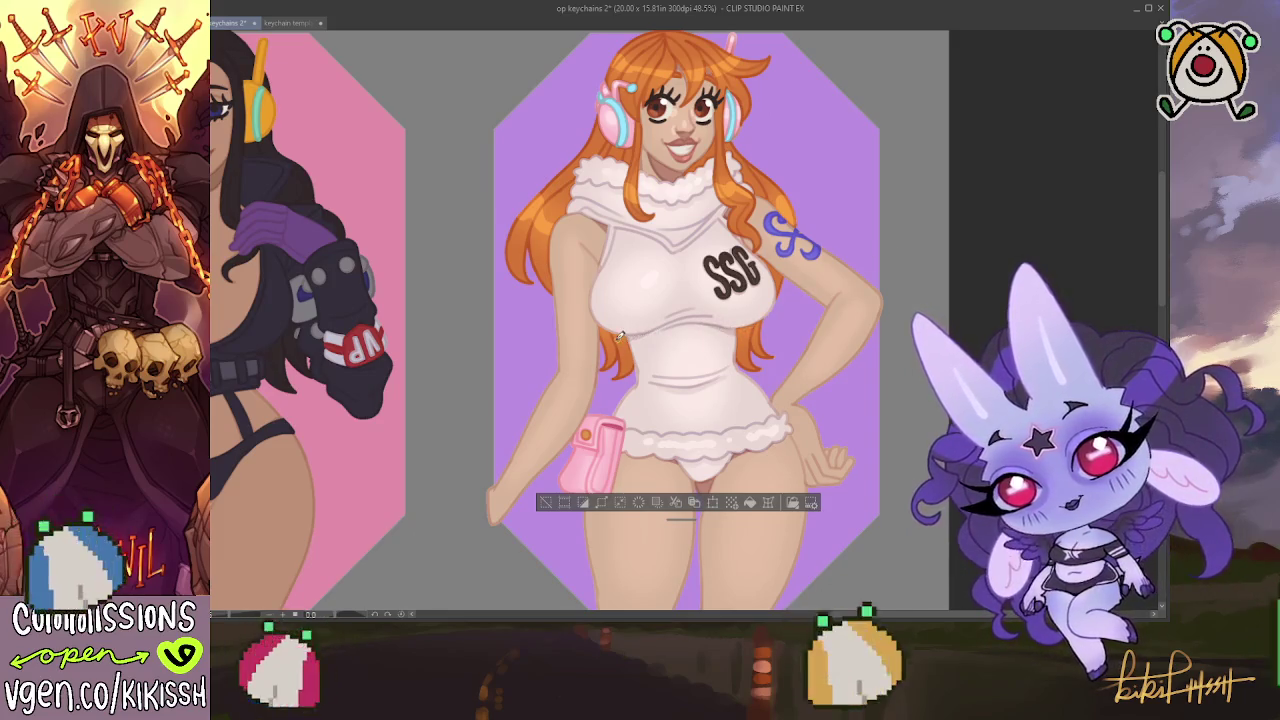
{"action": "key", "text": "ctrl+d"}
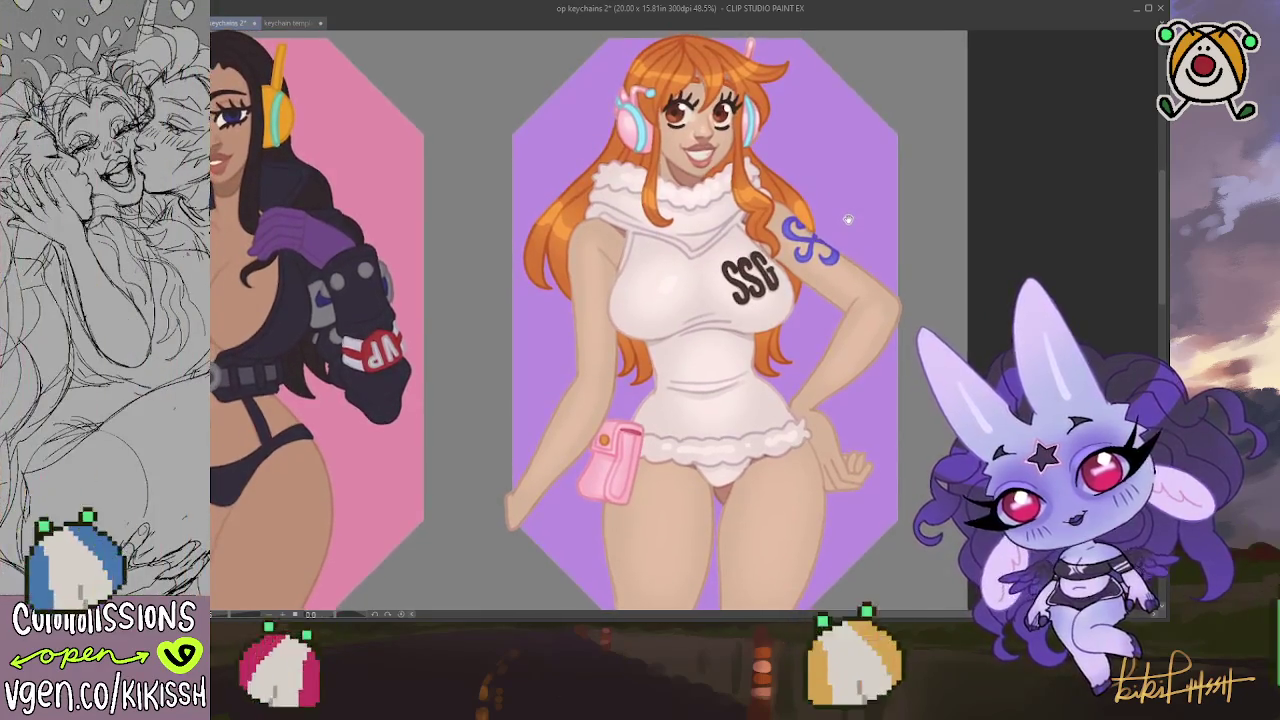
{"action": "scroll", "coordinate": [847, 218], "scroll_direction": "up", "scroll_amount": 2}
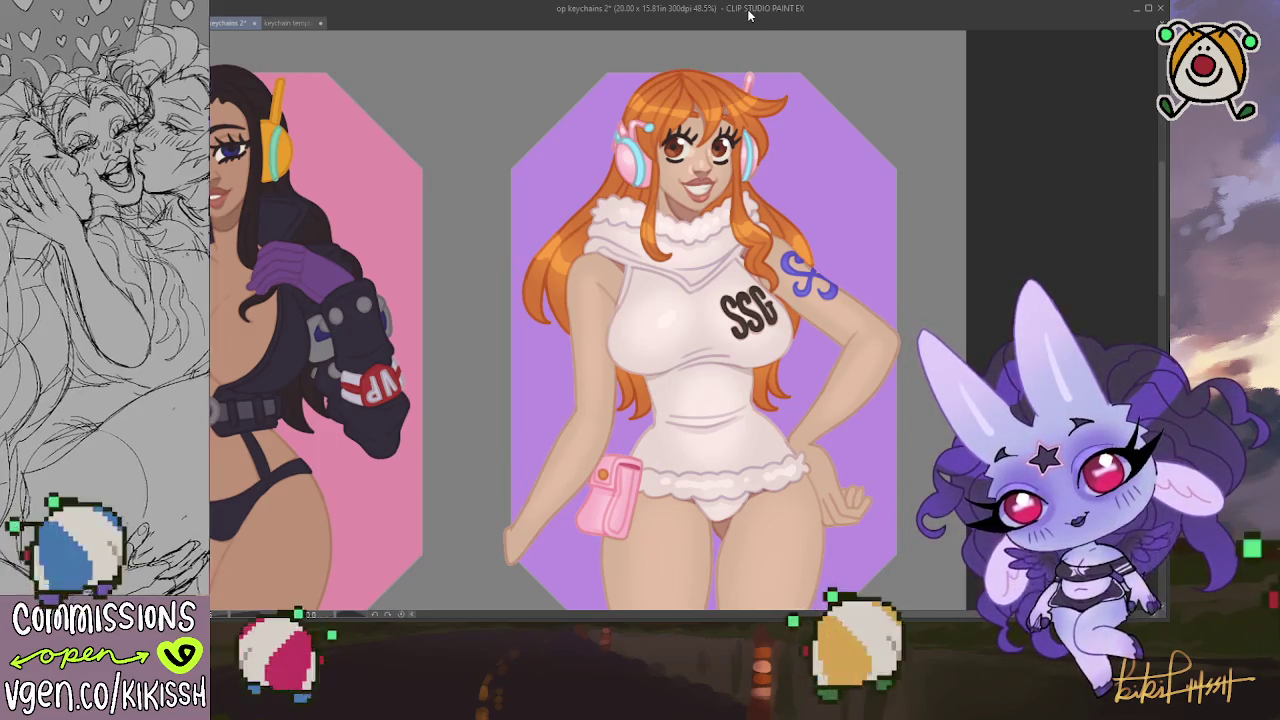
{"action": "scroll", "coordinate": [690, 113], "scroll_direction": "up", "scroll_amount": 1}
{"action": "scroll", "coordinate": [690, 113], "scroll_direction": "up", "scroll_amount": 2}
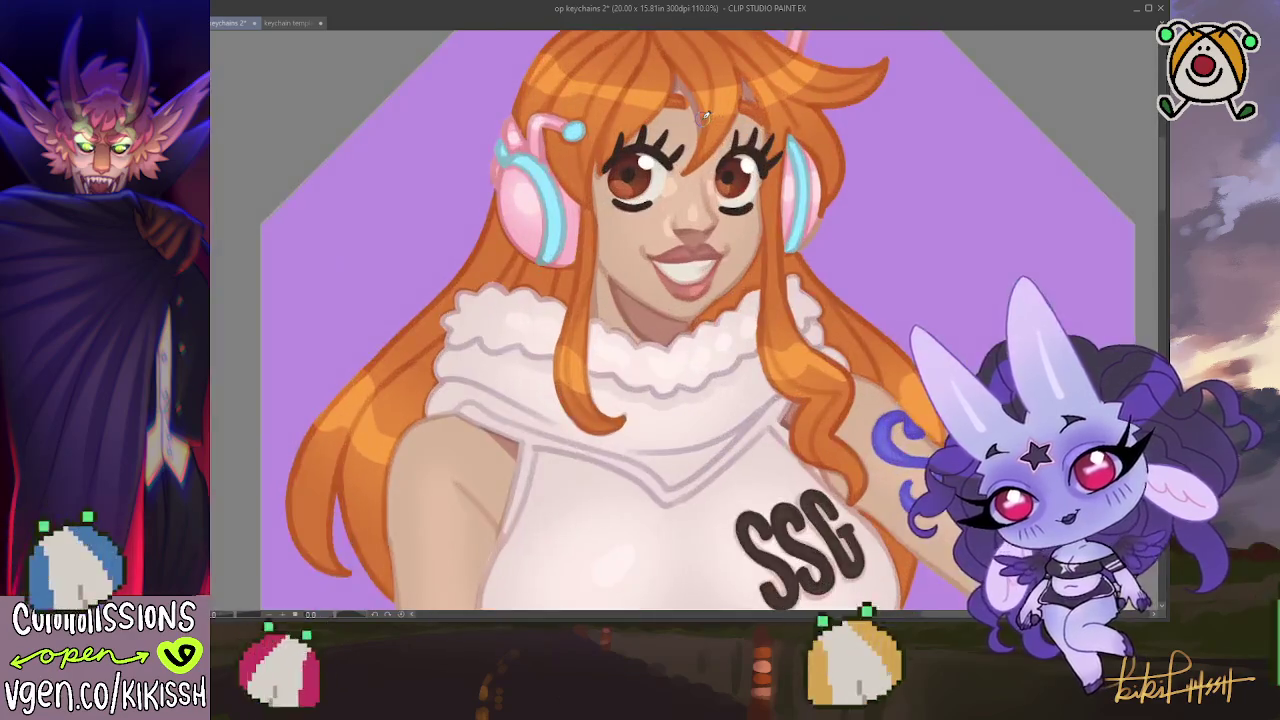
{"action": "scroll", "coordinate": [690, 113], "scroll_direction": "up", "scroll_amount": 2}
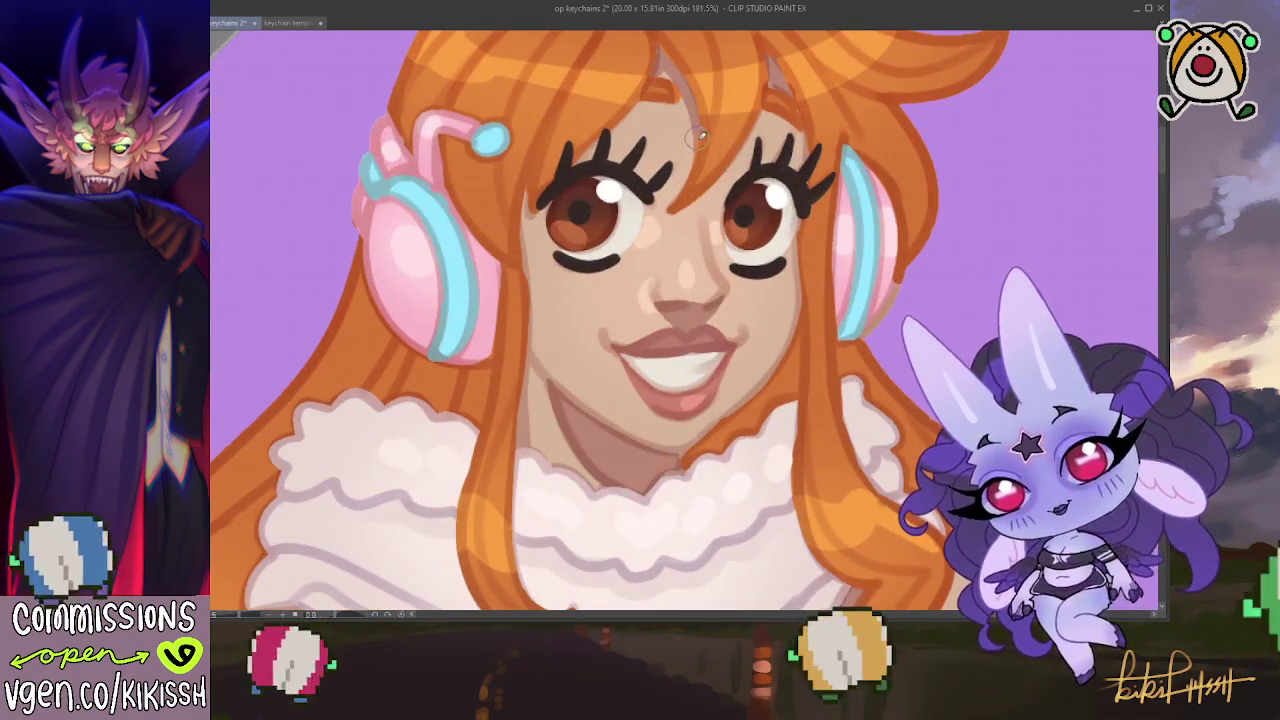
{"action": "left_click_drag", "start_coordinate": [700, 150], "coordinate": [700, 216]}
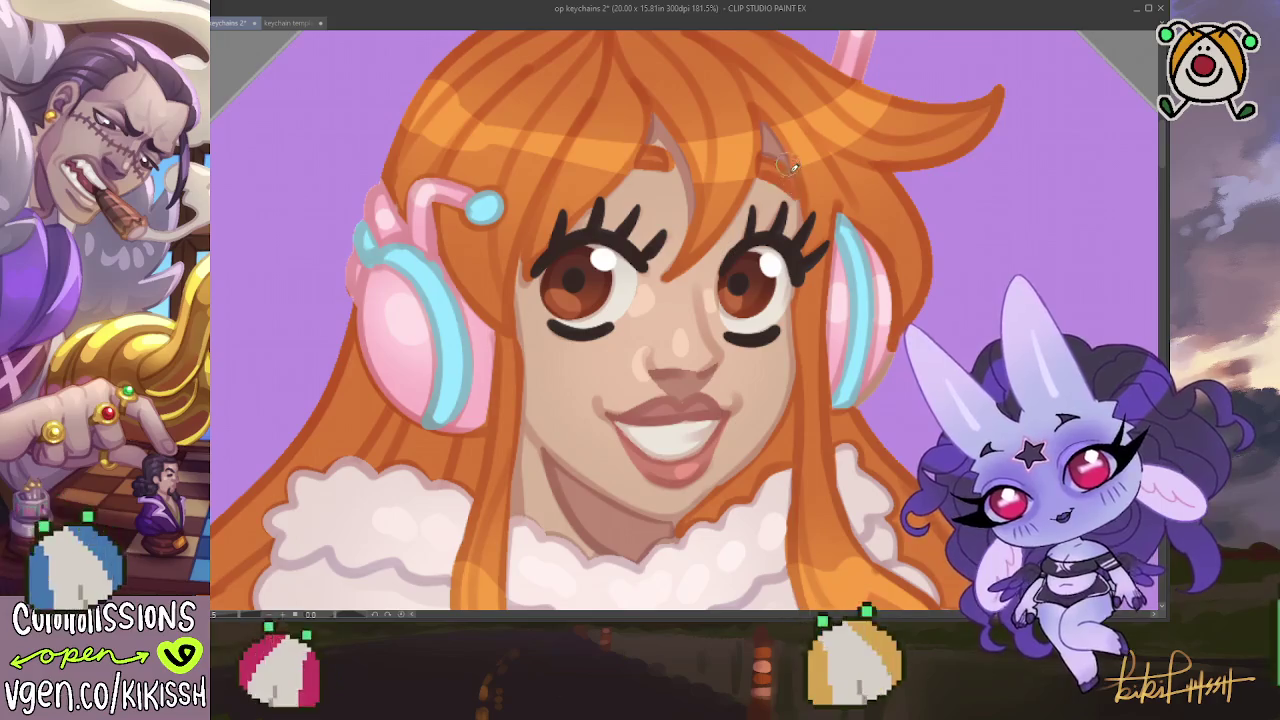
{"action": "scroll", "coordinate": [800, 186], "scroll_direction": "down", "scroll_amount": 1}
{"action": "scroll", "coordinate": [800, 200], "scroll_direction": "down", "scroll_amount": 4}
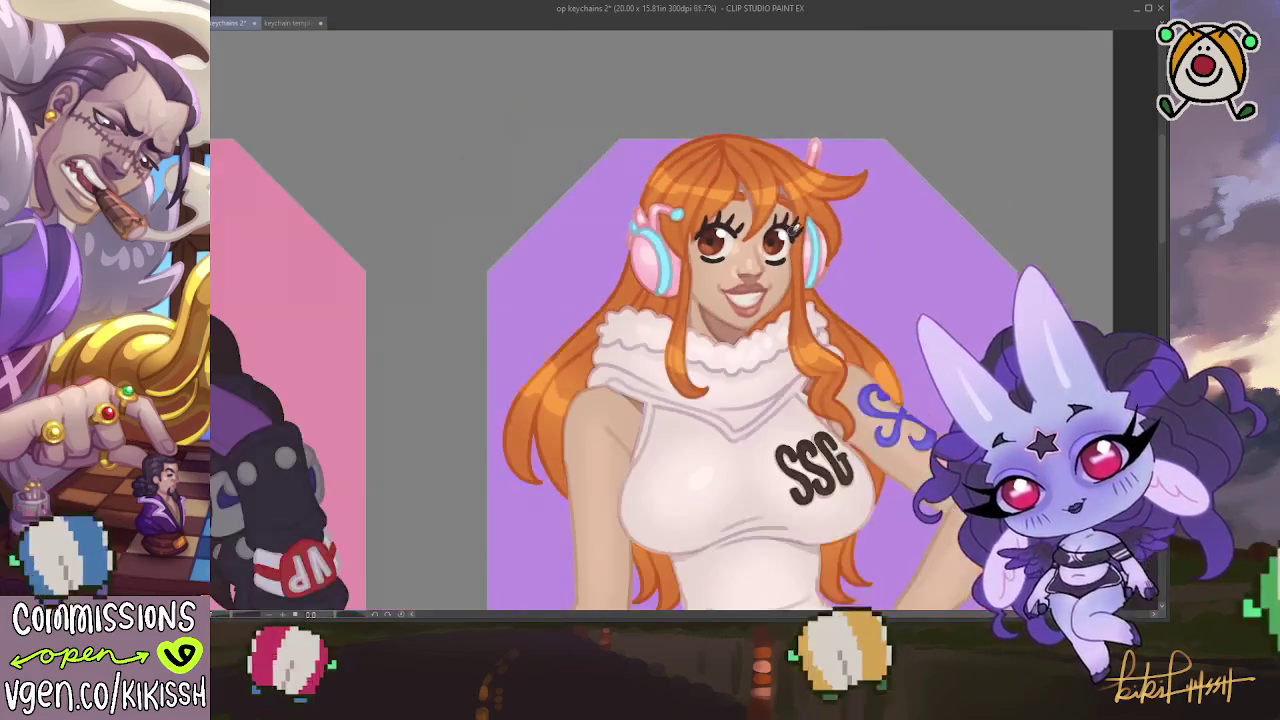
{"action": "scroll", "coordinate": [848, 282], "scroll_direction": "down", "scroll_amount": 2}
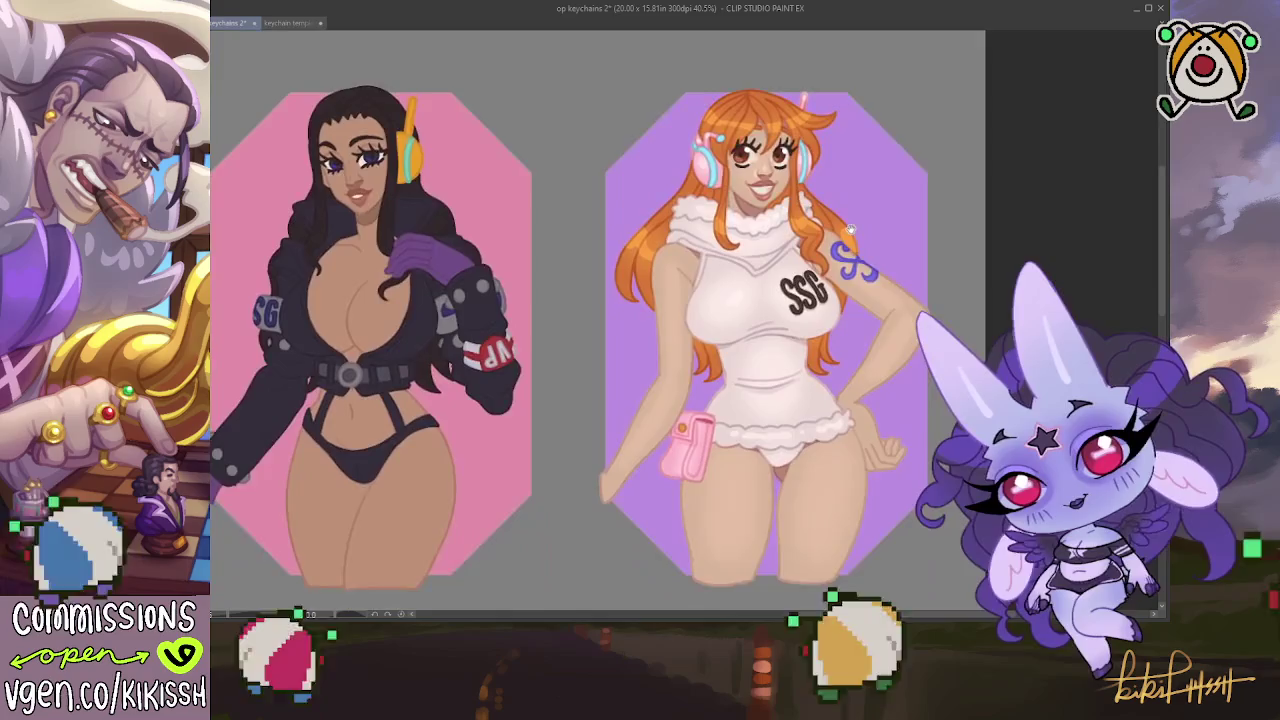
{"action": "scroll", "coordinate": [842, 270], "scroll_direction": "down", "scroll_amount": 3}
{"action": "mouse_move", "coordinate": [839, 262]}
{"action": "left_mouse_down"}
{"action": "mouse_move", "coordinate": [833, 172]}
{"action": "mouse_move", "coordinate": [769, 404]}
{"action": "left_mouse_up"}
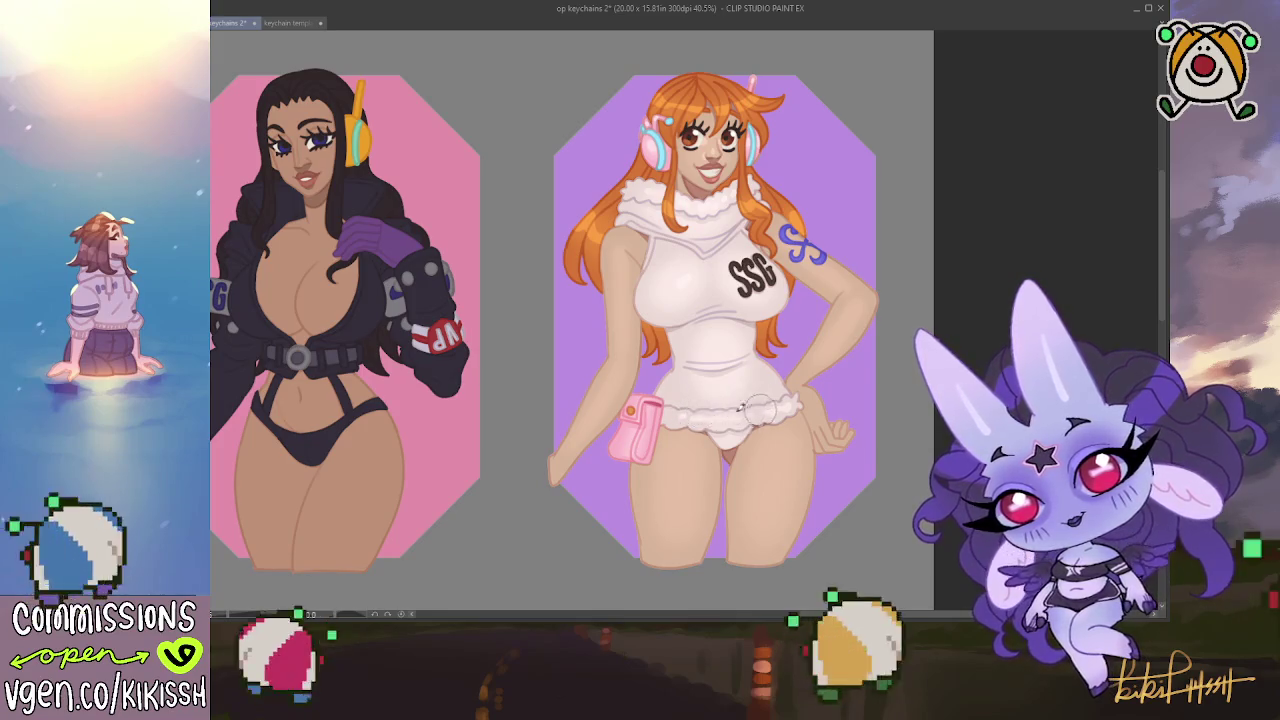
{"action": "scroll", "coordinate": [870, 202], "scroll_direction": "up", "scroll_amount": 1}
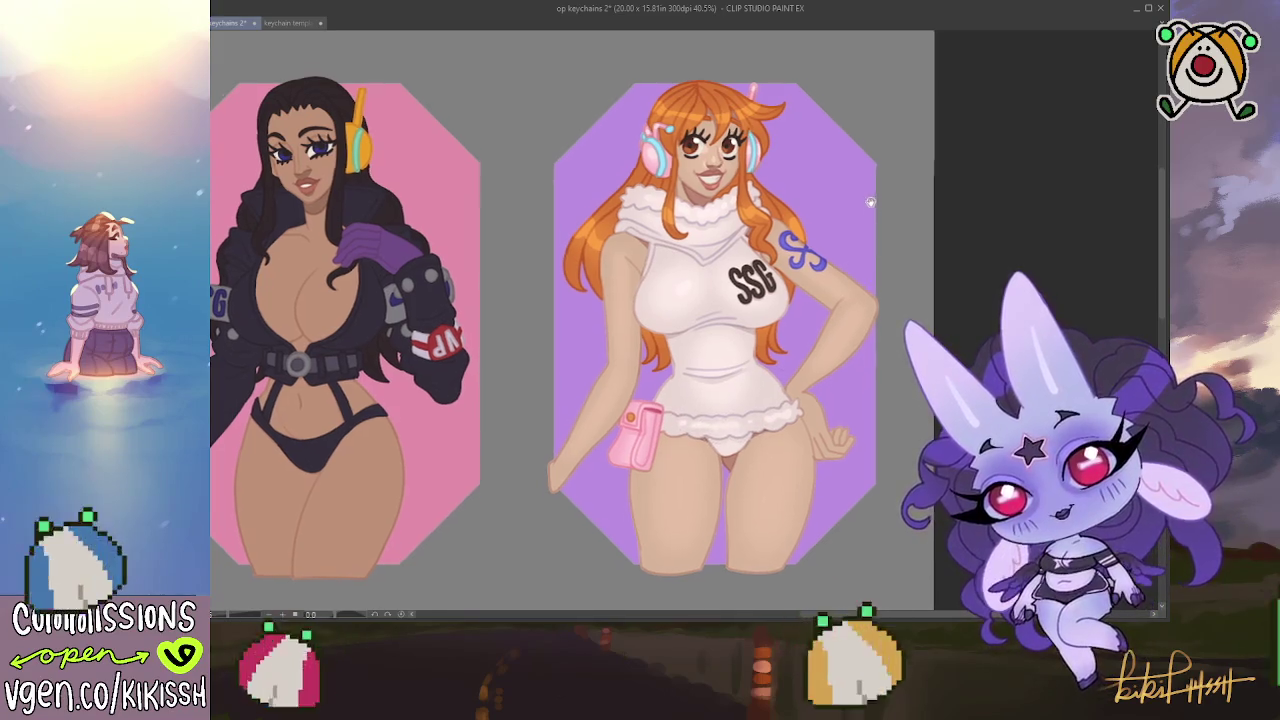
{"action": "scroll", "coordinate": [870, 202], "scroll_direction": "up", "scroll_amount": 1}
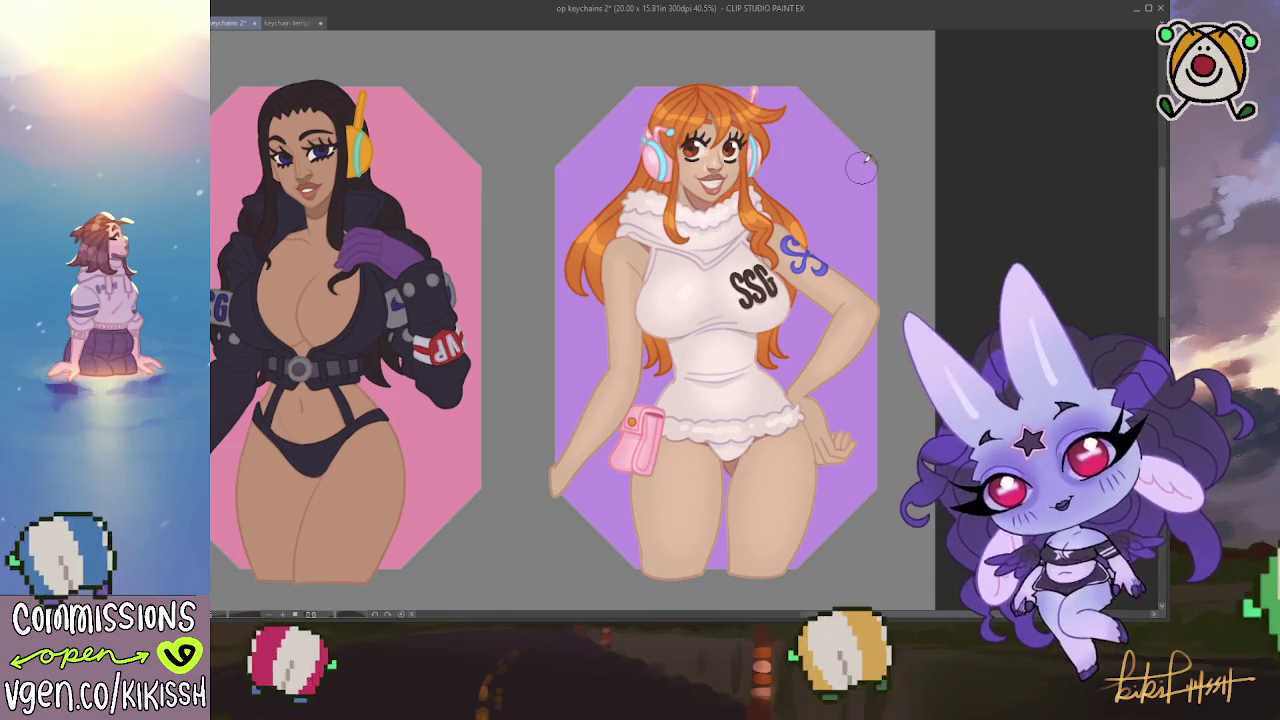
{"action": "scroll", "coordinate": [899, 240], "scroll_direction": "down", "scroll_amount": 5}
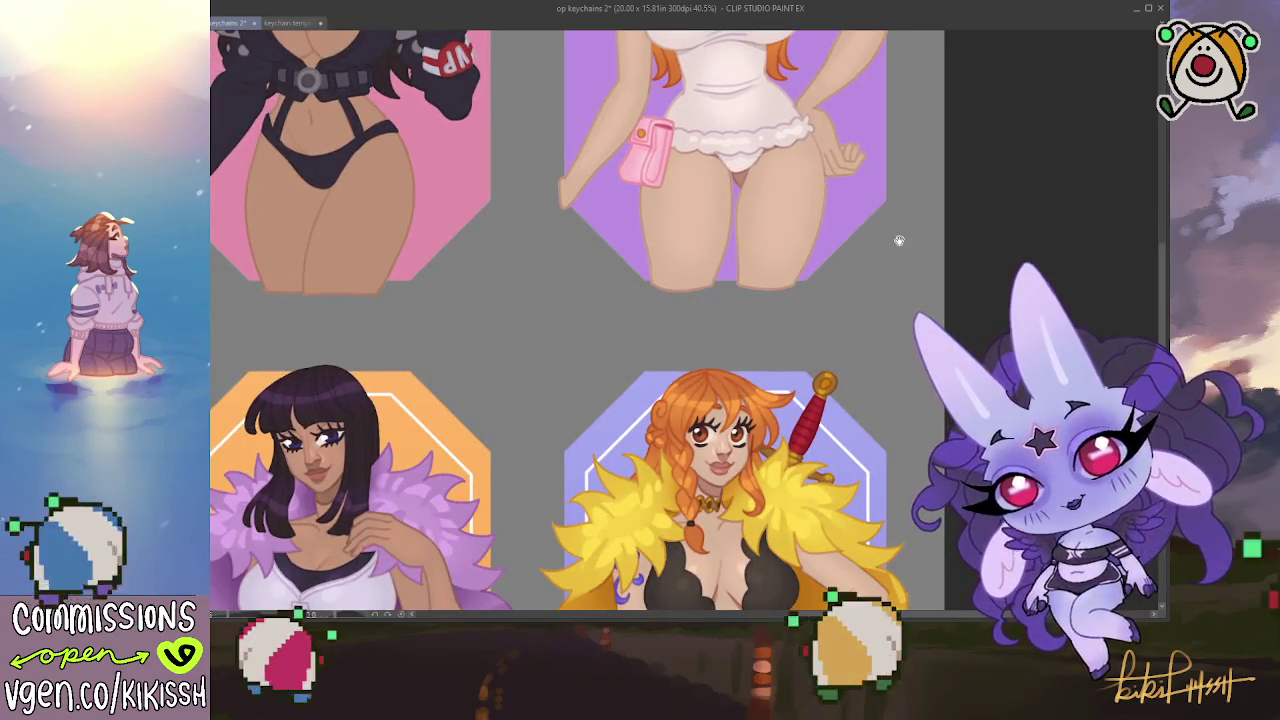
{"action": "scroll", "coordinate": [899, 240], "scroll_direction": "down", "scroll_amount": 3}
{"action": "scroll", "coordinate": [753, 215], "scroll_direction": "up", "scroll_amount": 6}
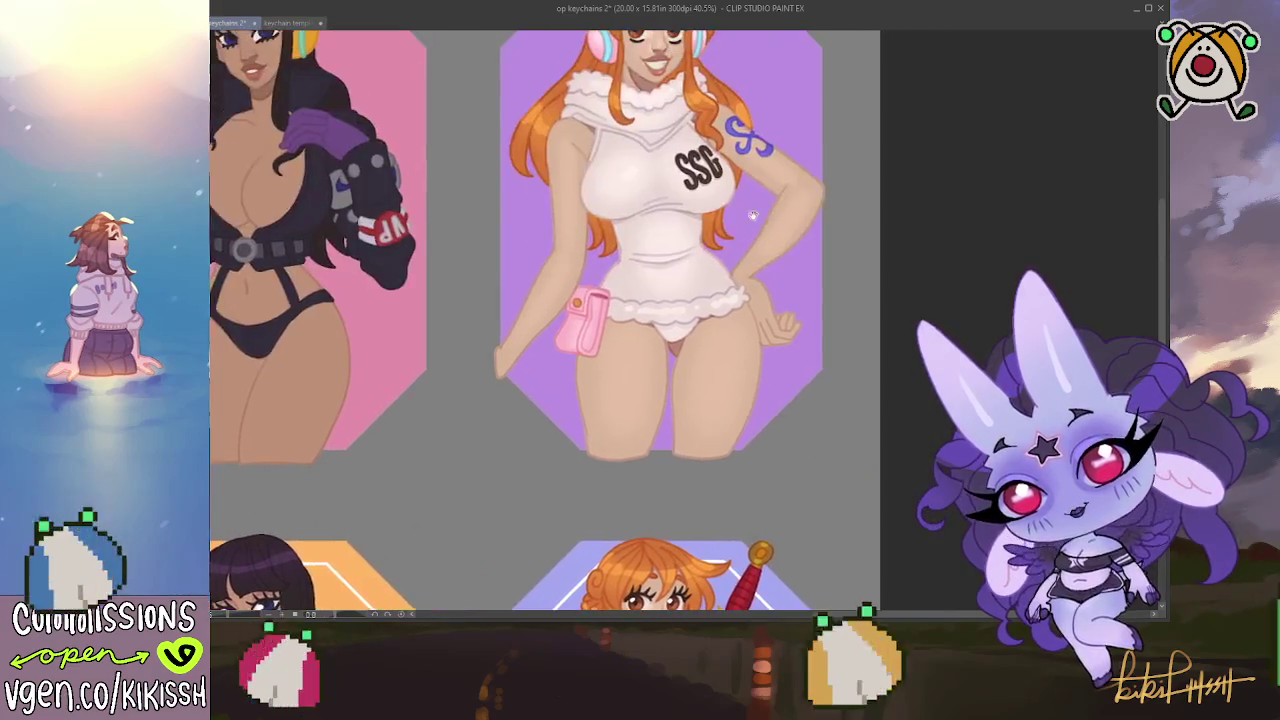
{"action": "scroll", "coordinate": [730, 265], "scroll_direction": "down", "scroll_amount": 1}
{"action": "scroll", "coordinate": [705, 316], "scroll_direction": "down", "scroll_amount": 2}
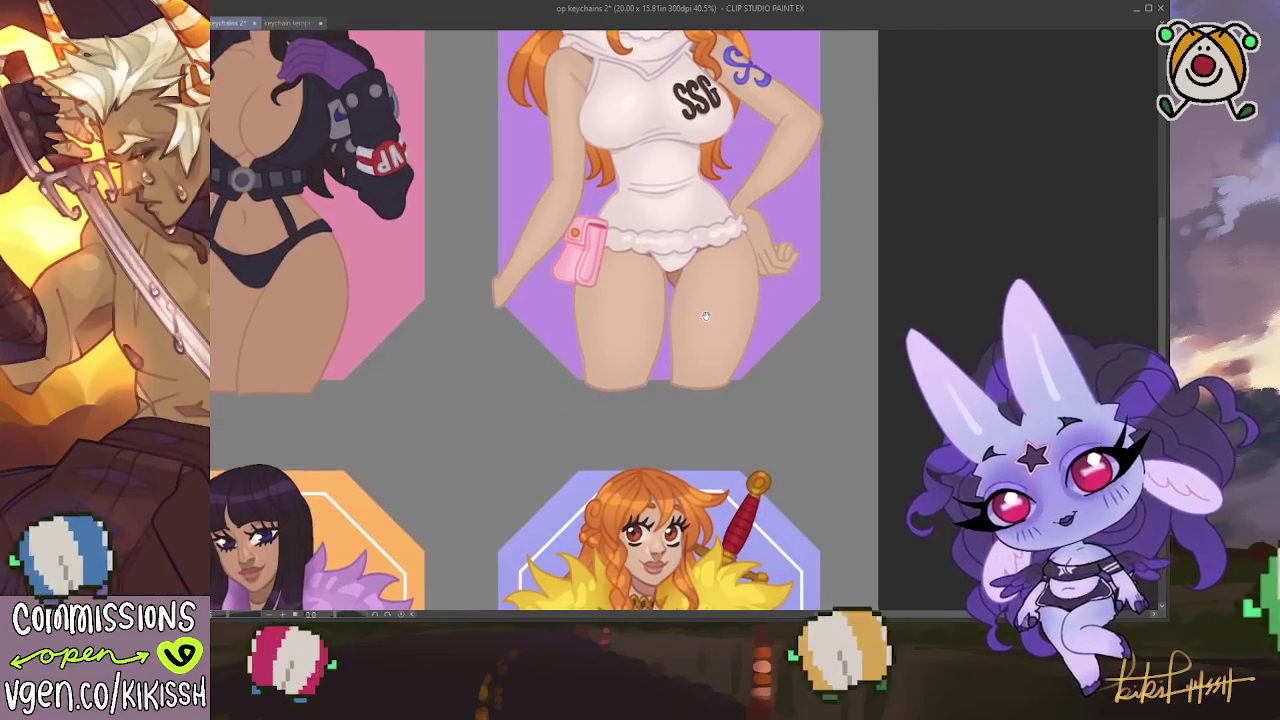
{"action": "left_click_drag", "start_coordinate": [705, 316], "coordinate": [689, 492]}
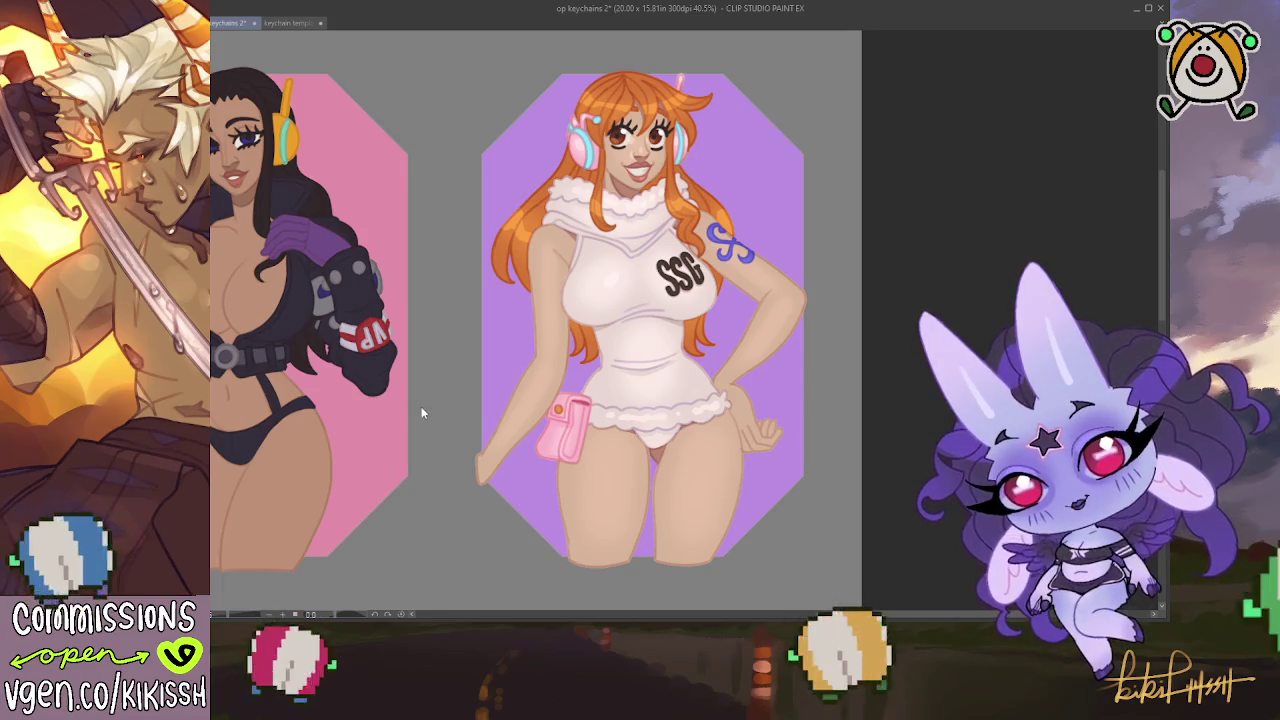
Save the keychain sheet and show the white octagonal inner border on the purple keychain
{"action": "key", "text": "ctrl+s"}
{"action": "scroll", "coordinate": [421, 406], "scroll_direction": "down", "scroll_amount": 2}
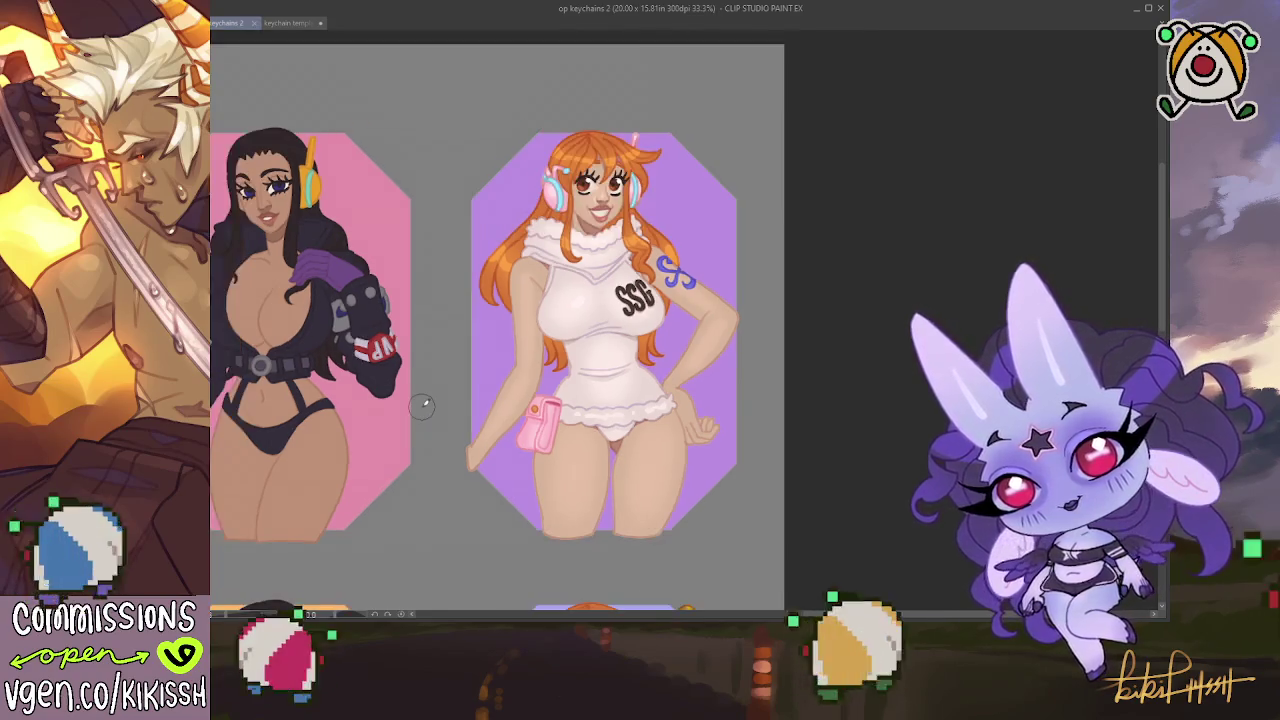
{"action": "left_click_drag", "start_coordinate": [457, 457], "coordinate": [512, 349]}
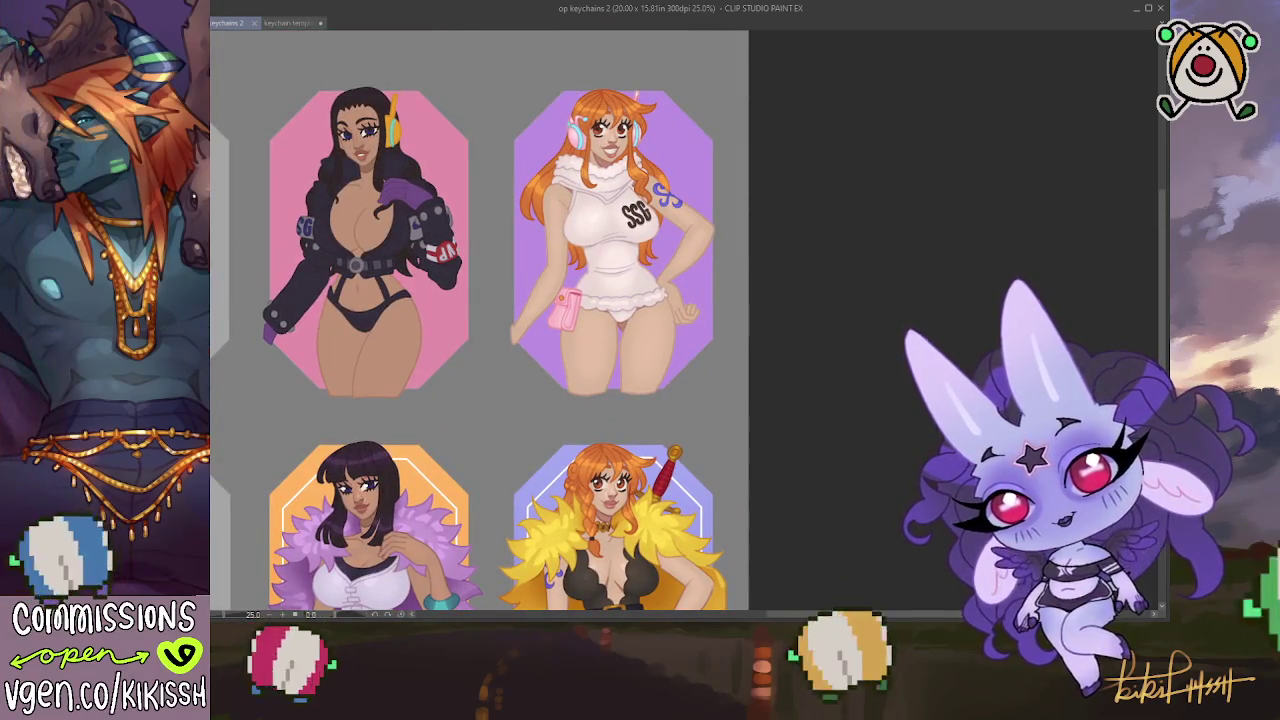
{"action": "key", "text": "ctrl+z"}
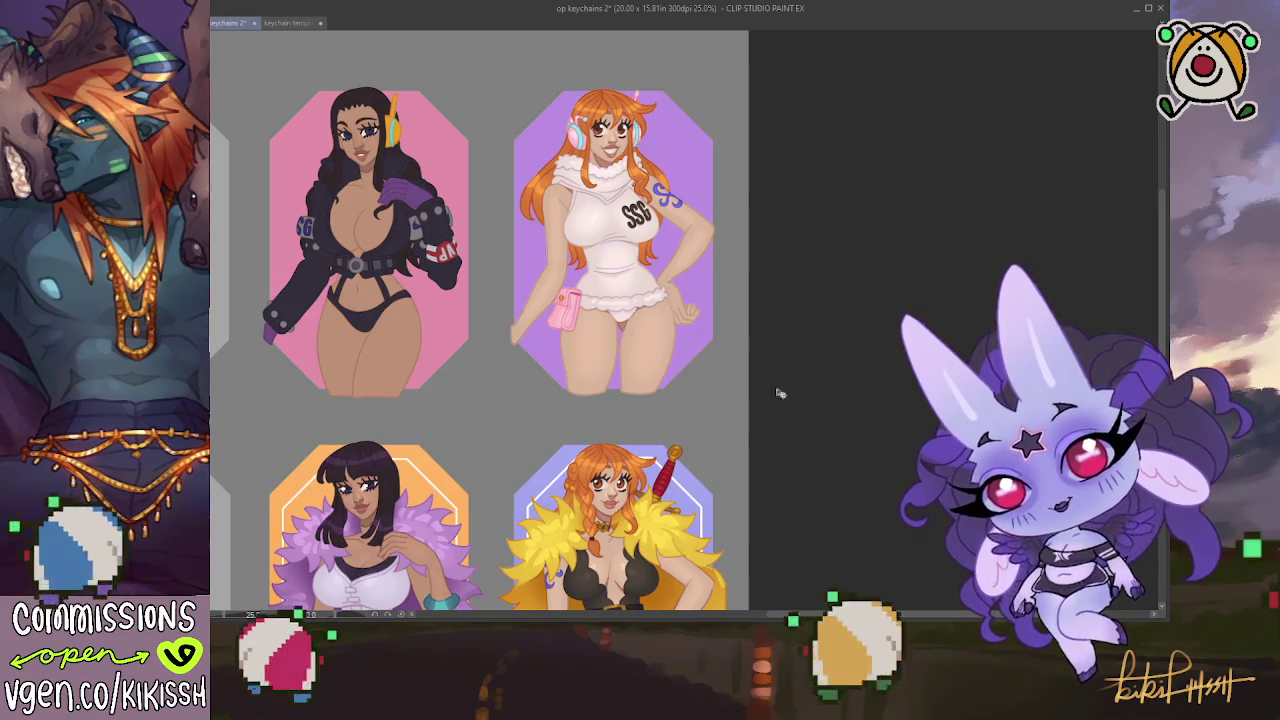
{"action": "key", "text": "ctrl+v"}
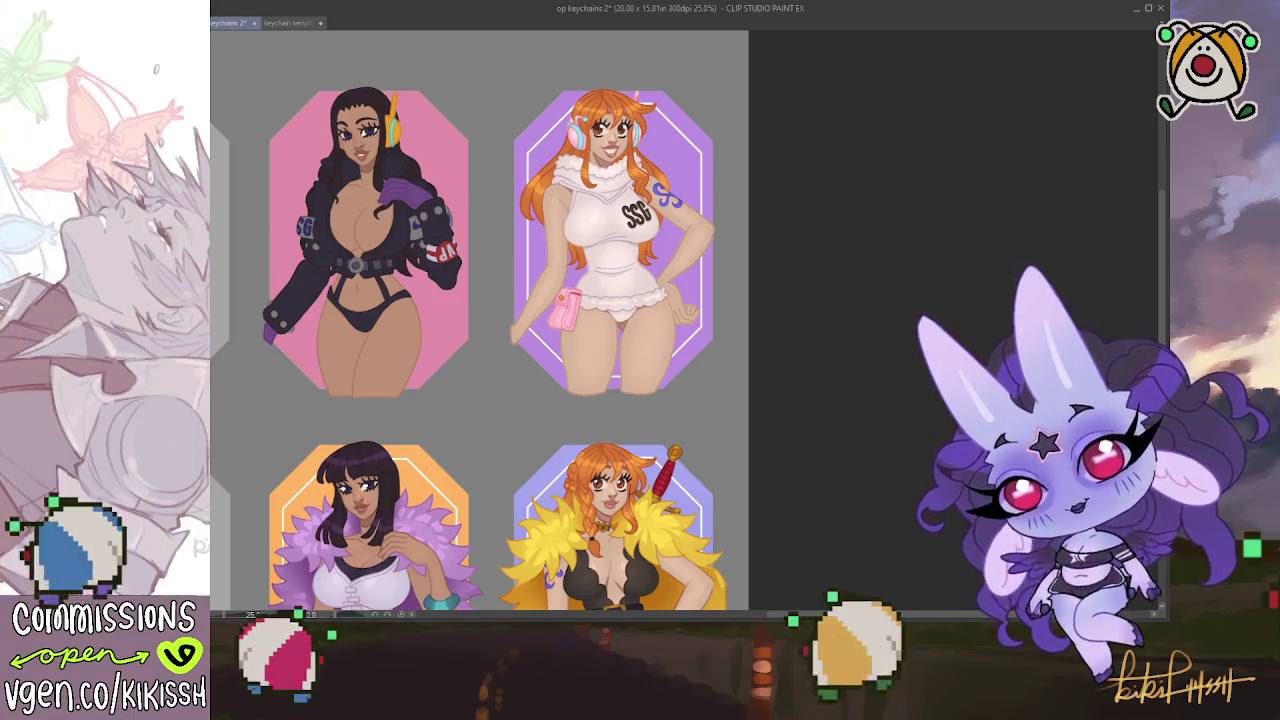
Make the purple keychain's background more saturated inside a rectangle selection, then deselect
{"action": "left_click_drag", "start_coordinate": [728, 53], "coordinate": [491, 410]}
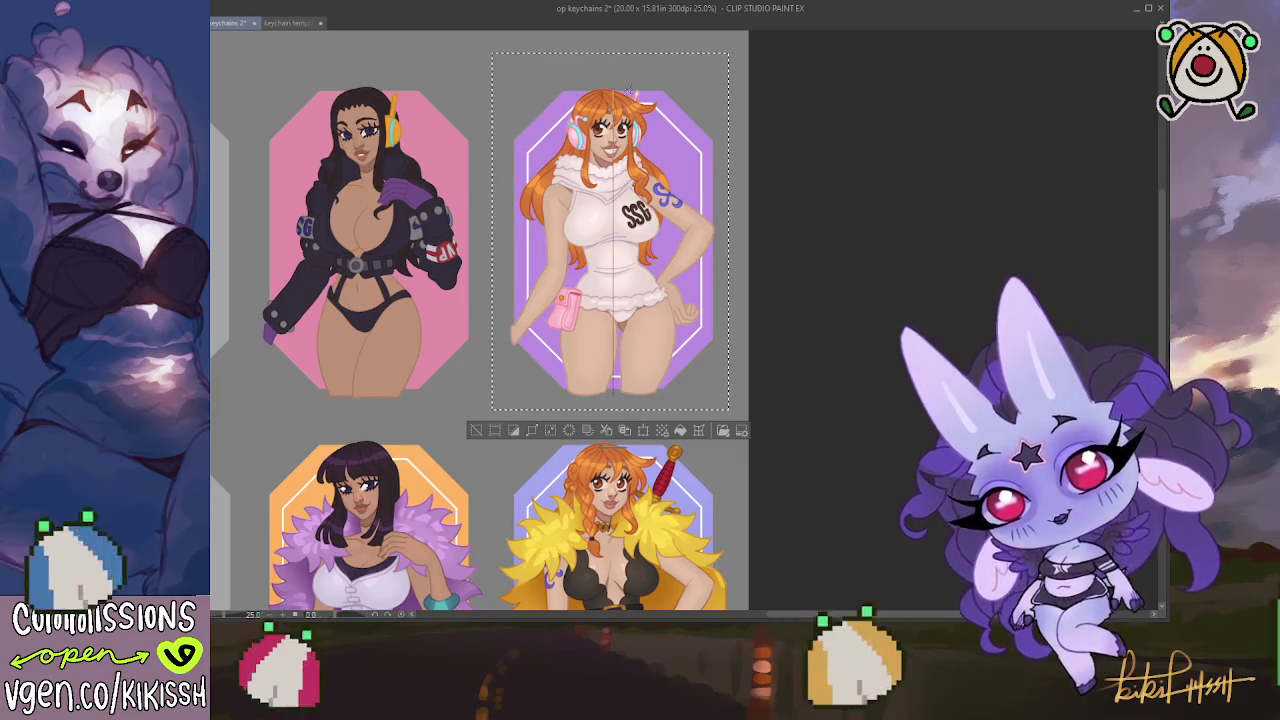
{"action": "key", "text": "ctrl+z"}
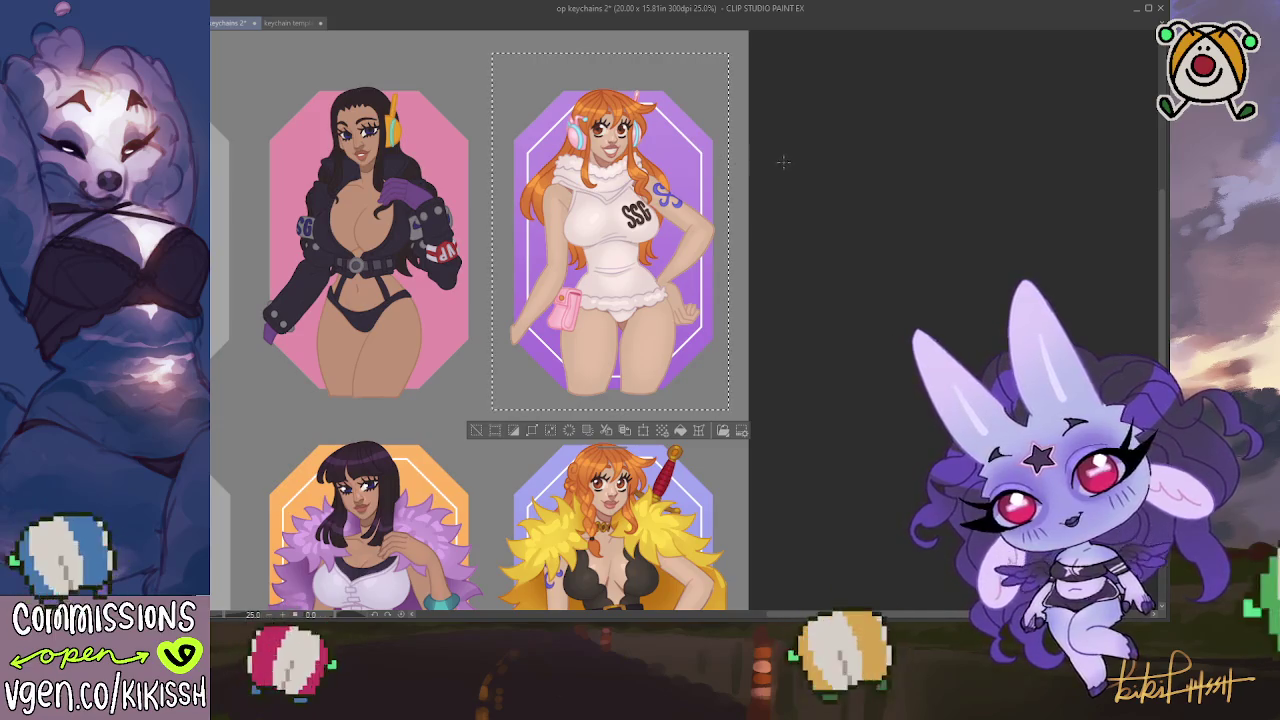
{"action": "key", "text": "ctrl+d"}
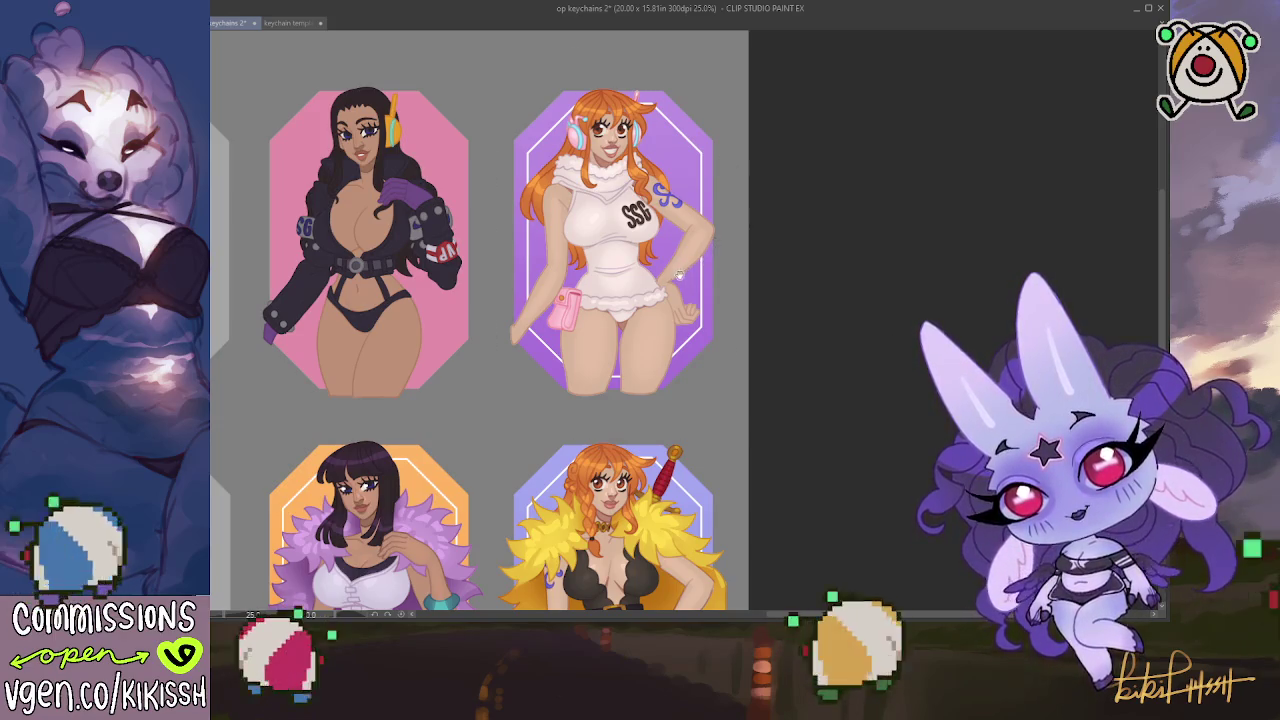
{"action": "scroll", "coordinate": [680, 274], "scroll_direction": "down", "scroll_amount": 3}
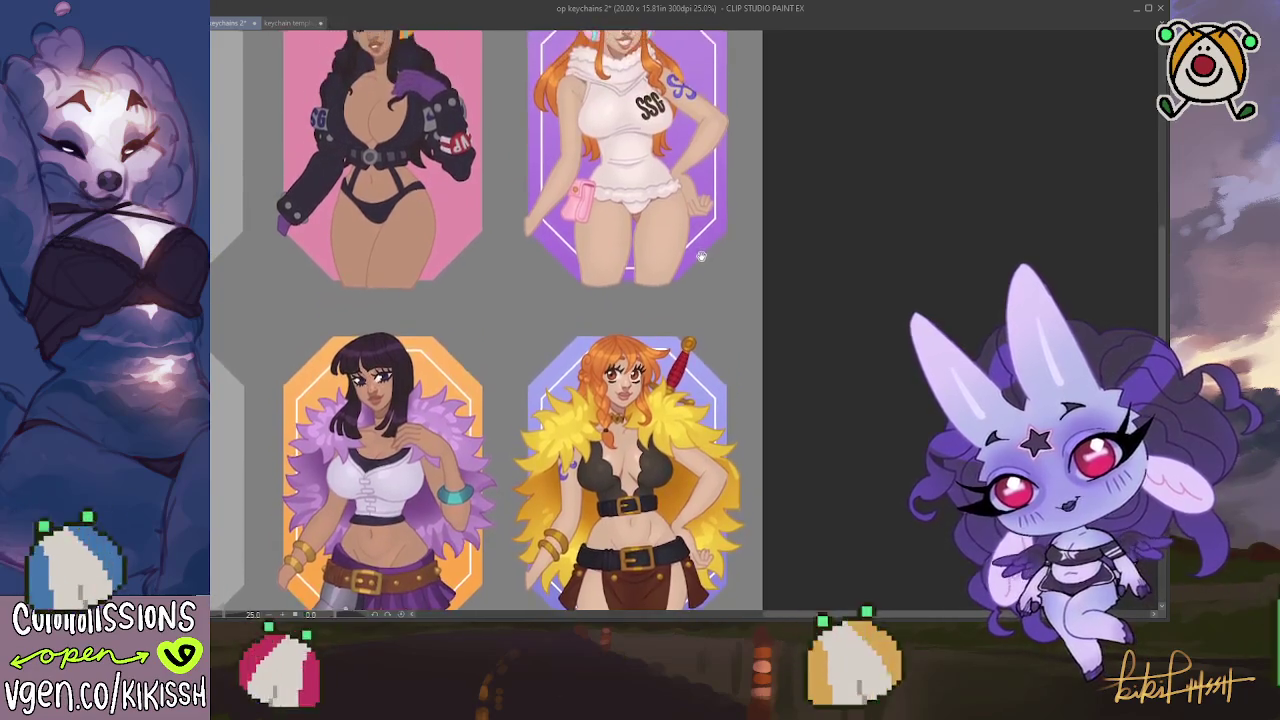
{"action": "scroll", "coordinate": [701, 257], "scroll_direction": "up", "scroll_amount": 2}
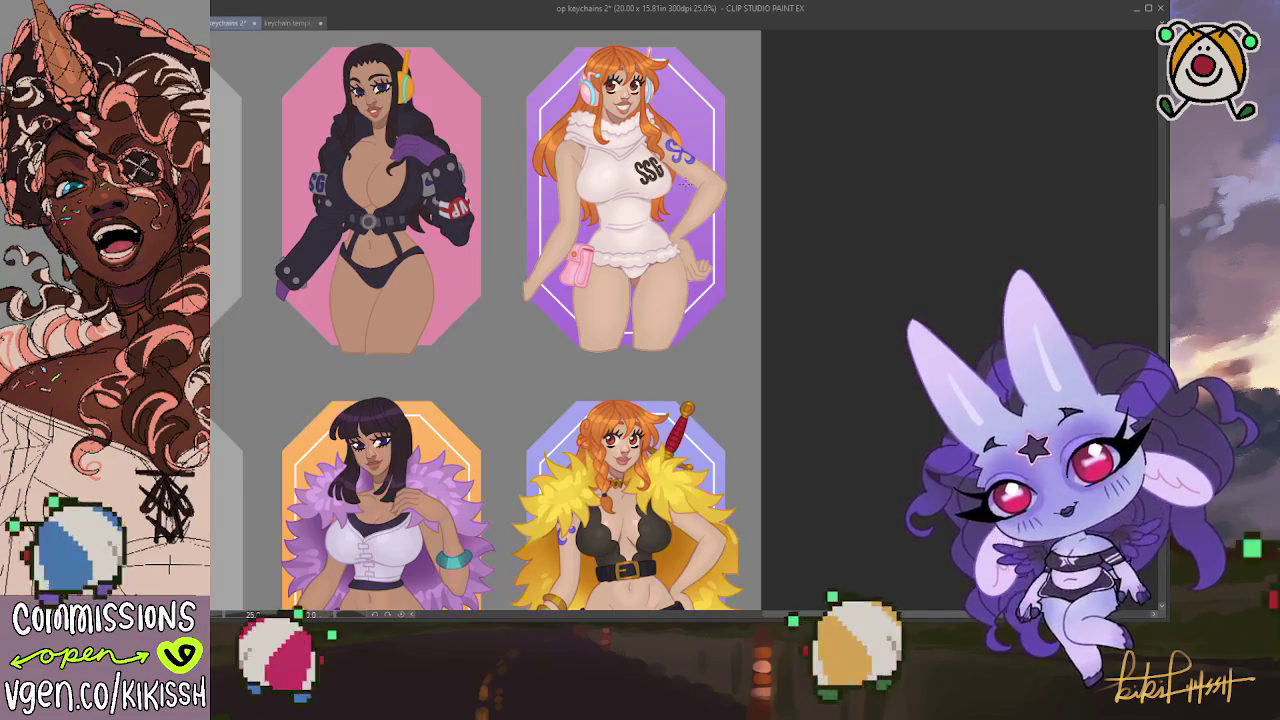
{"action": "scroll", "coordinate": [686, 182], "scroll_direction": "up", "scroll_amount": 1}
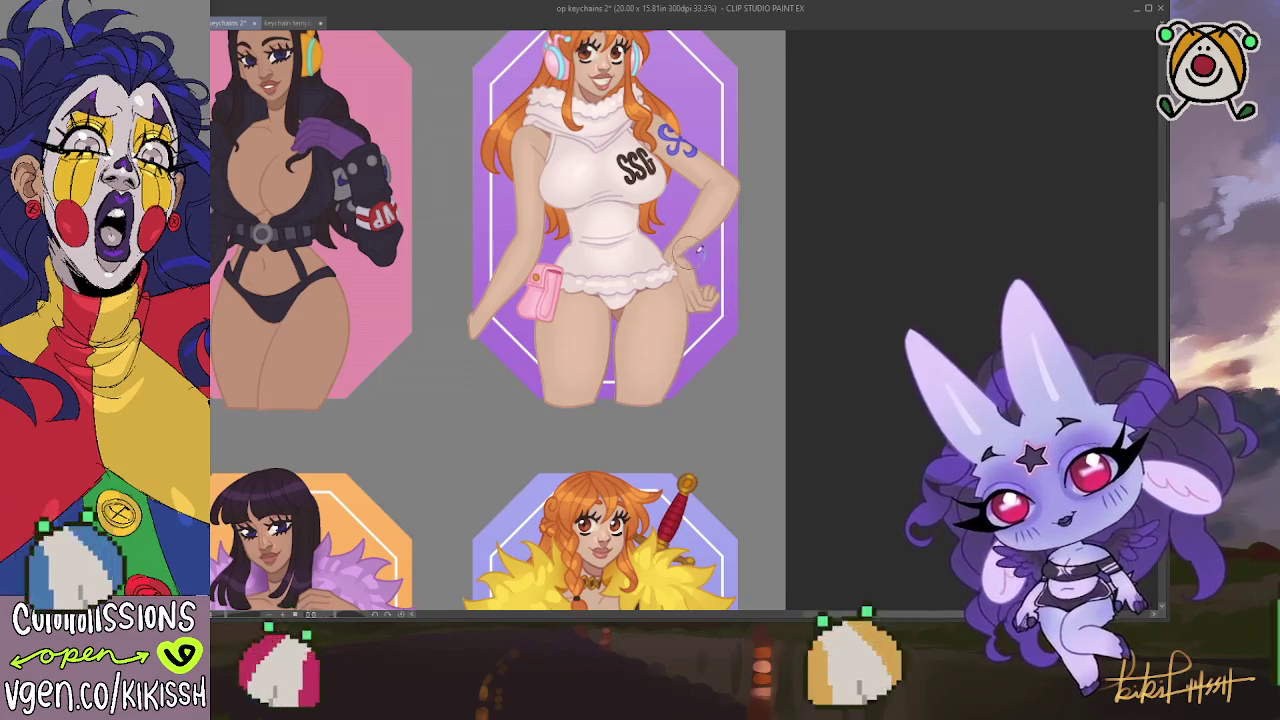
{"action": "scroll", "coordinate": [744, 205], "scroll_direction": "up", "scroll_amount": 2}
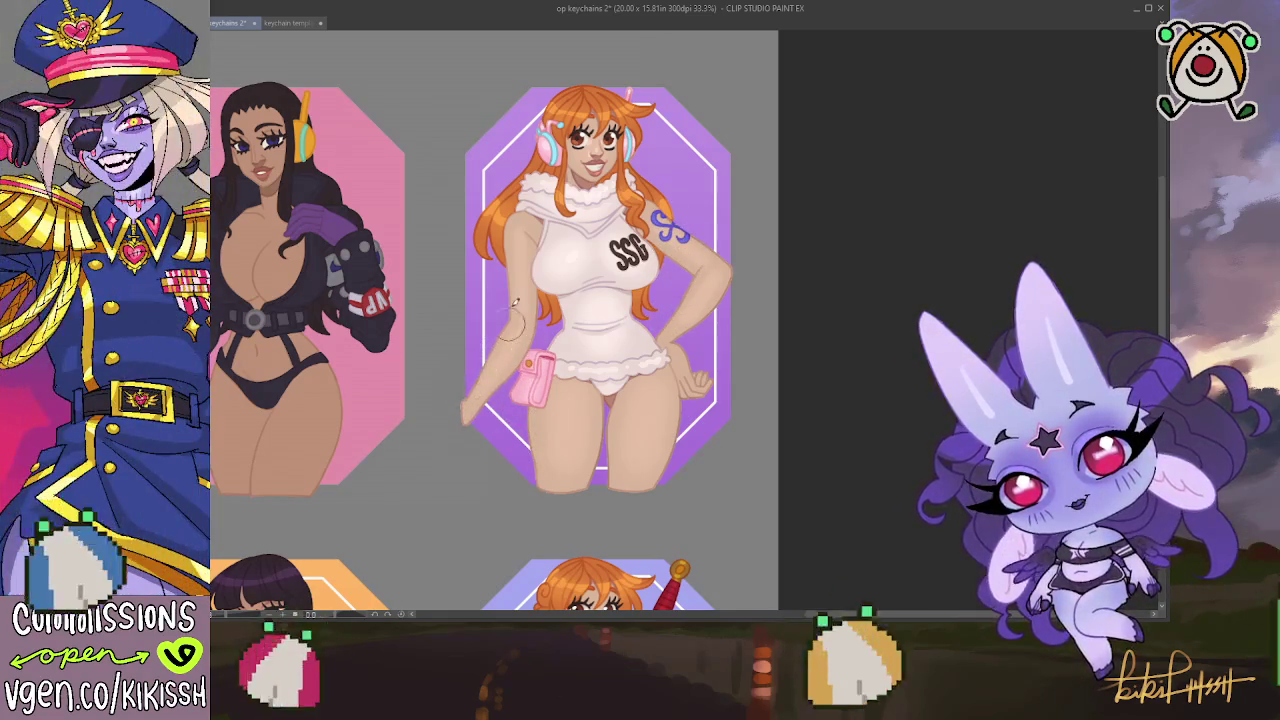
{"action": "scroll", "coordinate": [591, 255], "scroll_direction": "up", "scroll_amount": 1}
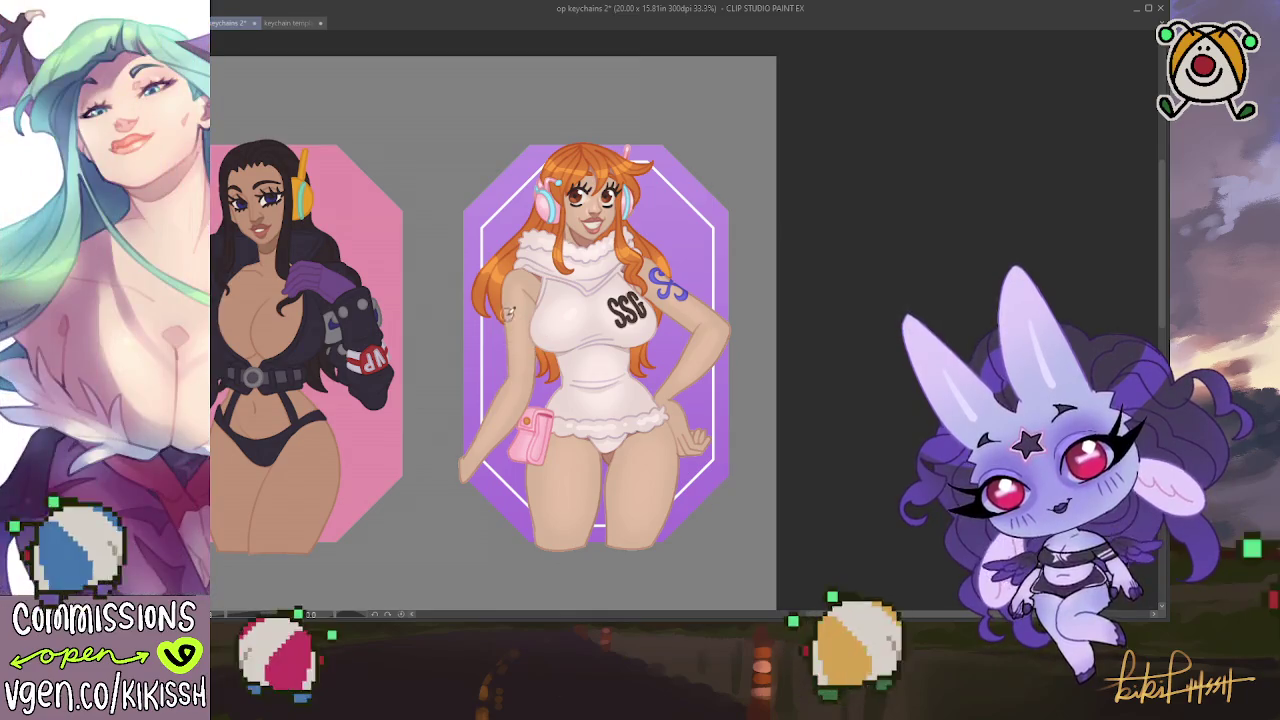
{"action": "left_click_drag", "start_coordinate": [510, 447], "coordinate": [503, 468]}
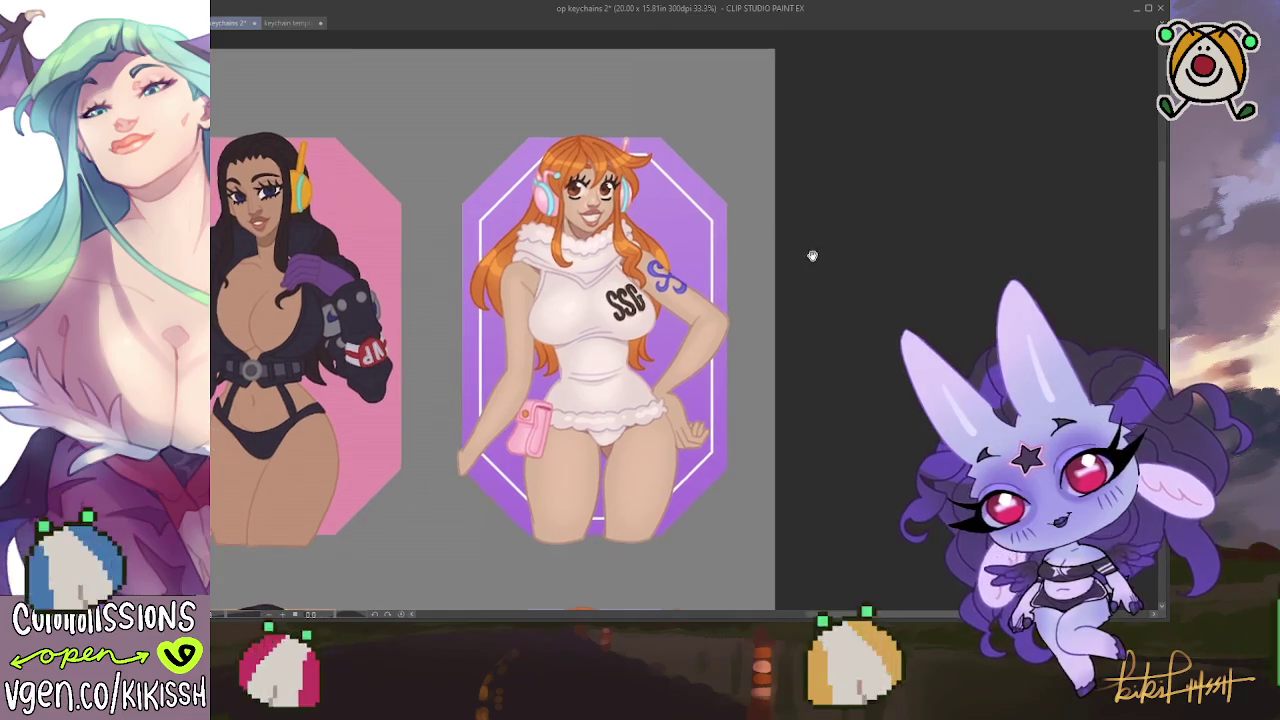
{"action": "scroll", "coordinate": [558, 334], "scroll_direction": "up", "scroll_amount": 3}
{"action": "scroll", "coordinate": [558, 334], "scroll_direction": "up", "scroll_amount": 1}
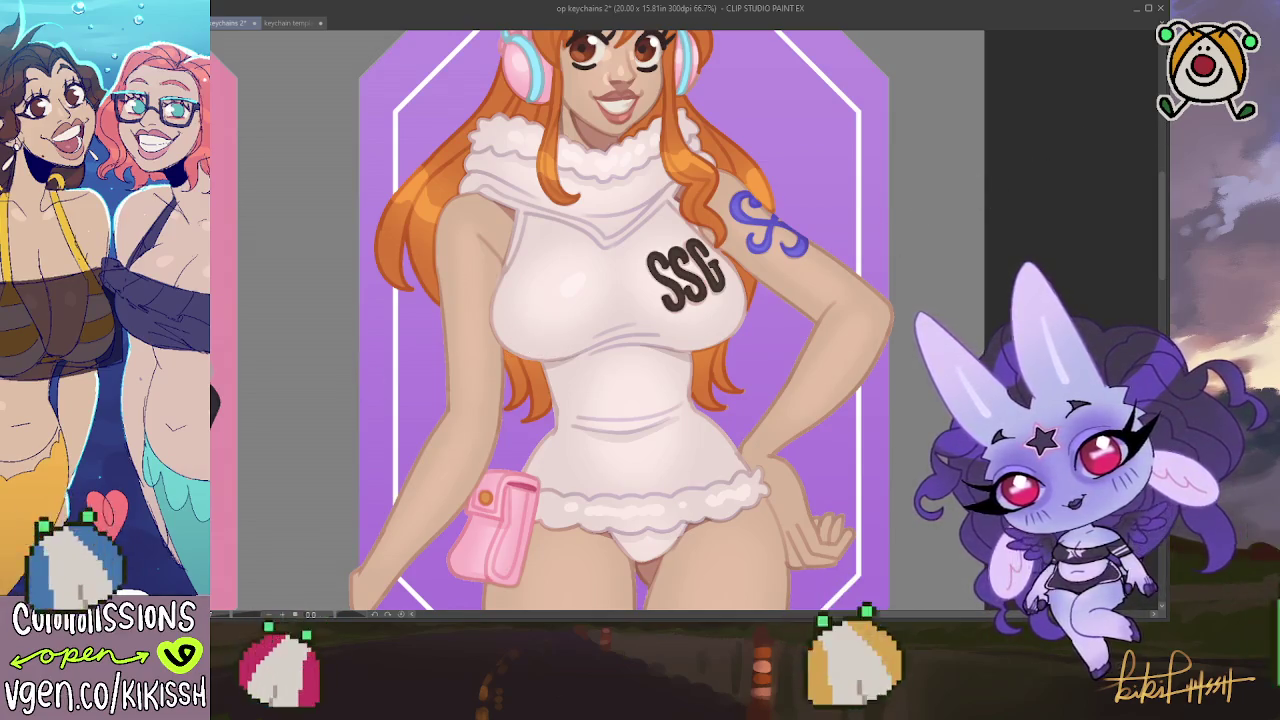
{"action": "left_click", "coordinate": [896, 221]}
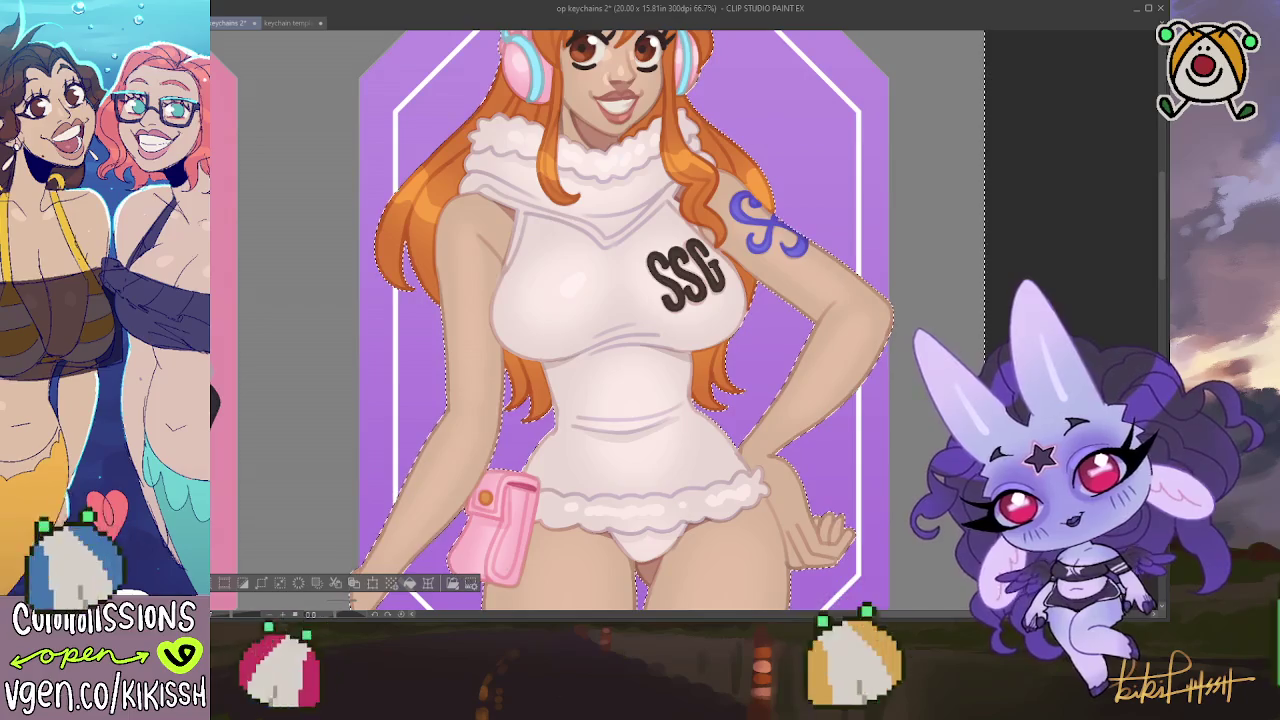
{"action": "key", "text": "ctrl+d"}
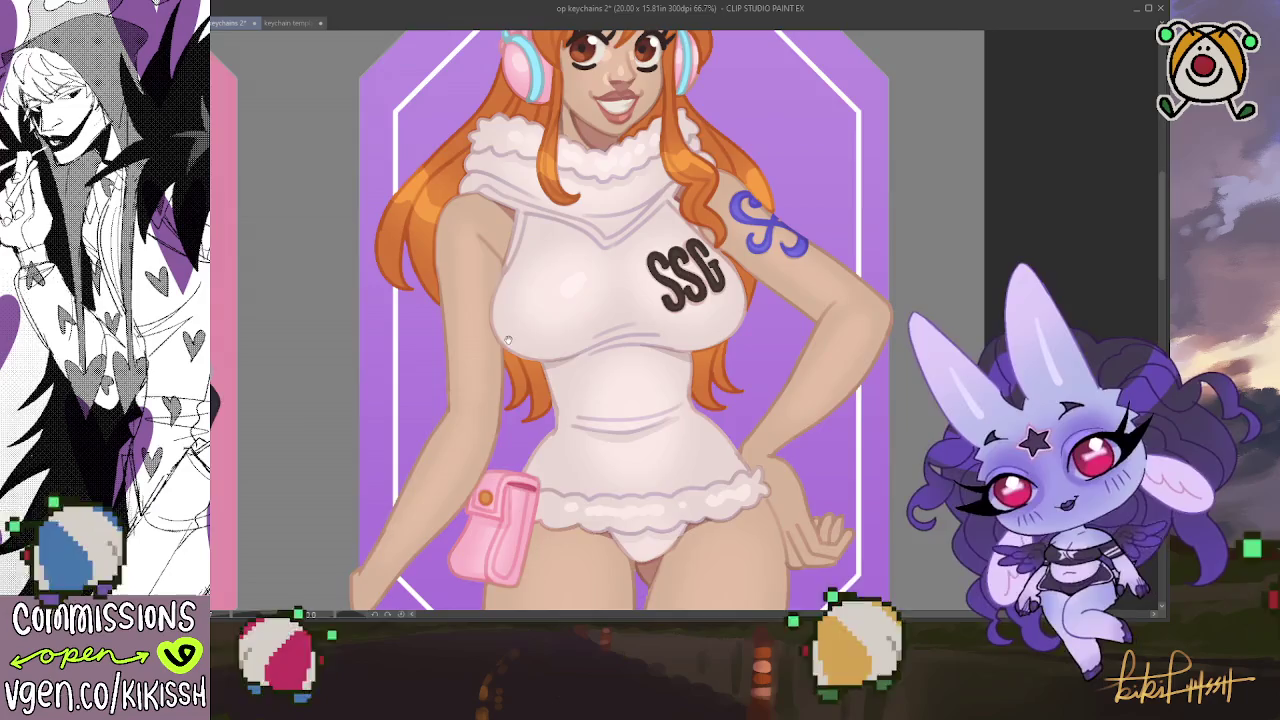
{"action": "scroll", "coordinate": [507, 341], "scroll_direction": "up", "scroll_amount": 3}
{"action": "scroll", "coordinate": [567, 218], "scroll_direction": "up", "scroll_amount": 2}
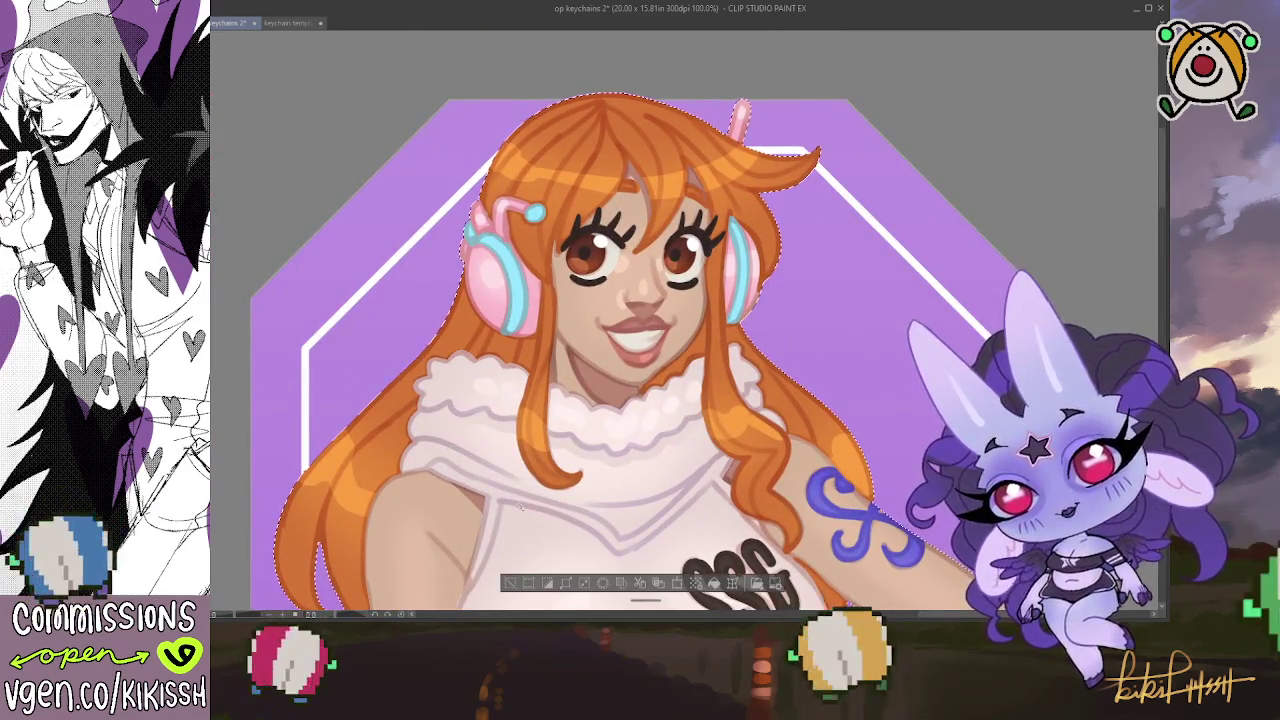
{"action": "key", "text": "ctrl+shift+d"}
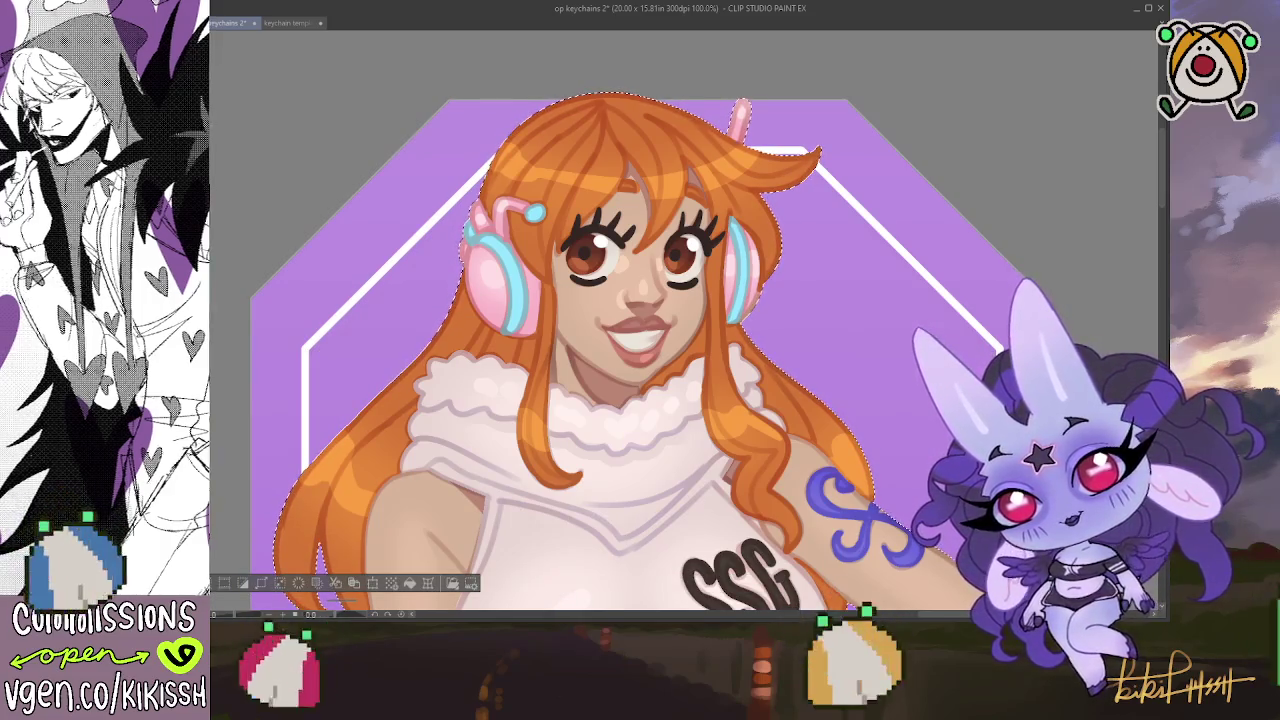
{"action": "scroll", "coordinate": [557, 234], "scroll_direction": "up", "scroll_amount": 1}
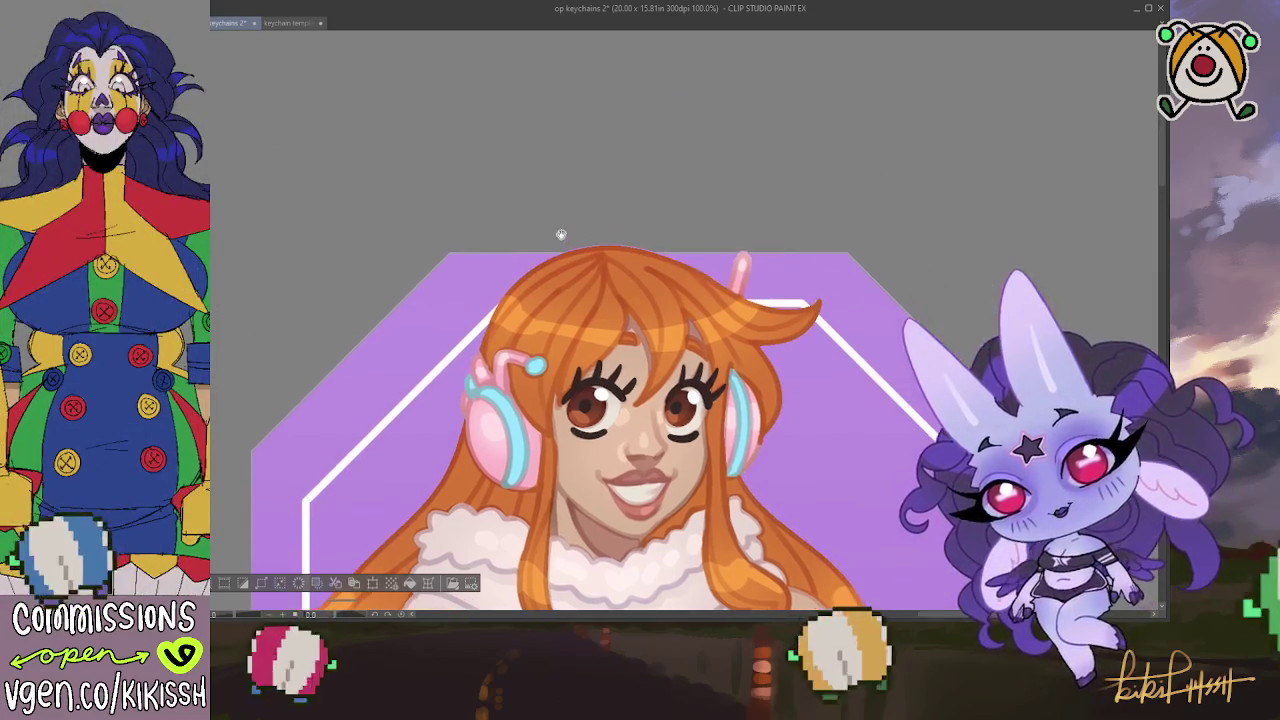
{"action": "scroll", "coordinate": [581, 212], "scroll_direction": "up", "scroll_amount": 1}
{"action": "scroll", "coordinate": [581, 212], "scroll_direction": "up", "scroll_amount": 1}
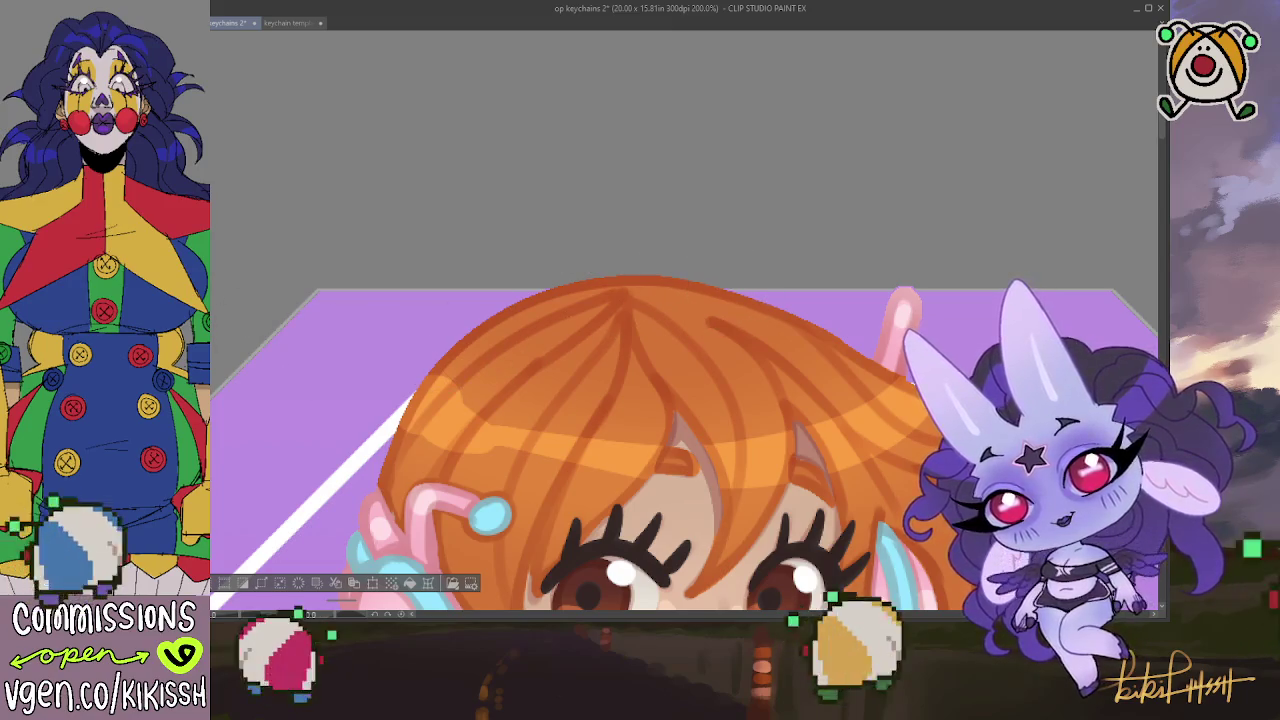
{"action": "scroll", "coordinate": [661, 186], "scroll_direction": "down", "scroll_amount": 2}
{"action": "scroll", "coordinate": [661, 186], "scroll_direction": "down", "scroll_amount": 1}
{"action": "scroll", "coordinate": [661, 186], "scroll_direction": "down", "scroll_amount": 1}
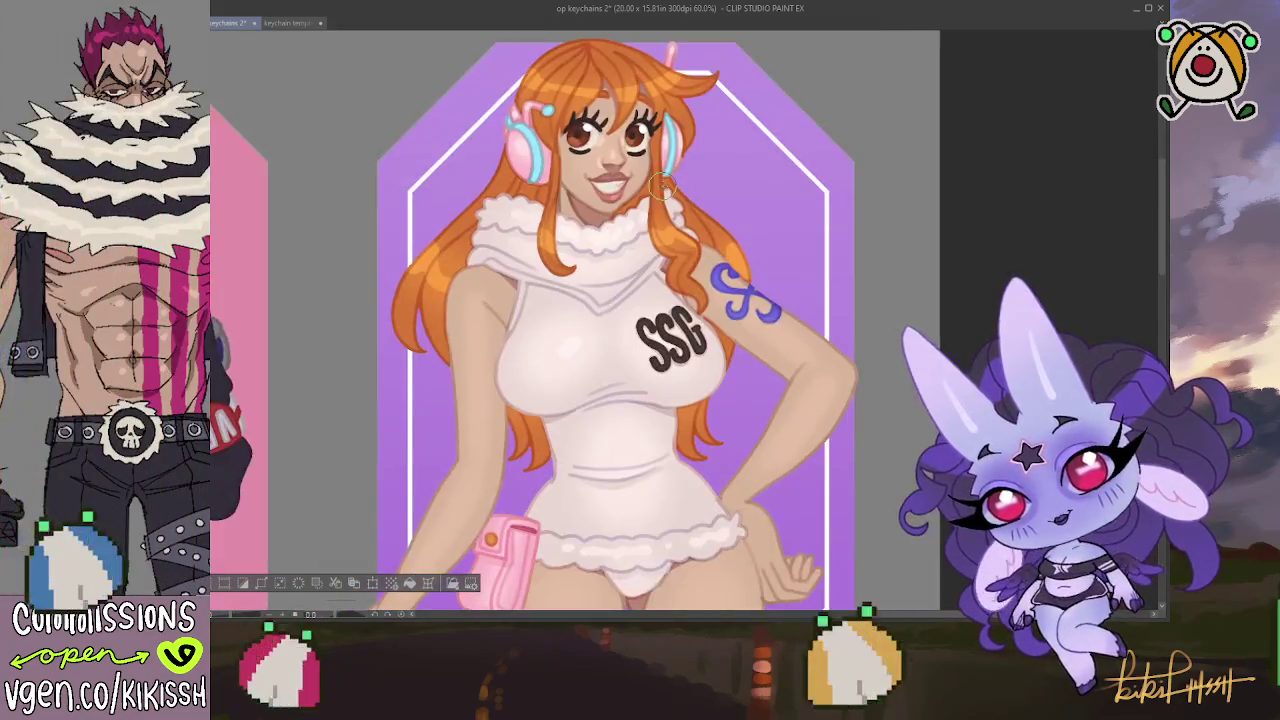
{"action": "key", "text": "ctrl+d"}
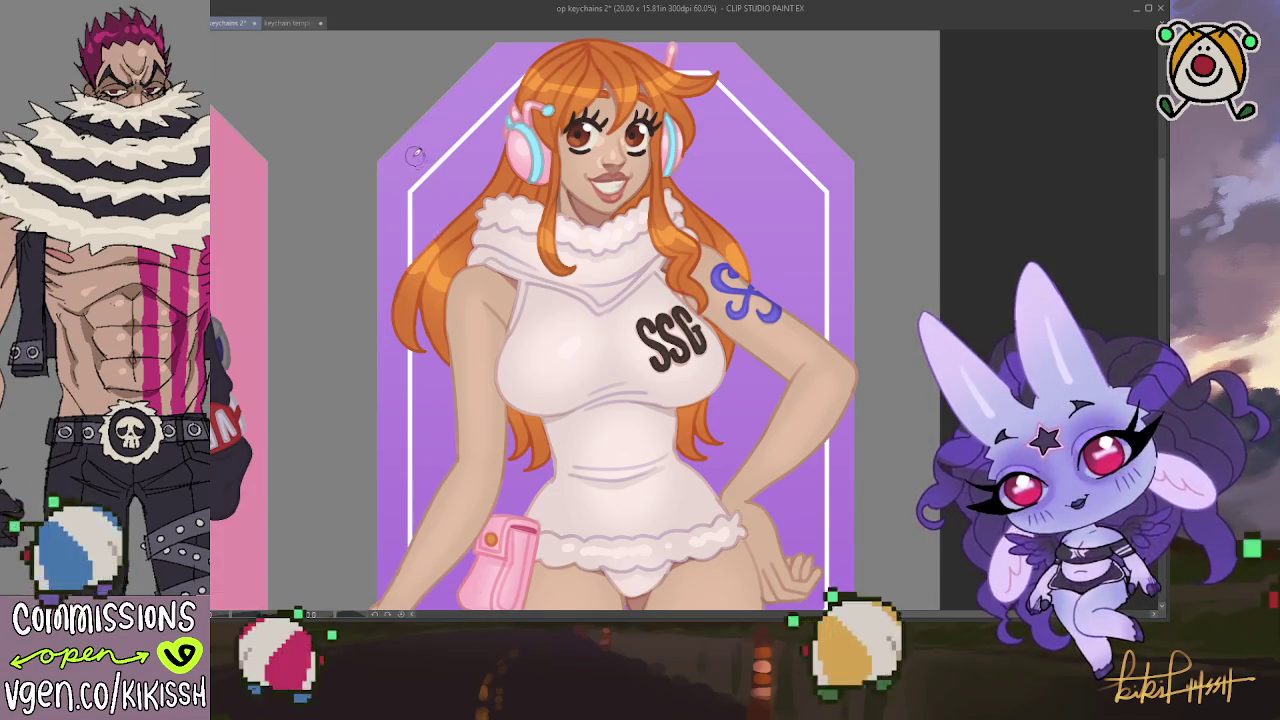
{"action": "key", "text": "]"}
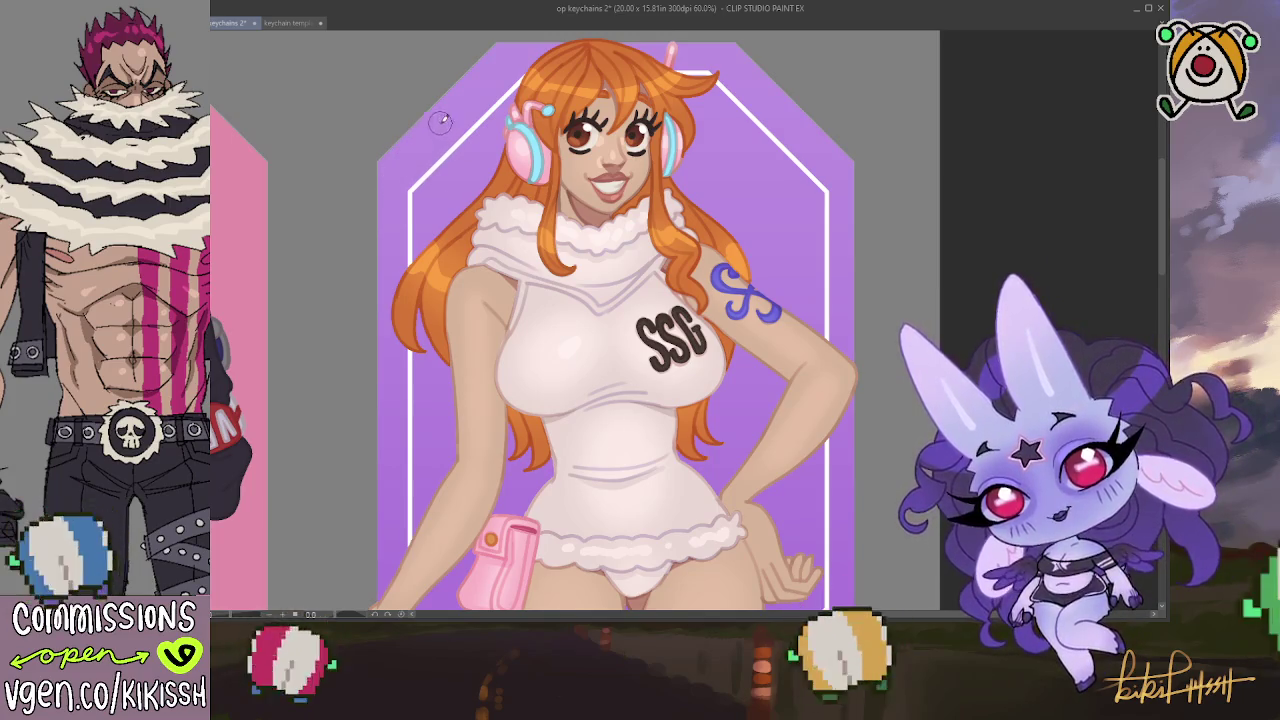
{"action": "key", "text": "]"}
{"action": "key", "text": "]"}
{"action": "key", "text": "]"}
{"action": "key", "text": "]"}
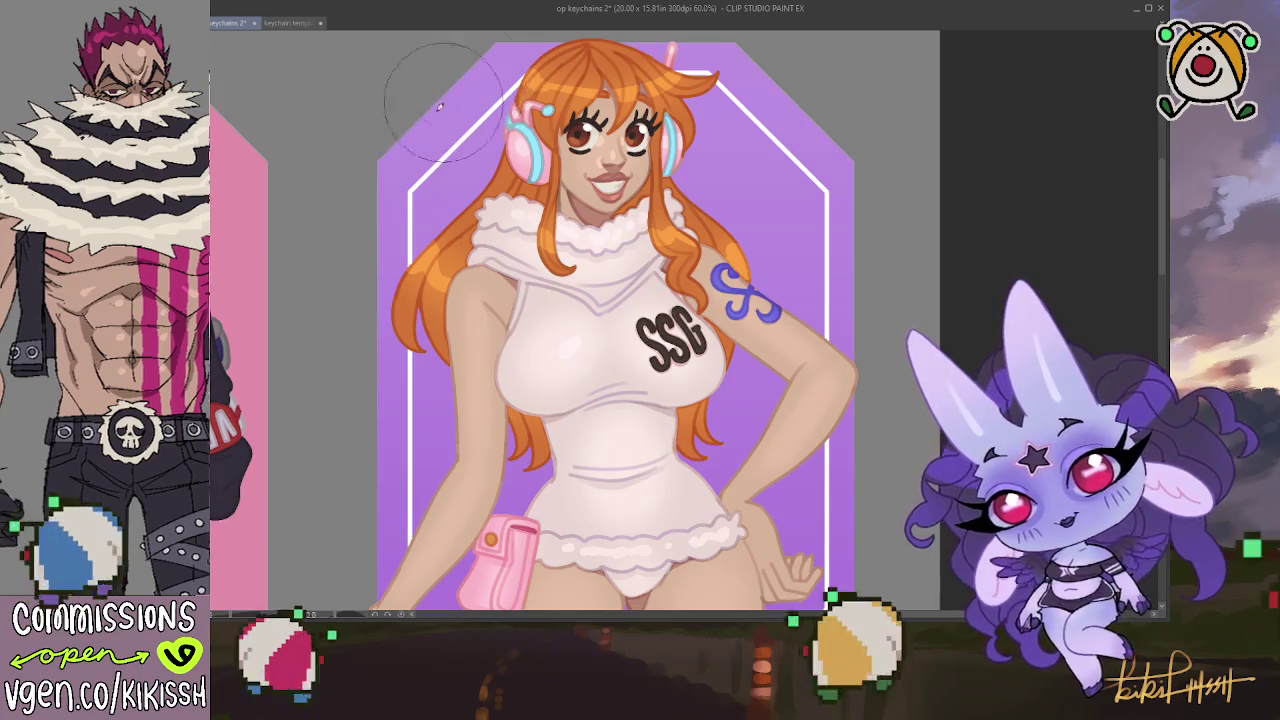
{"action": "key", "text": "["}
{"action": "key", "text": "["}
{"action": "key", "text": "["}
{"action": "scroll", "coordinate": [407, 423], "scroll_direction": "down", "scroll_amount": 5}
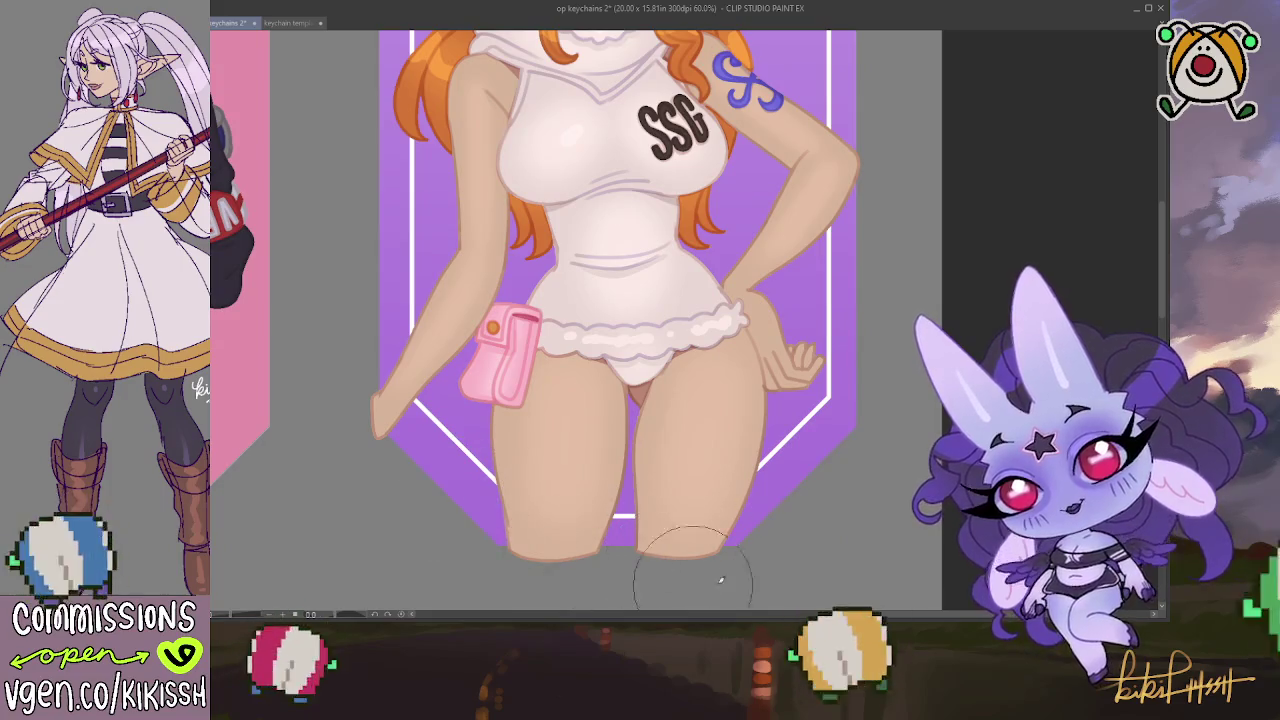
{"action": "scroll", "coordinate": [854, 509], "scroll_direction": "up", "scroll_amount": 4}
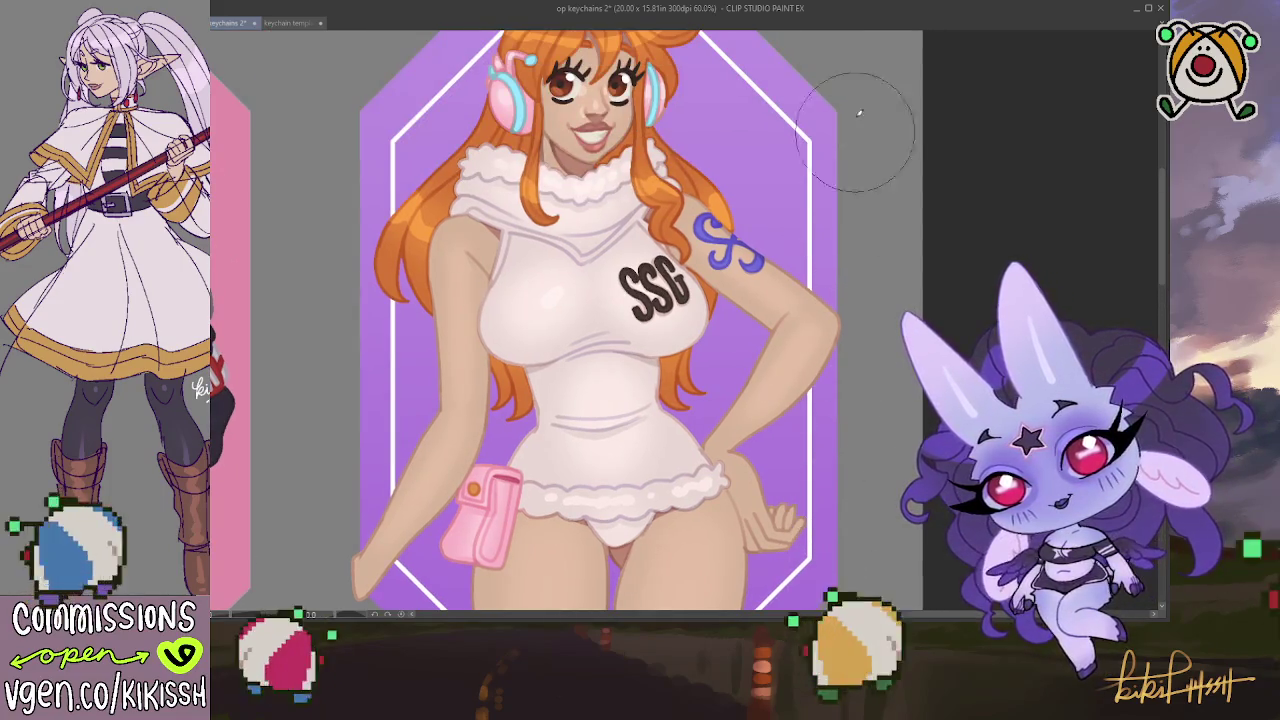
{"action": "scroll", "coordinate": [870, 220], "scroll_direction": "up", "scroll_amount": 2}
Finish positioning the SSG lettering on the orange-haired figure's chest and deselect it
{"action": "scroll", "coordinate": [884, 270], "scroll_direction": "up", "scroll_amount": 3}
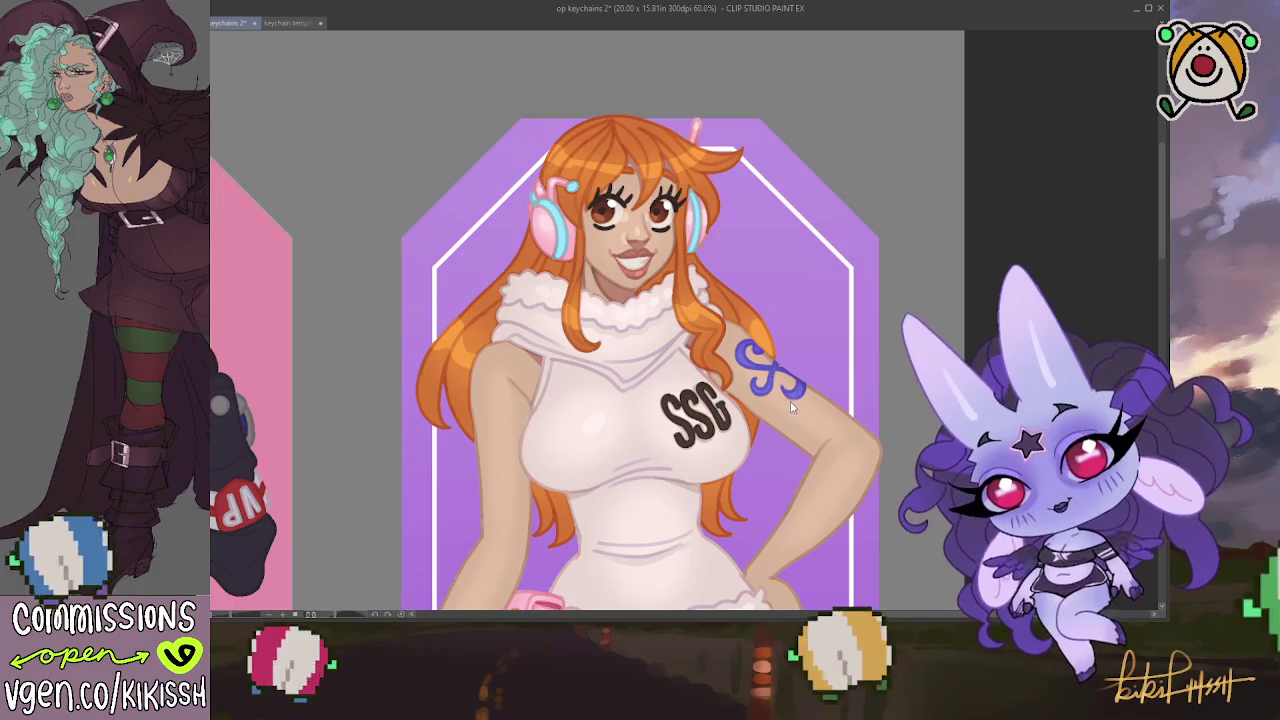
{"action": "scroll", "coordinate": [749, 325], "scroll_direction": "down", "scroll_amount": 2}
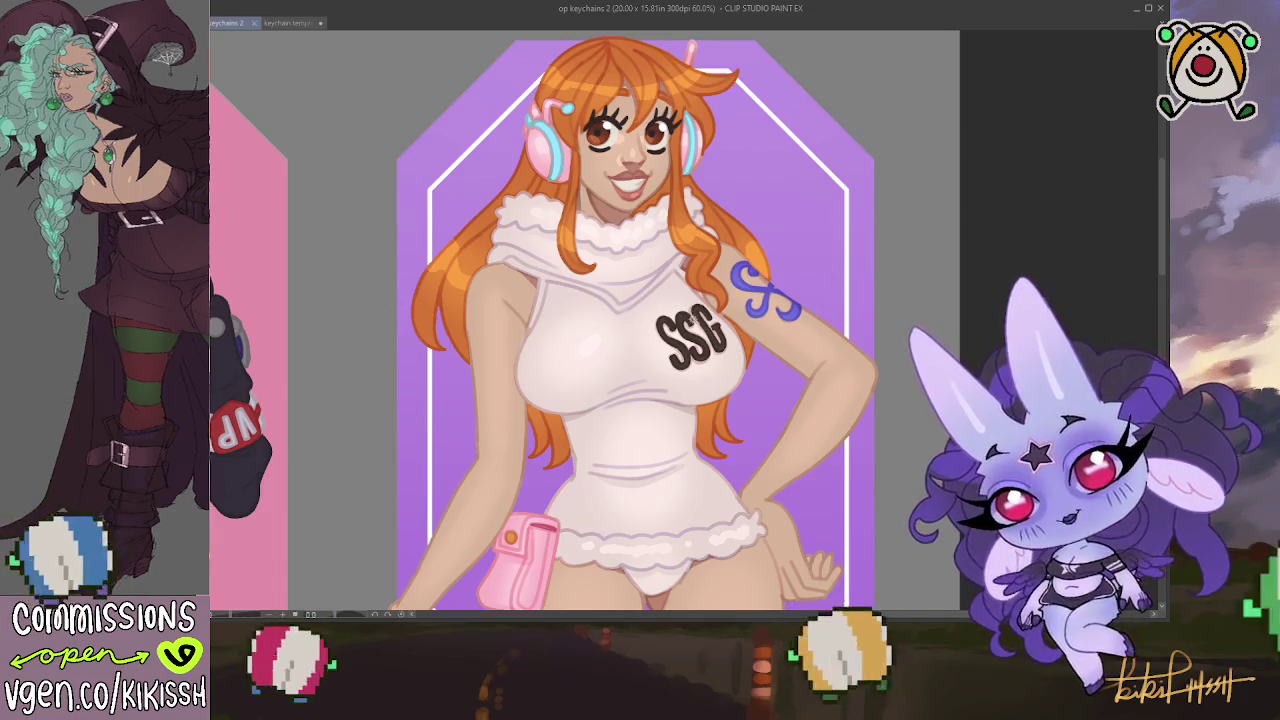
{"action": "key", "text": "ctrl+t"}
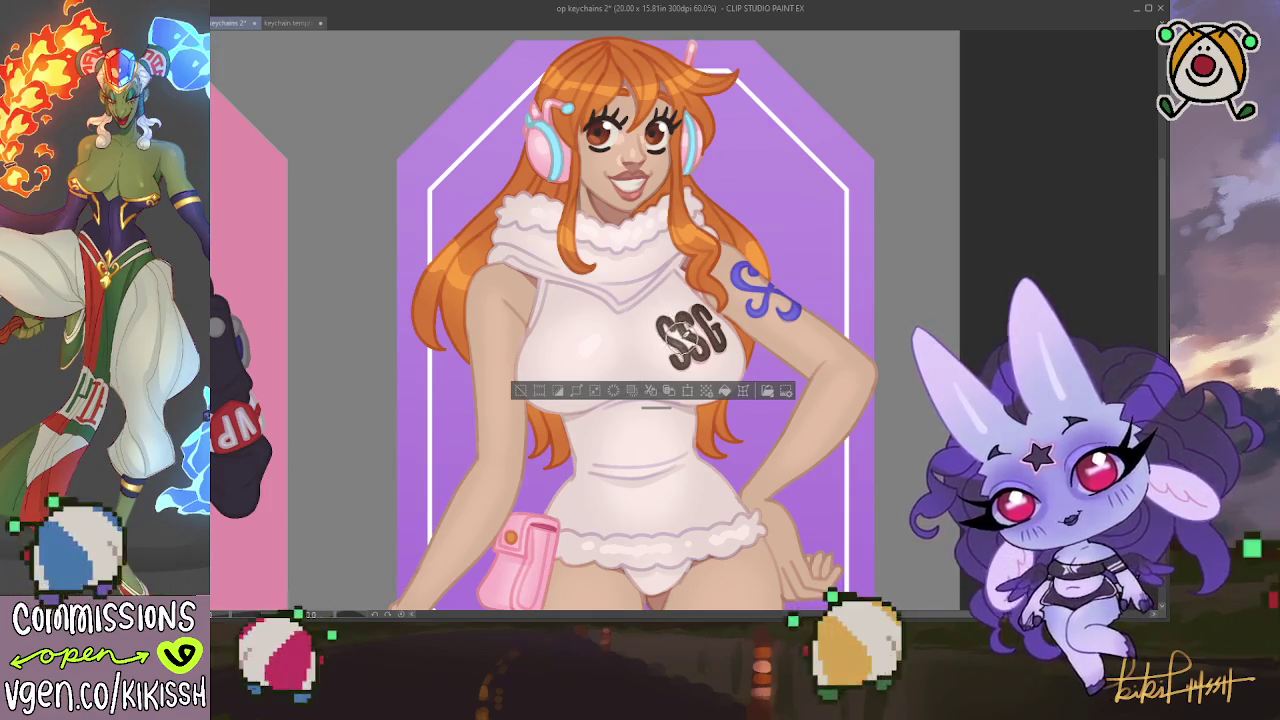
{"action": "key", "text": "ctrl+d"}
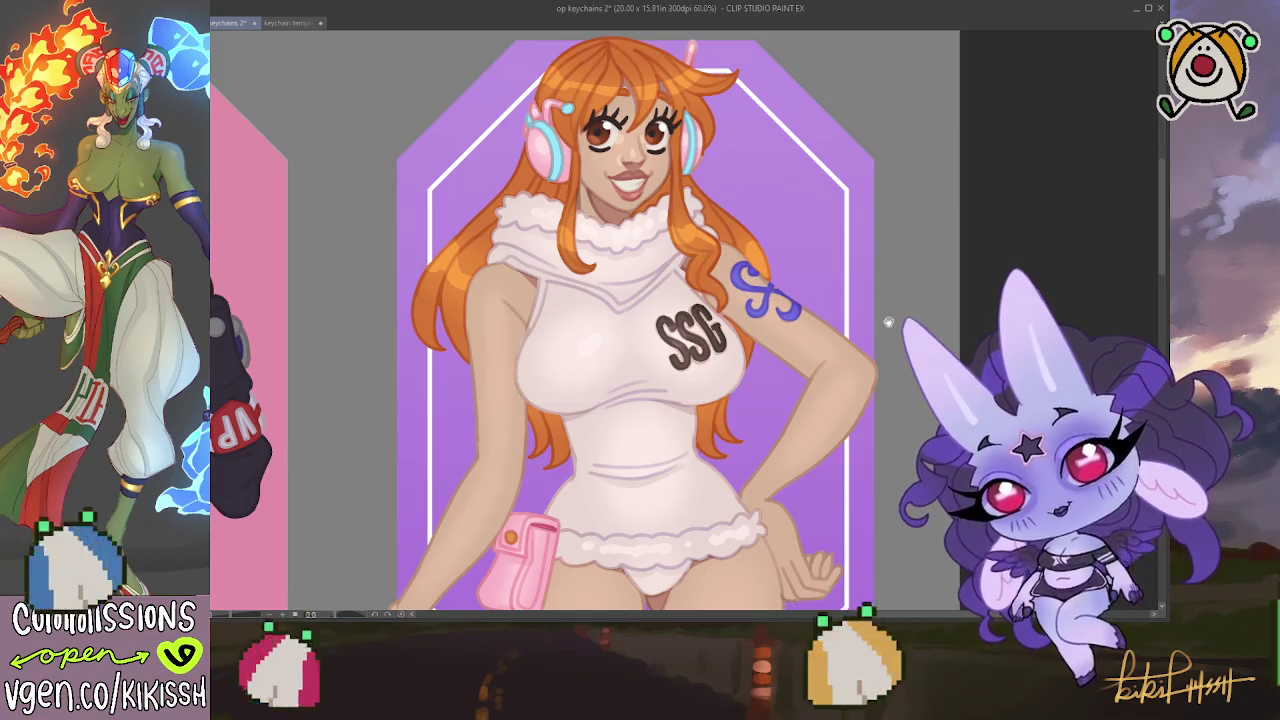
{"action": "left_click_drag", "start_coordinate": [897, 351], "coordinate": [901, 291]}
{"action": "key", "text": "ctrl+z"}
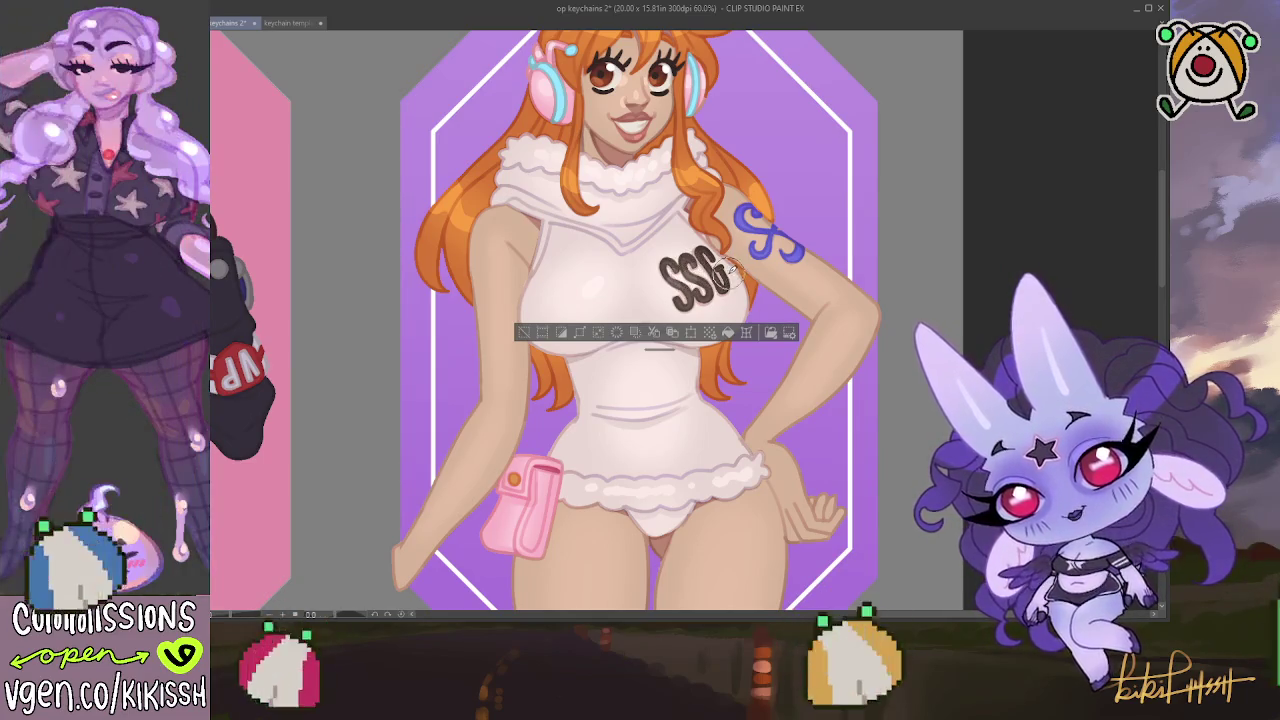
{"action": "key", "text": "ctrl+d"}
{"action": "scroll", "coordinate": [770, 265], "scroll_direction": "up", "scroll_amount": 1}
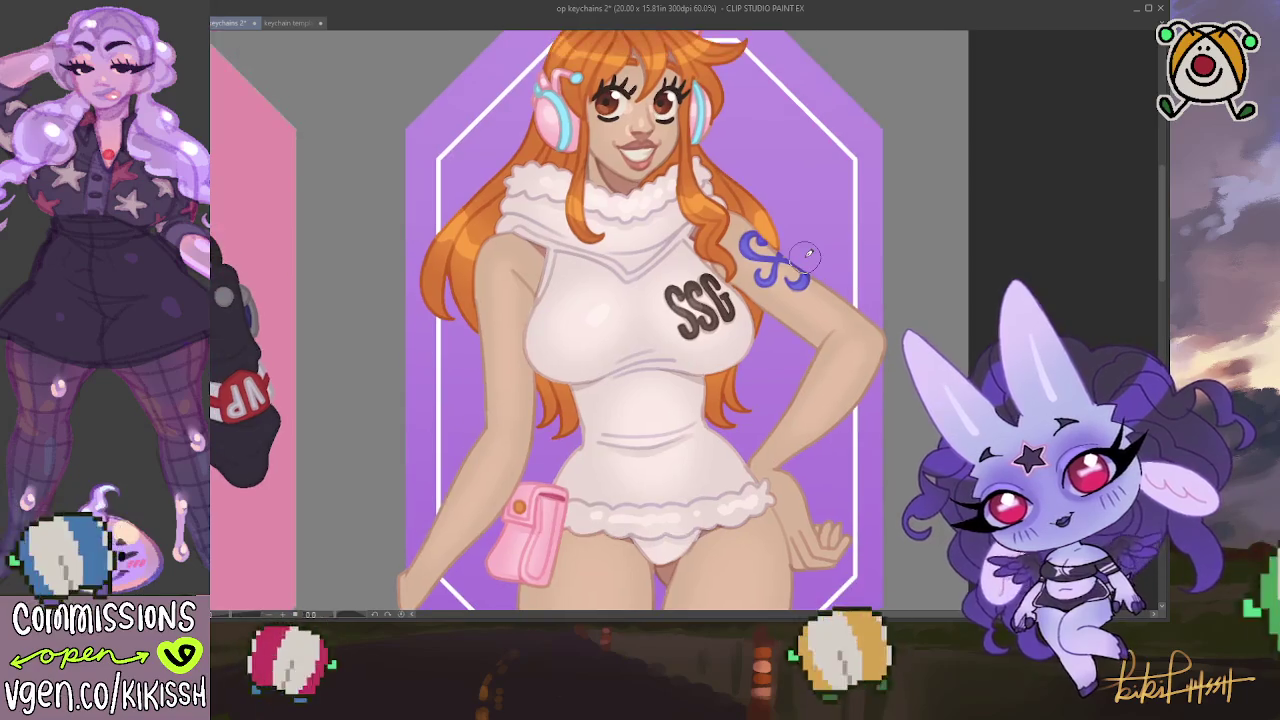
{"action": "scroll", "coordinate": [895, 408], "scroll_direction": "down", "scroll_amount": 3}
{"action": "scroll", "coordinate": [895, 408], "scroll_direction": "down", "scroll_amount": 2}
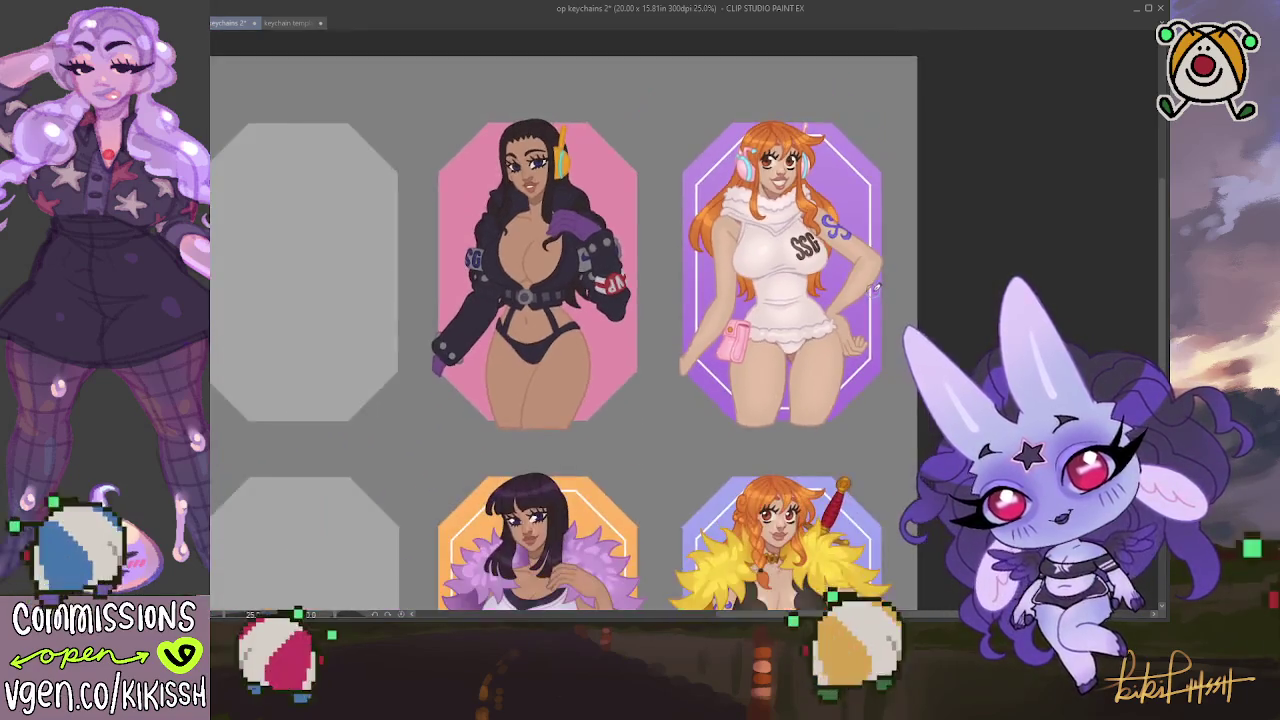
{"action": "scroll", "coordinate": [895, 408], "scroll_direction": "down", "scroll_amount": 1}
{"action": "left_click_drag", "start_coordinate": [895, 408], "coordinate": [864, 289]}
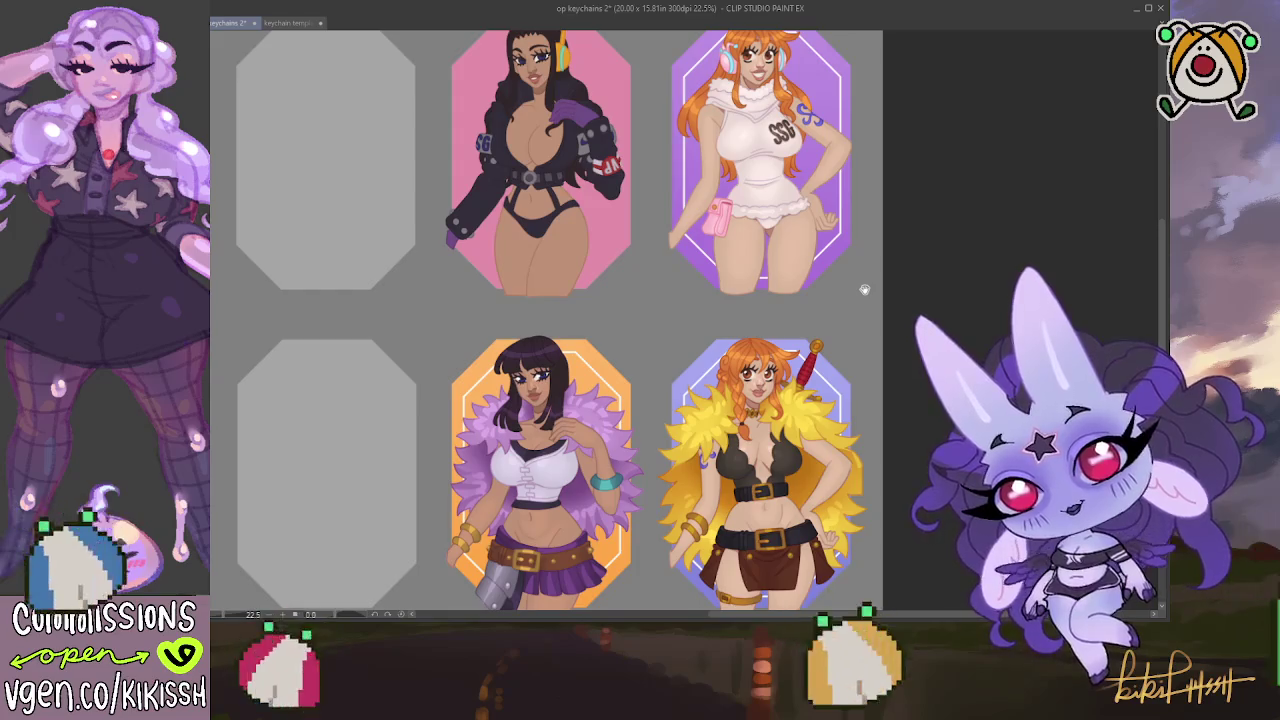
{"action": "scroll", "coordinate": [864, 289], "scroll_direction": "down", "scroll_amount": 1}
{"action": "scroll", "coordinate": [866, 287], "scroll_direction": "down", "scroll_amount": 1}
{"action": "scroll", "coordinate": [867, 287], "scroll_direction": "down", "scroll_amount": 1}
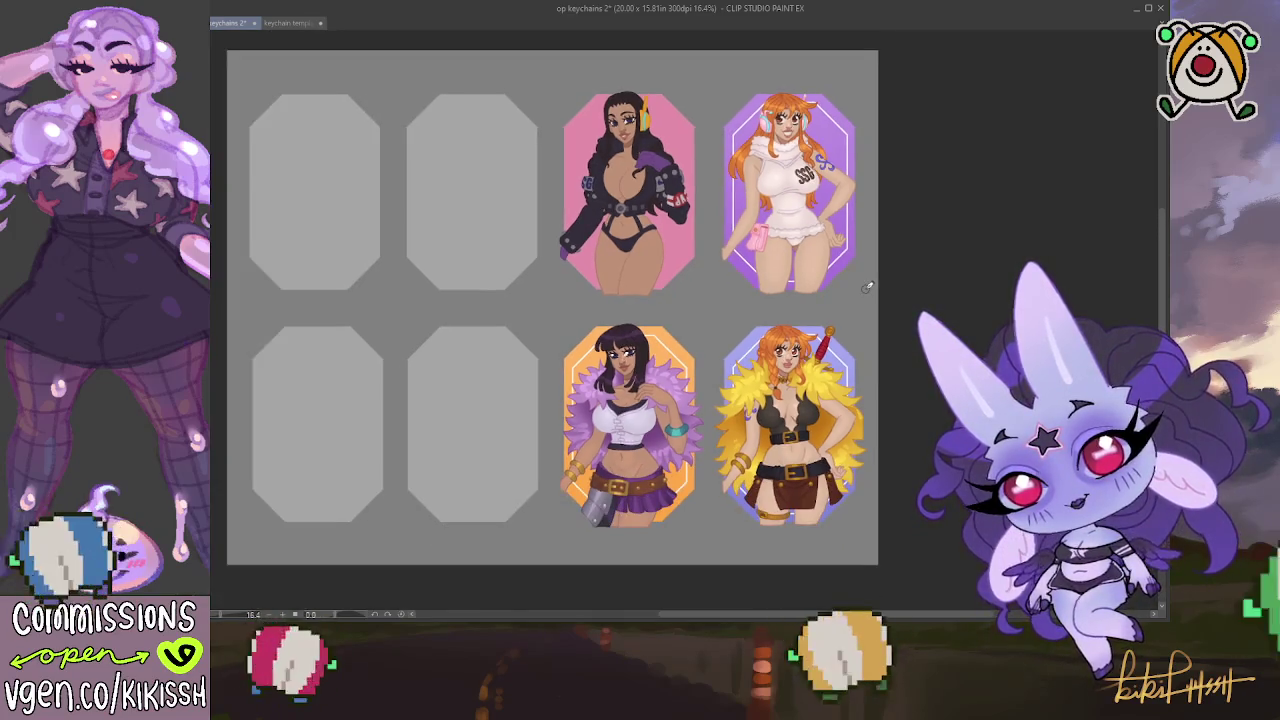
{"action": "scroll", "coordinate": [867, 287], "scroll_direction": "down", "scroll_amount": 1}
{"action": "scroll", "coordinate": [867, 287], "scroll_direction": "up", "scroll_amount": 1}
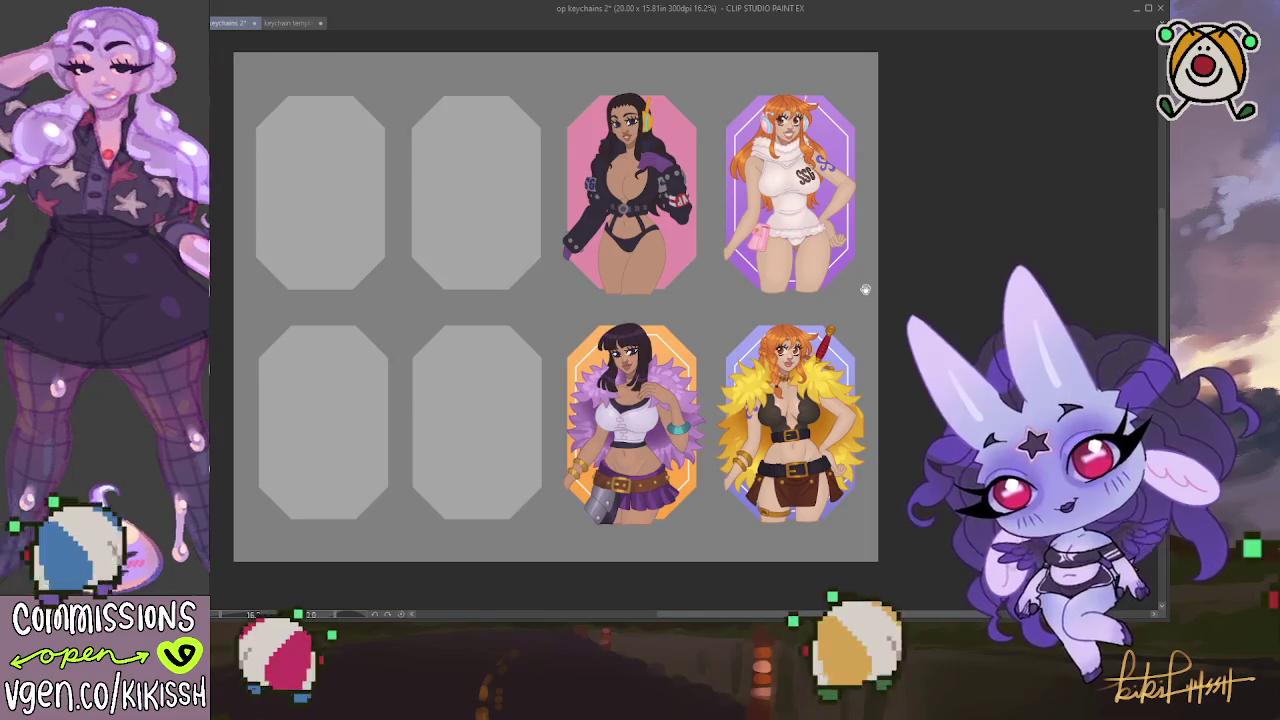
{"action": "scroll", "coordinate": [850, 295], "scroll_direction": "up", "scroll_amount": 1}
{"action": "scroll", "coordinate": [822, 307], "scroll_direction": "up", "scroll_amount": 1}
{"action": "scroll", "coordinate": [821, 308], "scroll_direction": "up", "scroll_amount": 1}
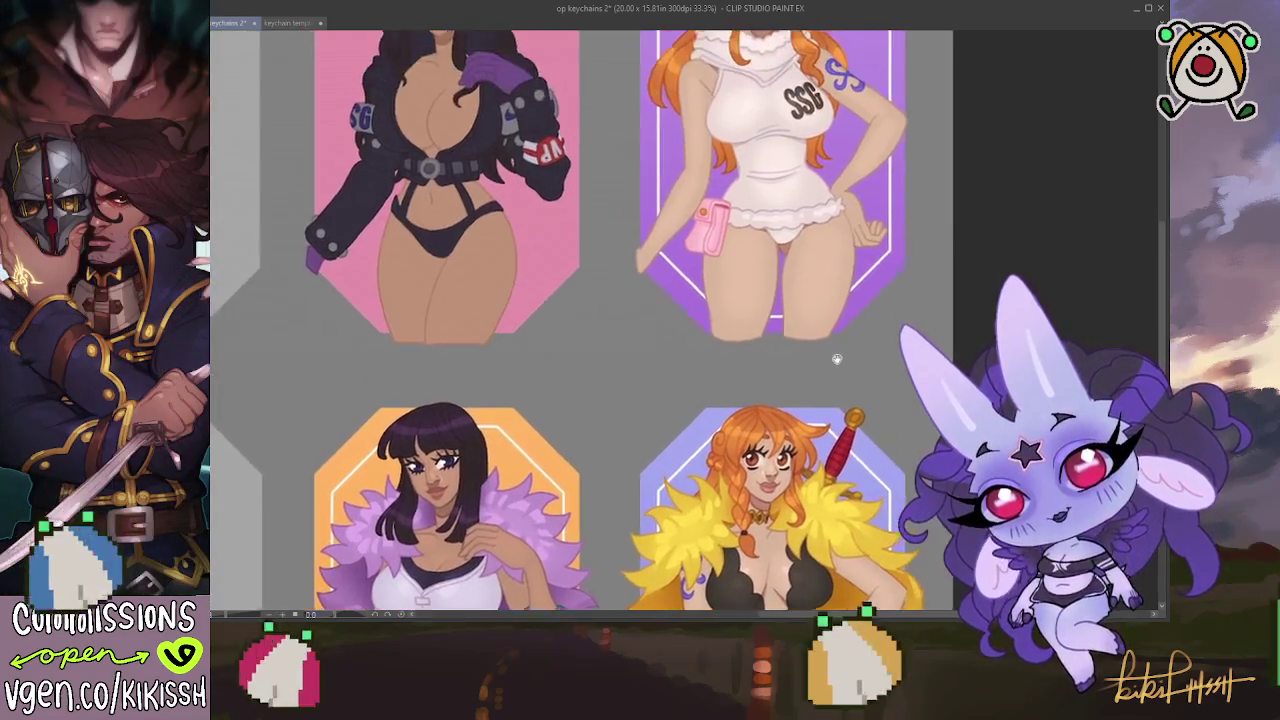
{"action": "left_click_drag", "start_coordinate": [834, 357], "coordinate": [845, 432]}
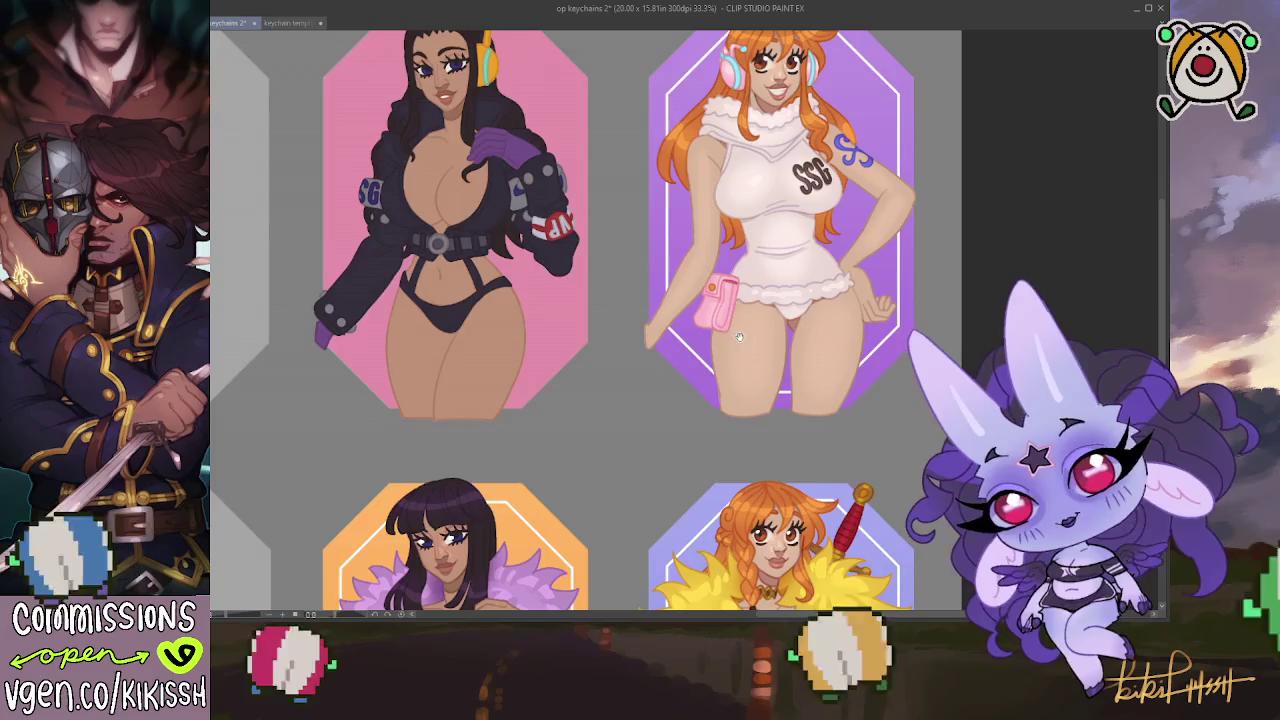
{"action": "left_click_drag", "start_coordinate": [739, 337], "coordinate": [745, 305]}
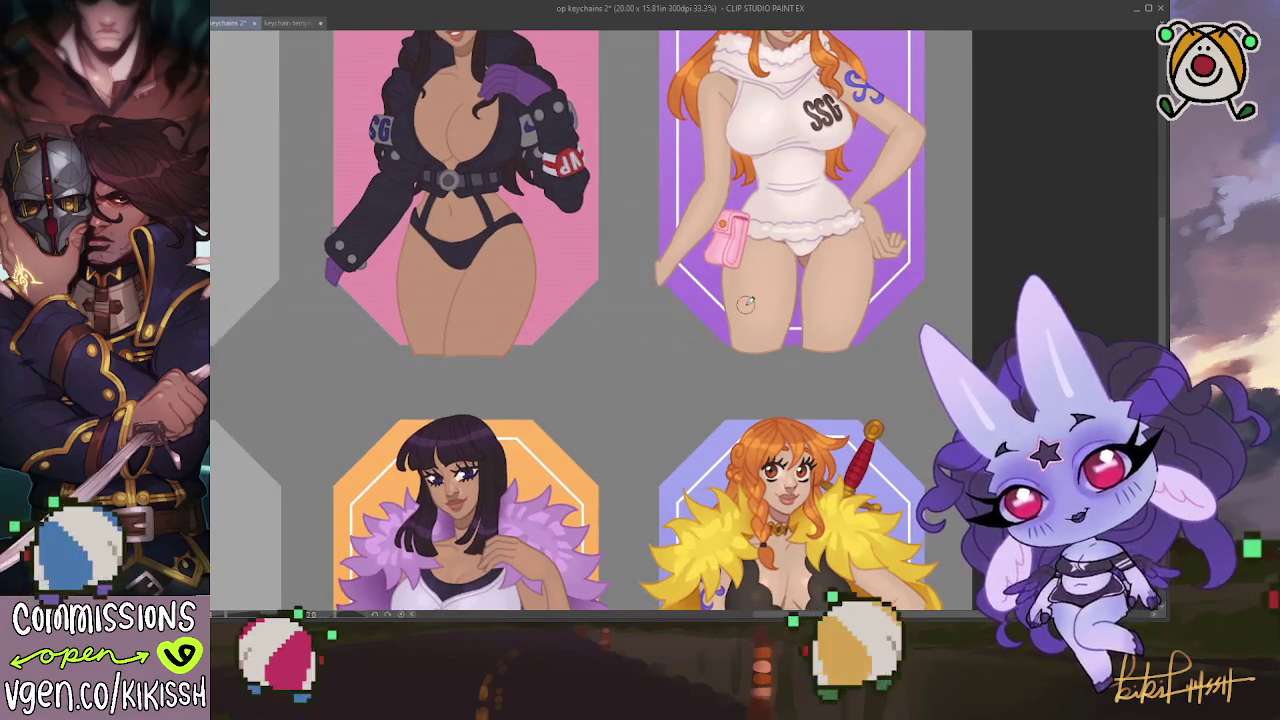
{"action": "left_click_drag", "start_coordinate": [701, 328], "coordinate": [707, 324]}
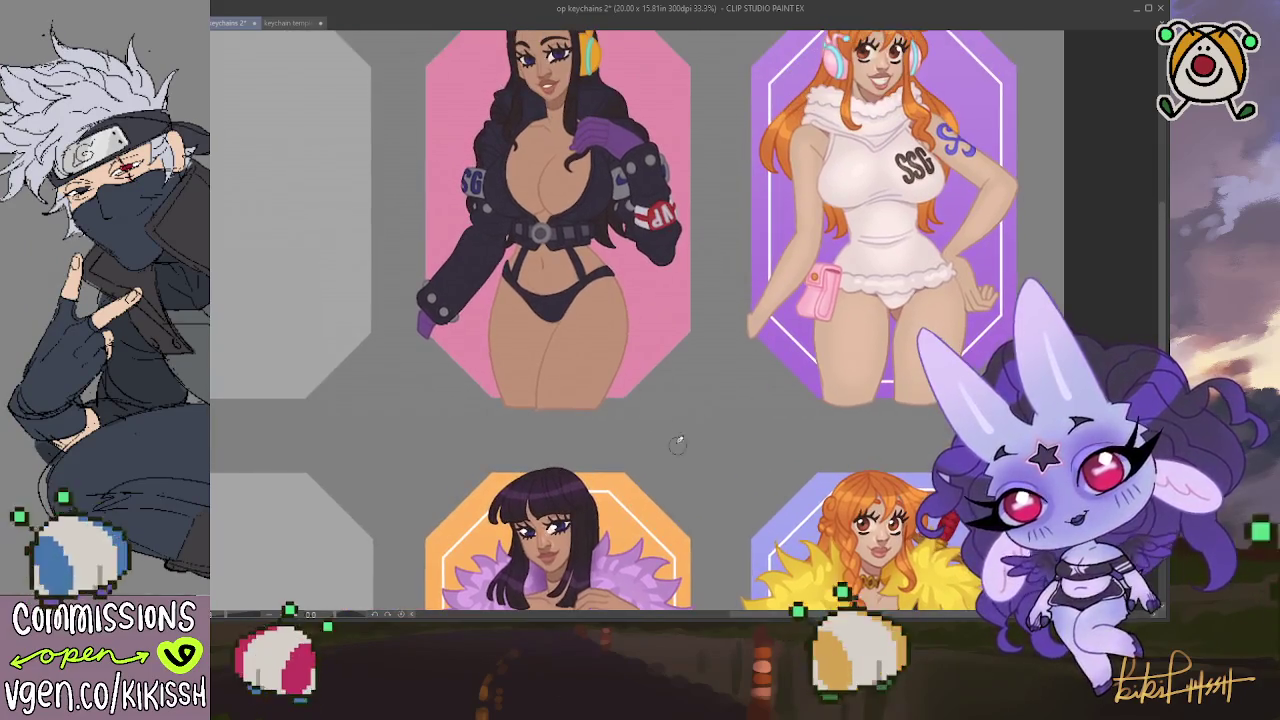
{"action": "scroll", "coordinate": [645, 400], "scroll_direction": "up", "scroll_amount": 3}
{"action": "left_click_drag", "start_coordinate": [640, 400], "coordinate": [647, 307]}
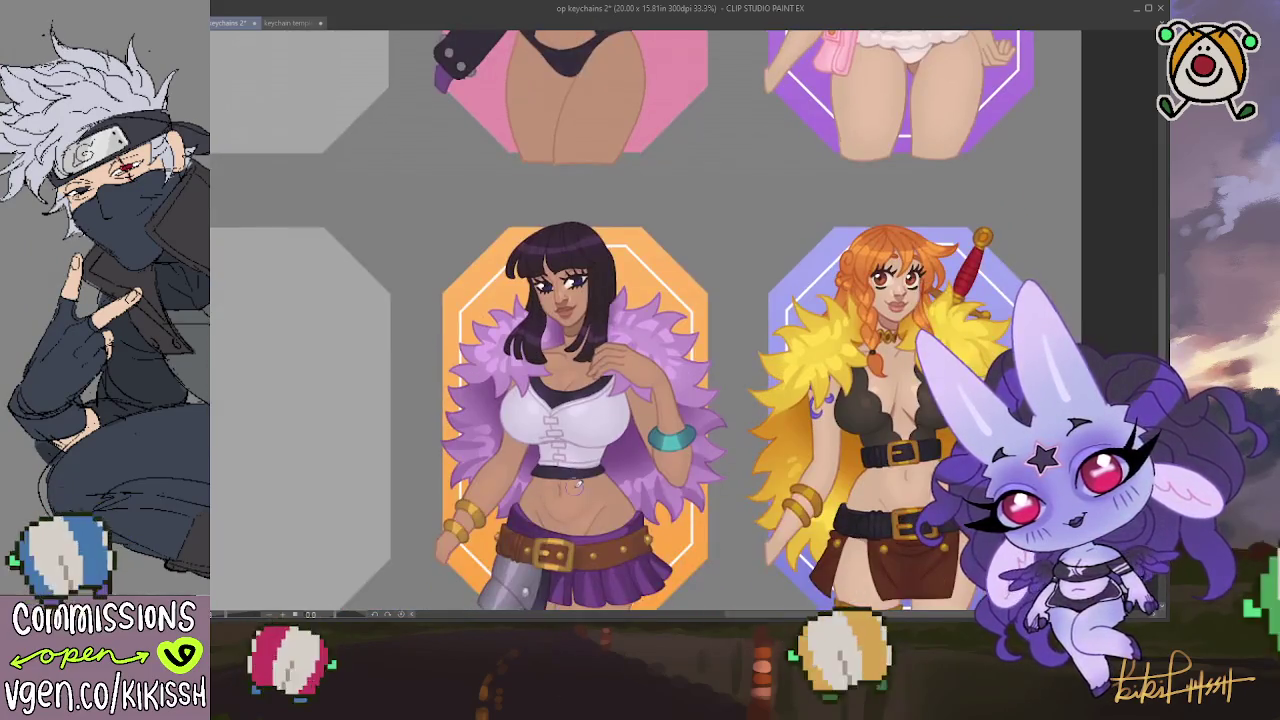
{"action": "left_click_drag", "start_coordinate": [640, 359], "coordinate": [643, 516]}
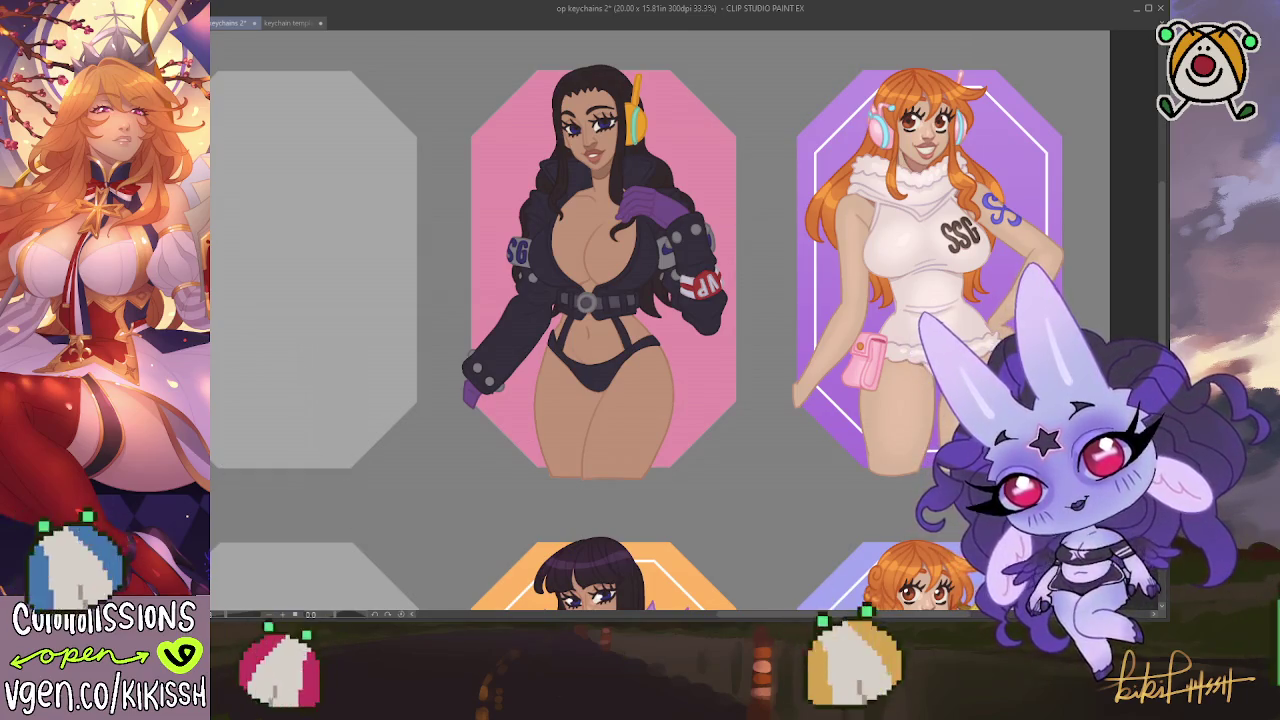
Add a dark purple offset shadow behind the purple-frame figure, then zoom out to both top keychains
{"action": "left_click", "coordinate": [900, 250]}
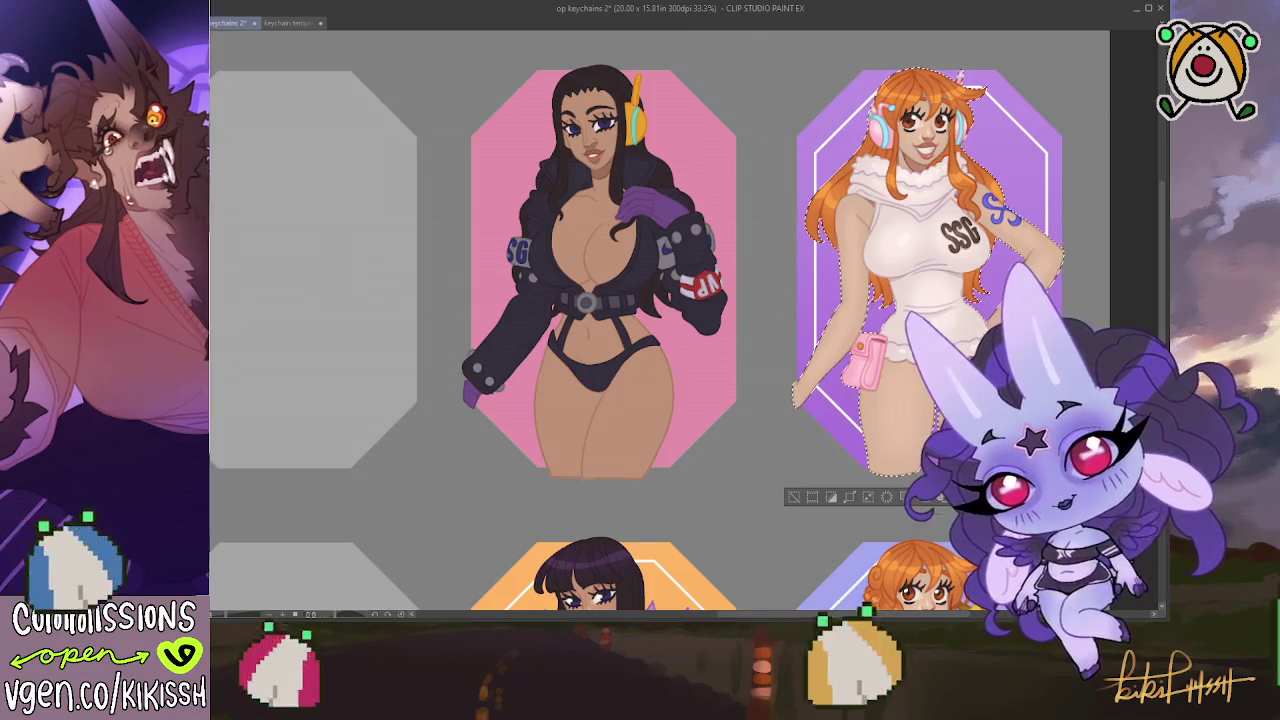
{"action": "key", "text": "ctrl+d"}
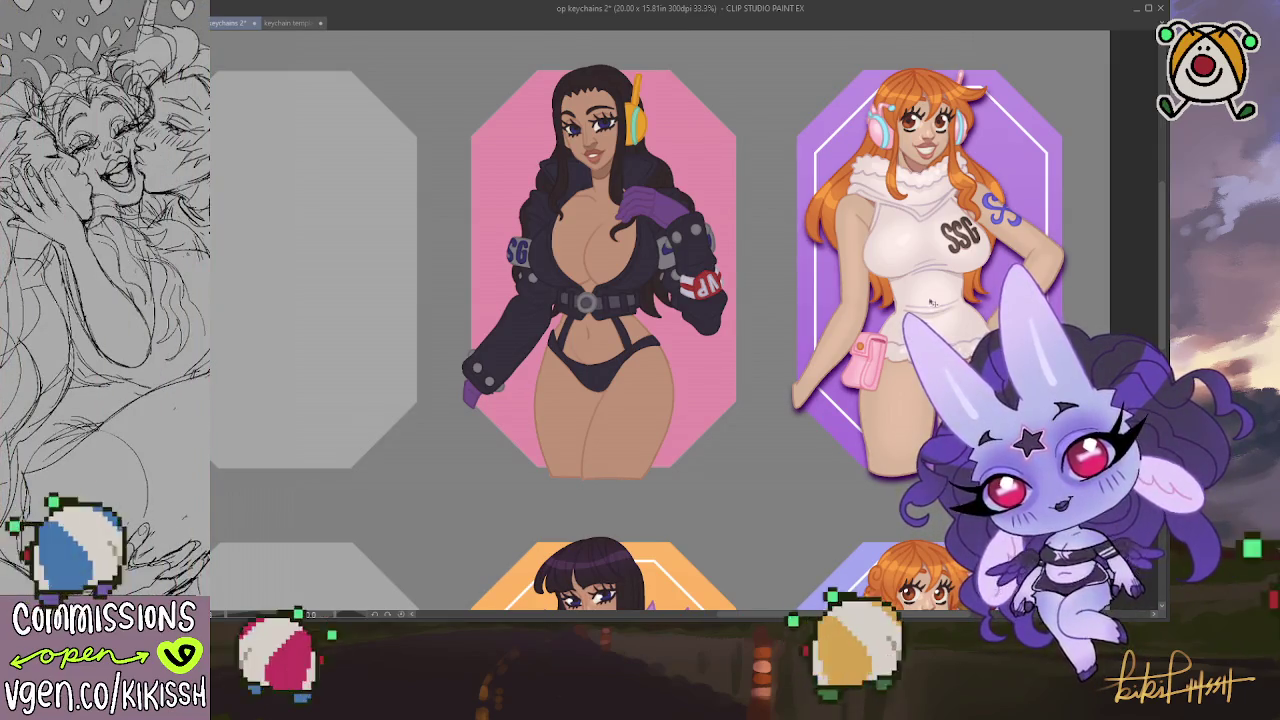
{"action": "scroll", "coordinate": [932, 302], "scroll_direction": "up", "scroll_amount": 2}
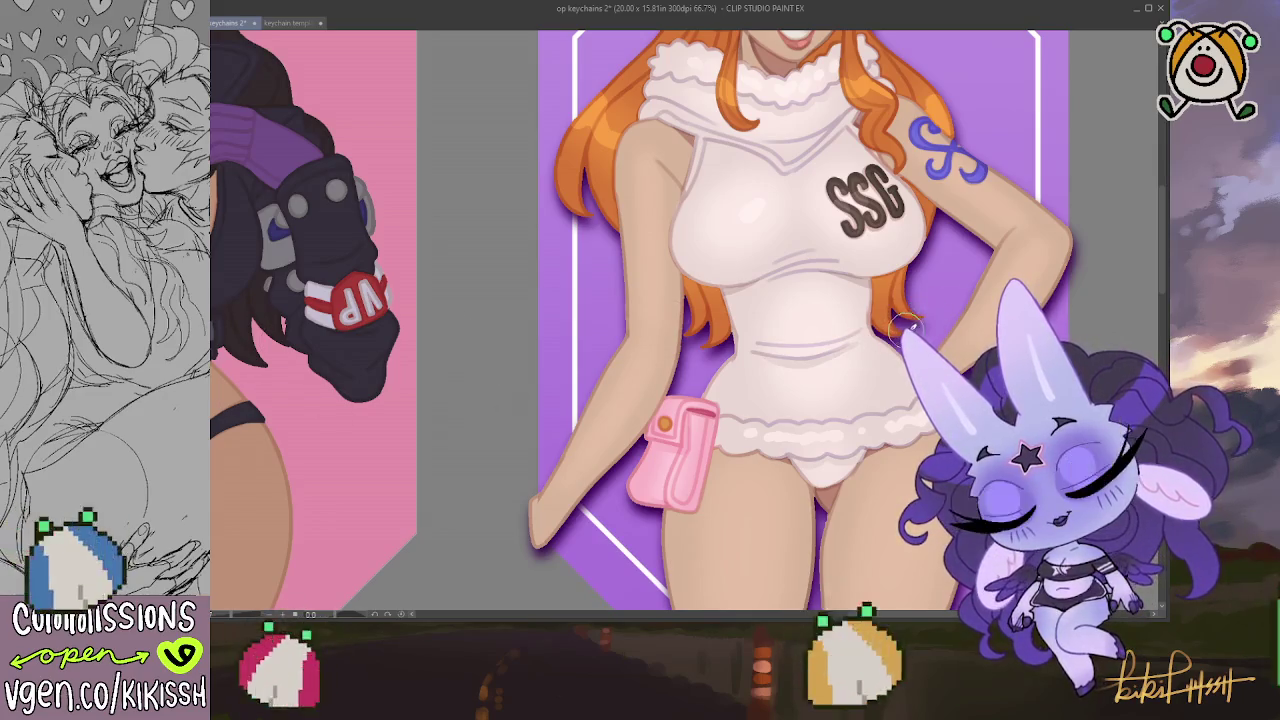
{"action": "left_click_drag", "start_coordinate": [931, 289], "coordinate": [939, 269]}
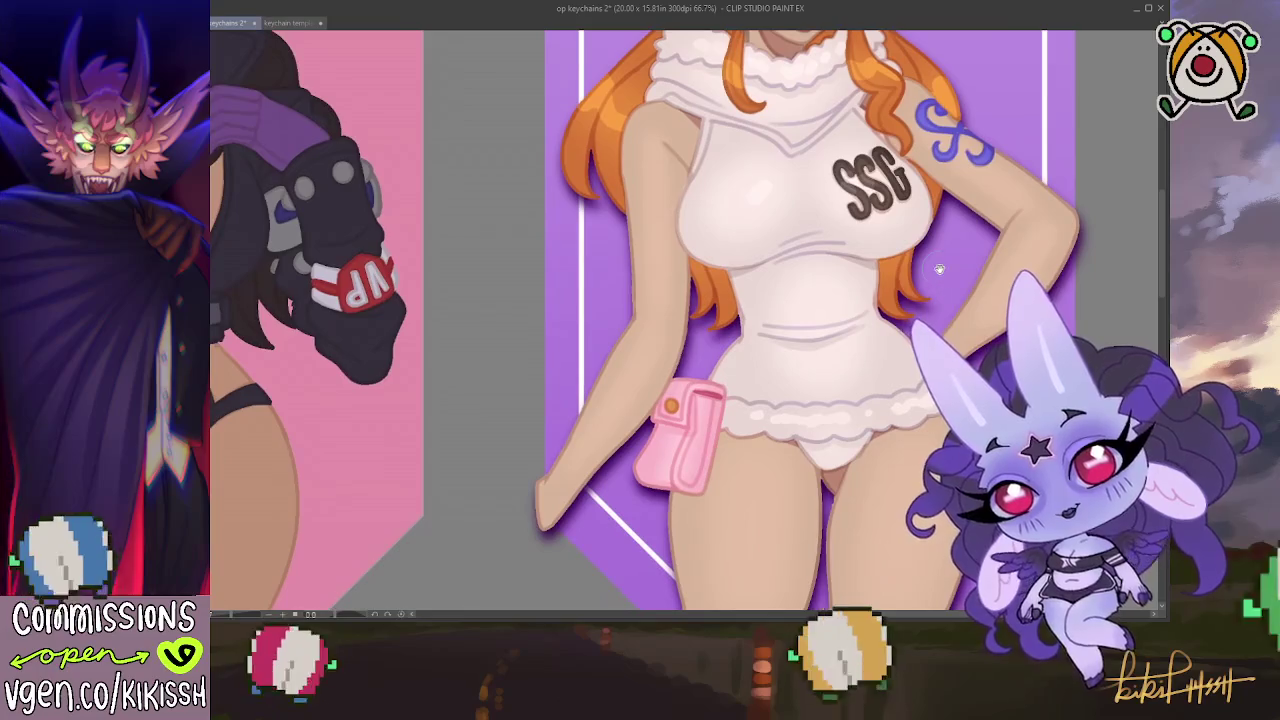
{"action": "key", "text": "ctrl+minus"}
{"action": "key", "text": "ctrl+minus"}
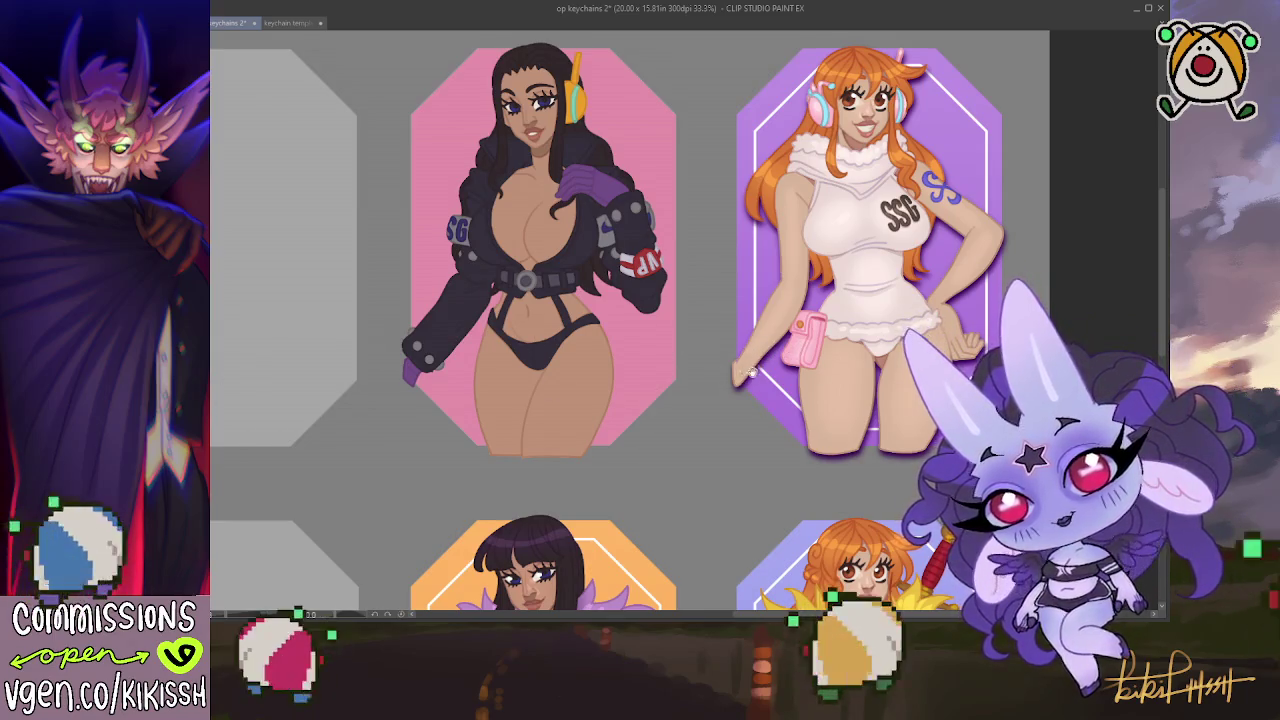
Bring the lower row of keychains into full view
{"action": "scroll", "coordinate": [750, 373], "scroll_direction": "down", "scroll_amount": 3}
{"action": "left_click_drag", "start_coordinate": [753, 348], "coordinate": [741, 295]}
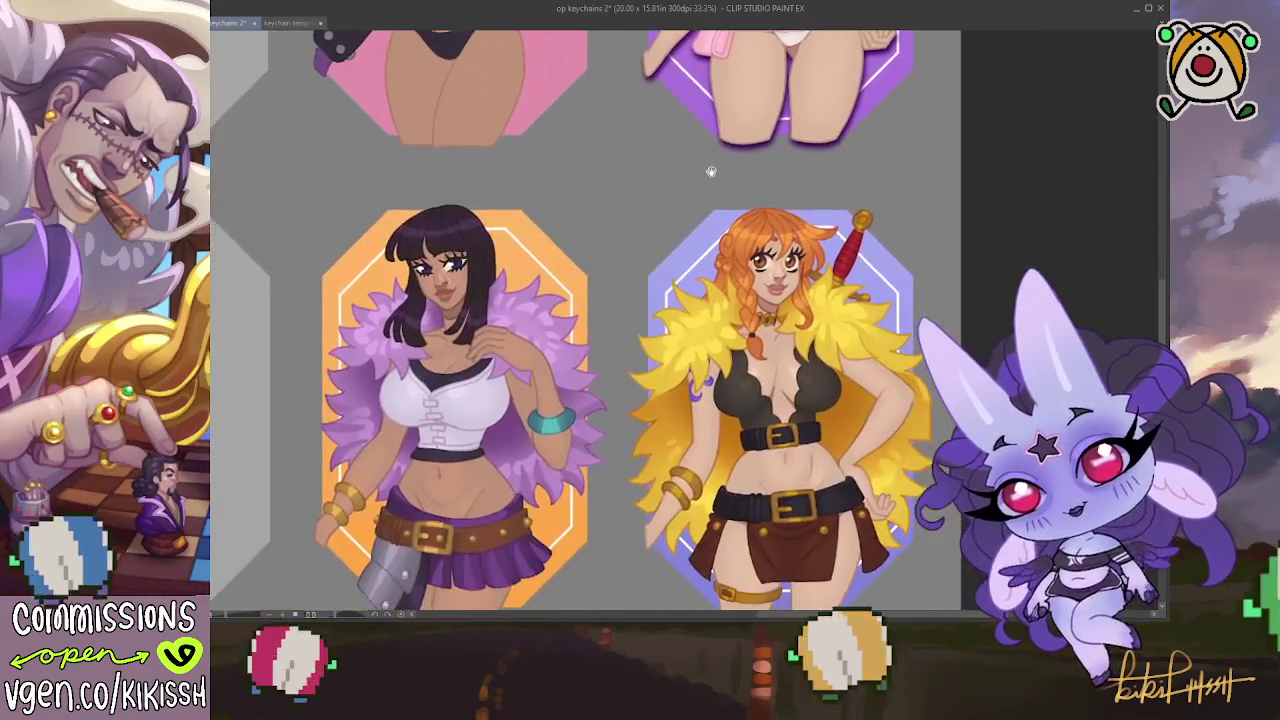
{"action": "left_click_drag", "start_coordinate": [741, 295], "coordinate": [676, 77]}
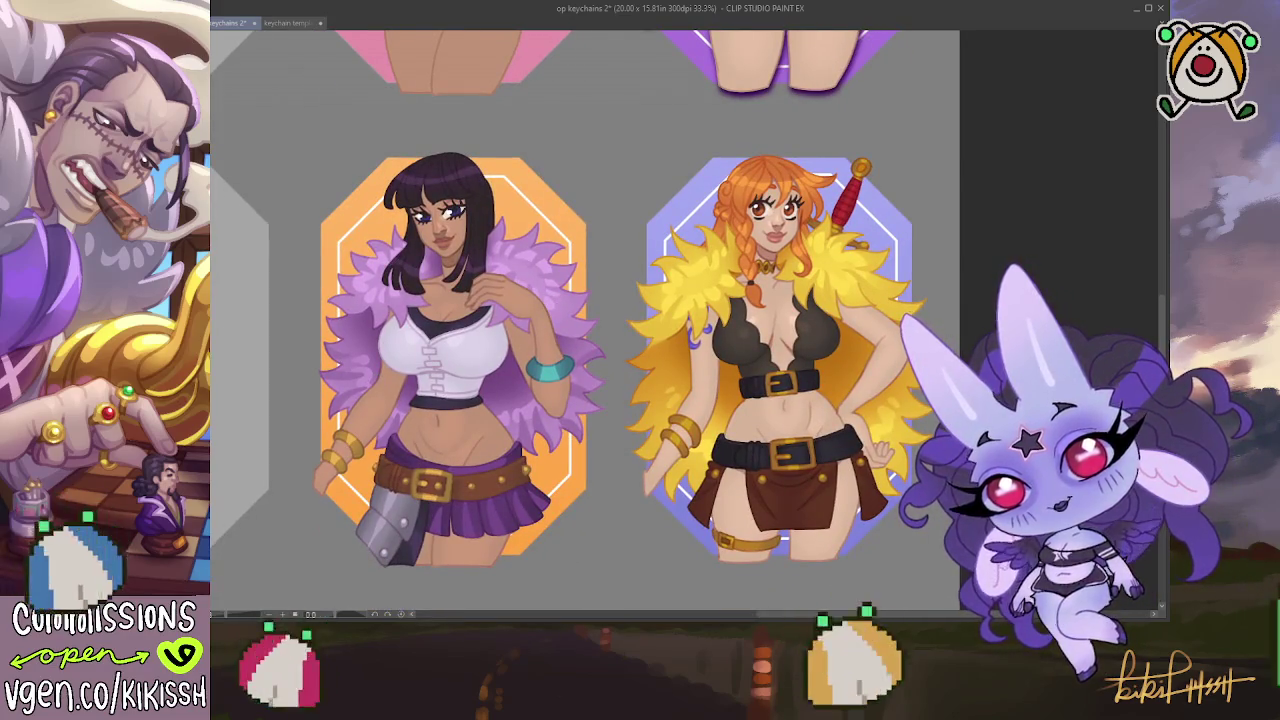
Hide and restore the purple, lavender and pink figures to check frames, then select the lavender figure's outline
{"action": "key", "text": "ctrl+z"}
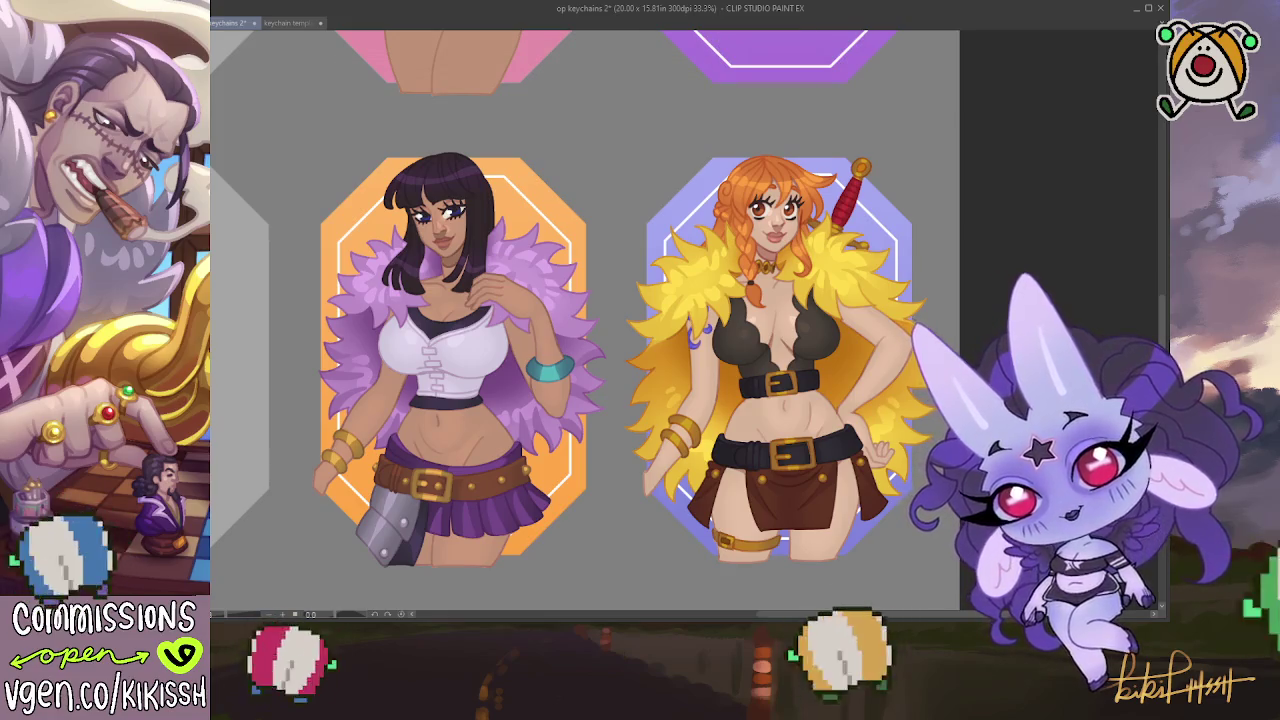
{"action": "key", "text": "ctrl+z"}
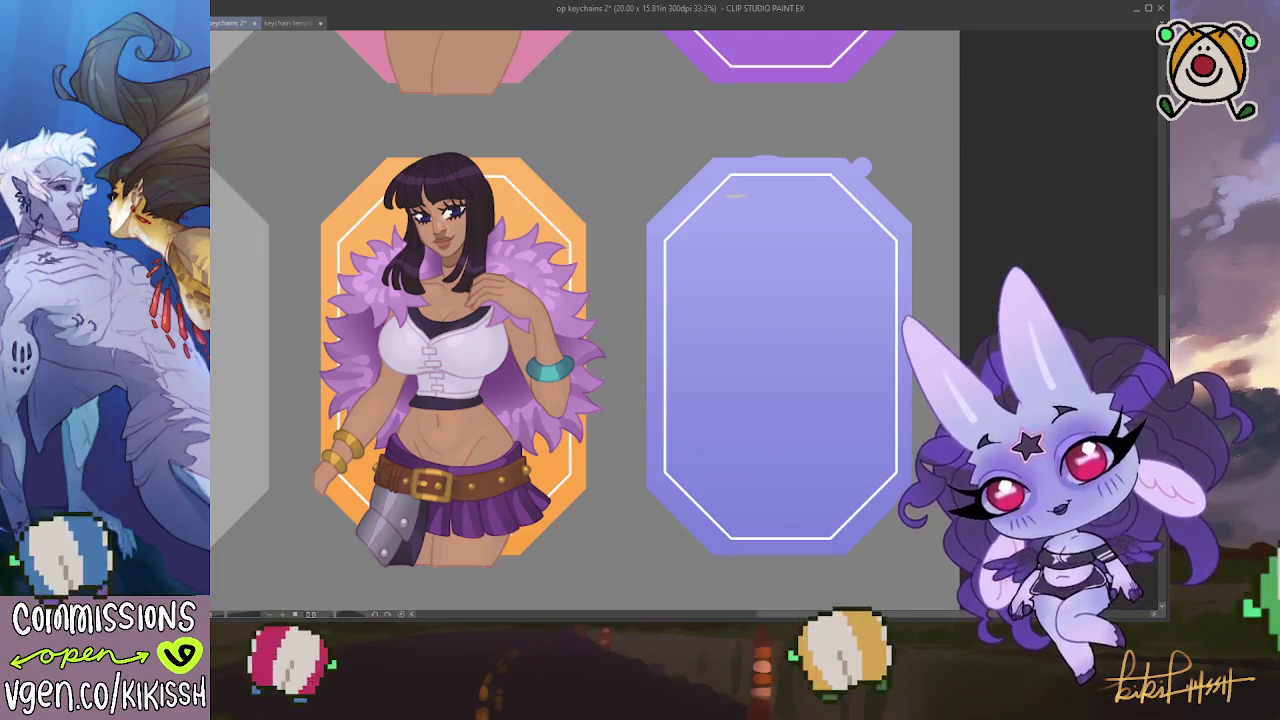
{"action": "key", "text": "ctrl+z"}
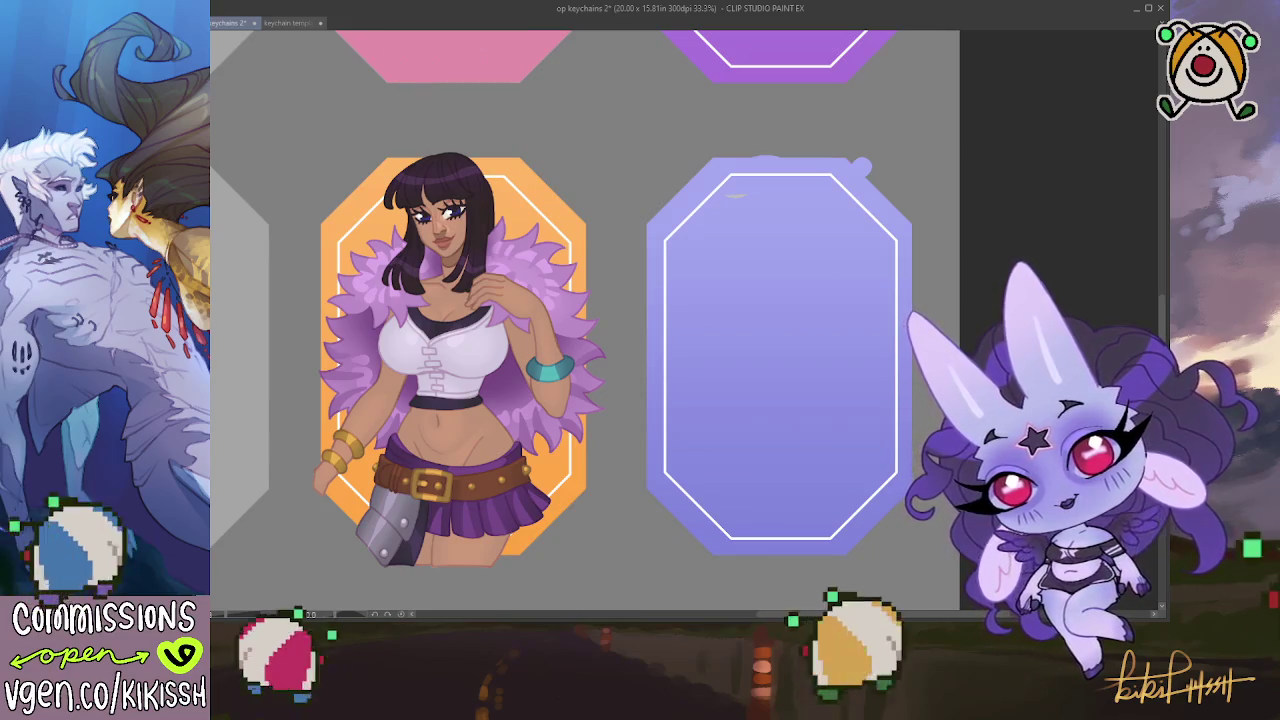
{"action": "key", "text": "ctrl+y"}
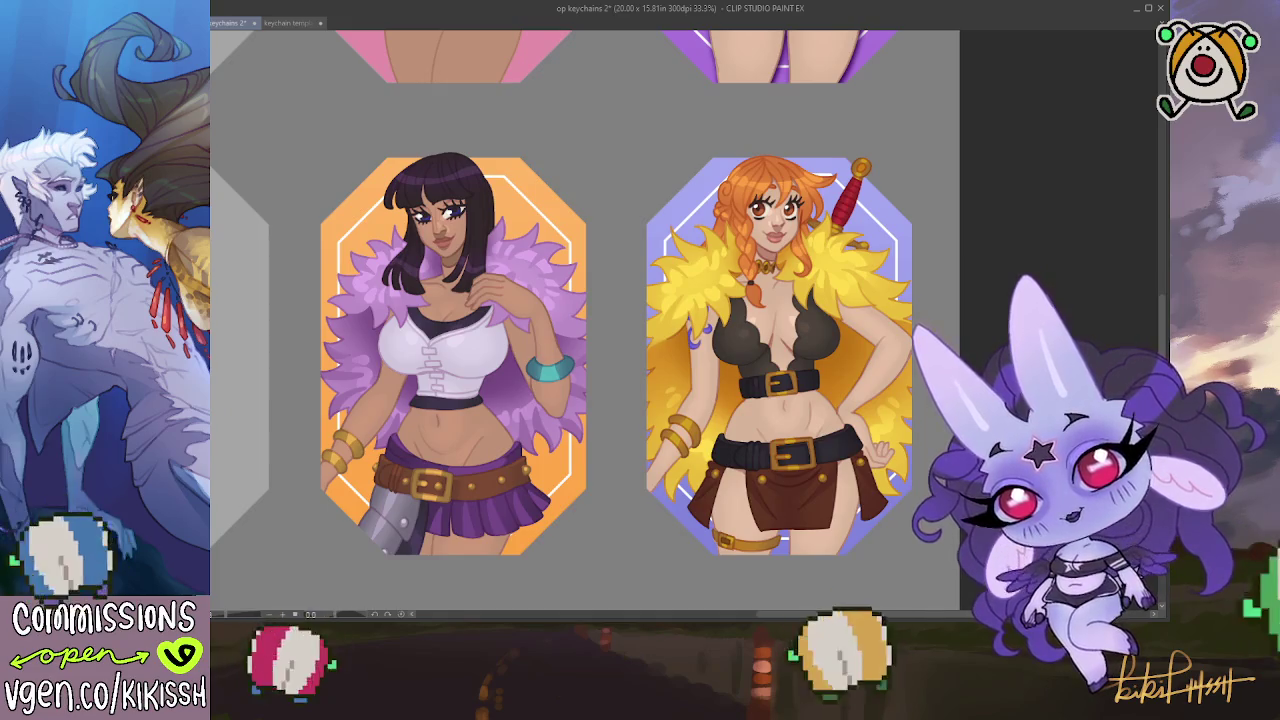
{"action": "key", "text": "ctrl+y"}
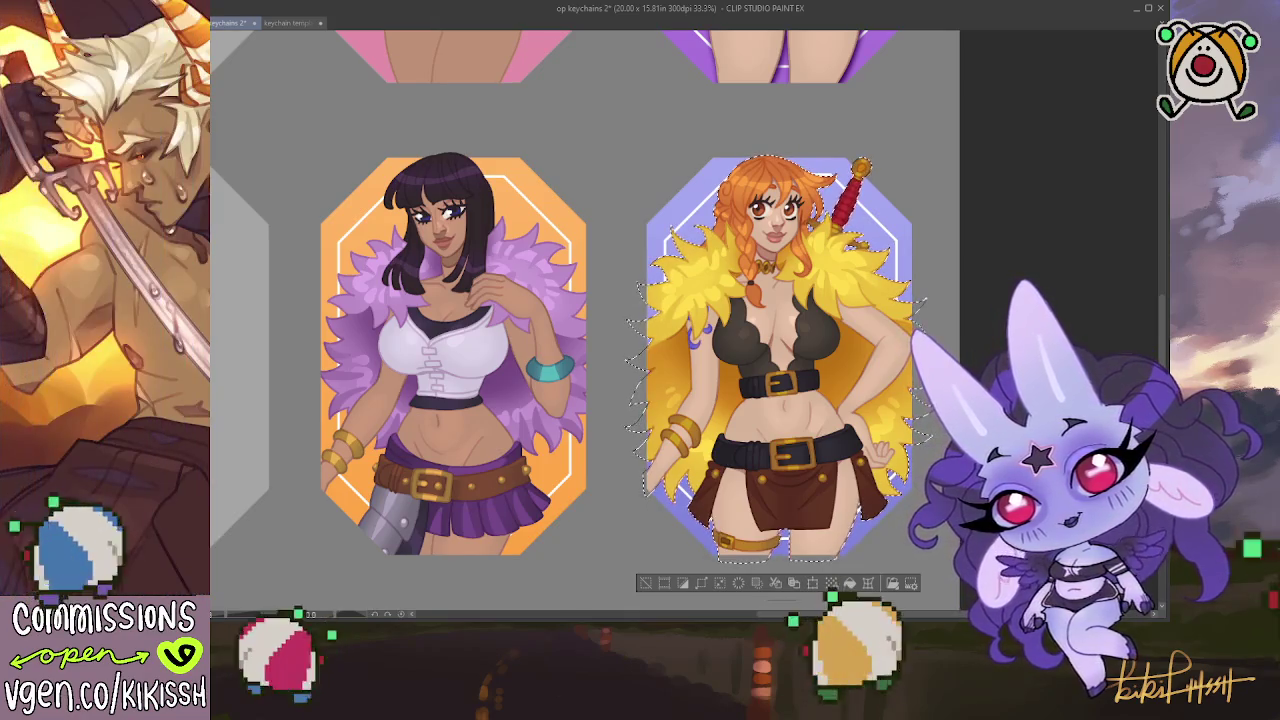
Finish the lavender-frame figure's dark purple shadow, deselect it, and zoom out
{"action": "key", "text": "ctrl+d"}
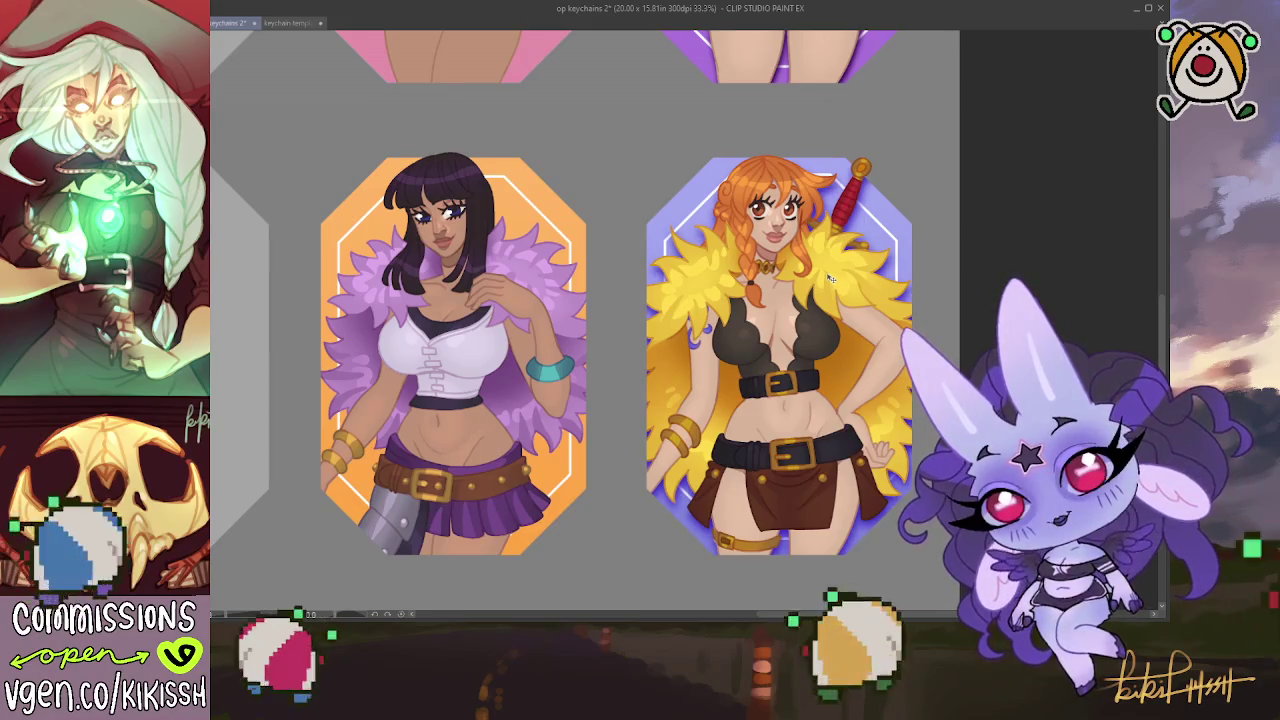
{"action": "scroll", "coordinate": [830, 280], "scroll_direction": "down", "scroll_amount": 2}
{"action": "scroll", "coordinate": [850, 305], "scroll_direction": "down", "scroll_amount": 1}
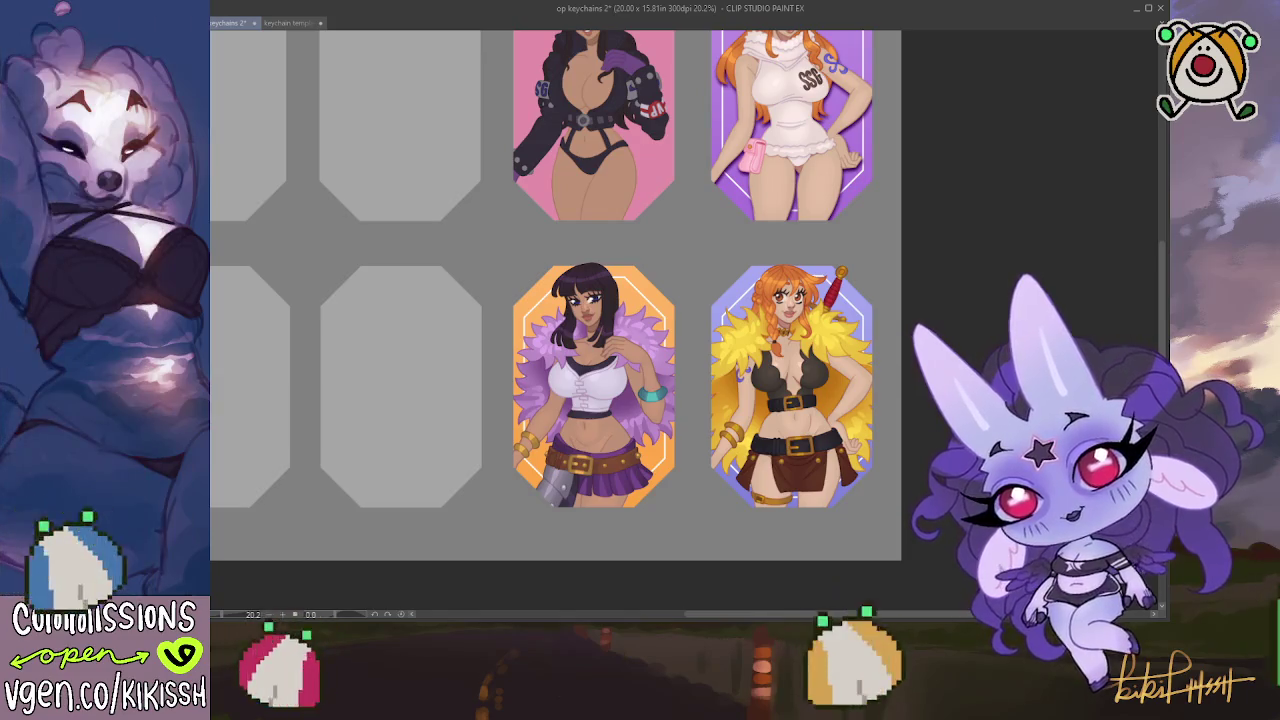
{"action": "left_click_drag", "start_coordinate": [754, 224], "coordinate": [830, 225]}
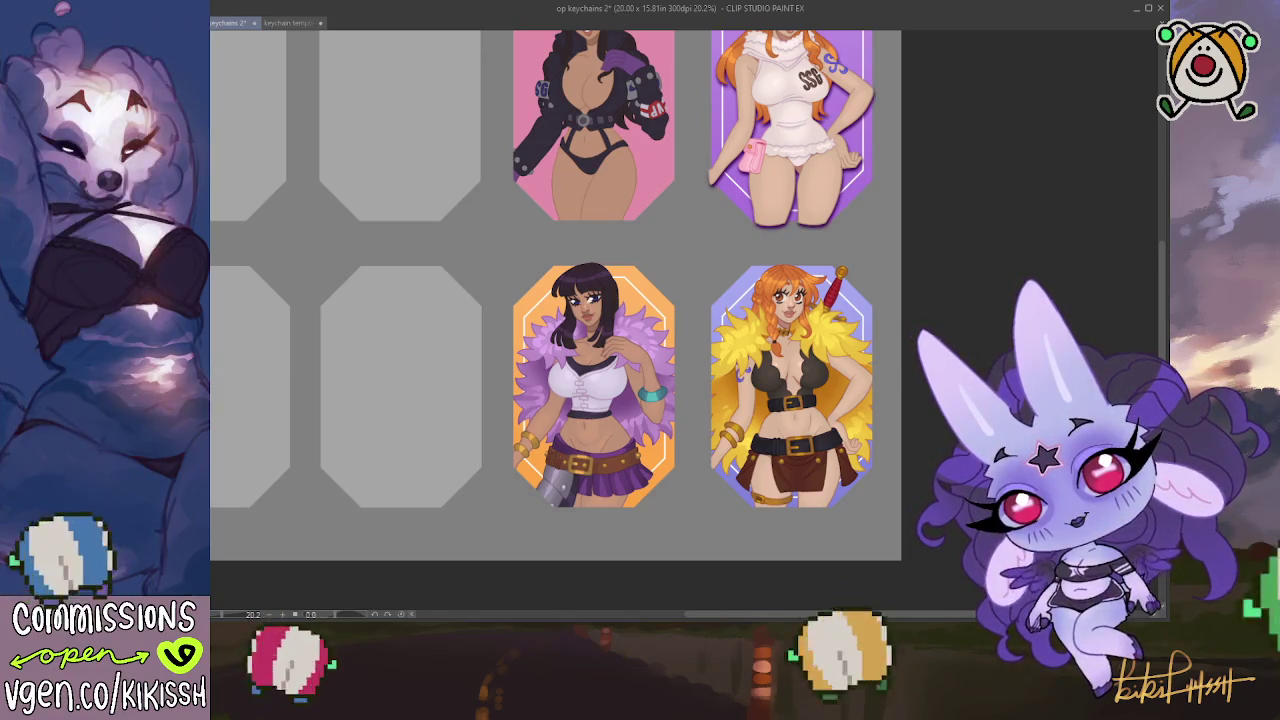
{"action": "key", "text": "ctrl+z"}
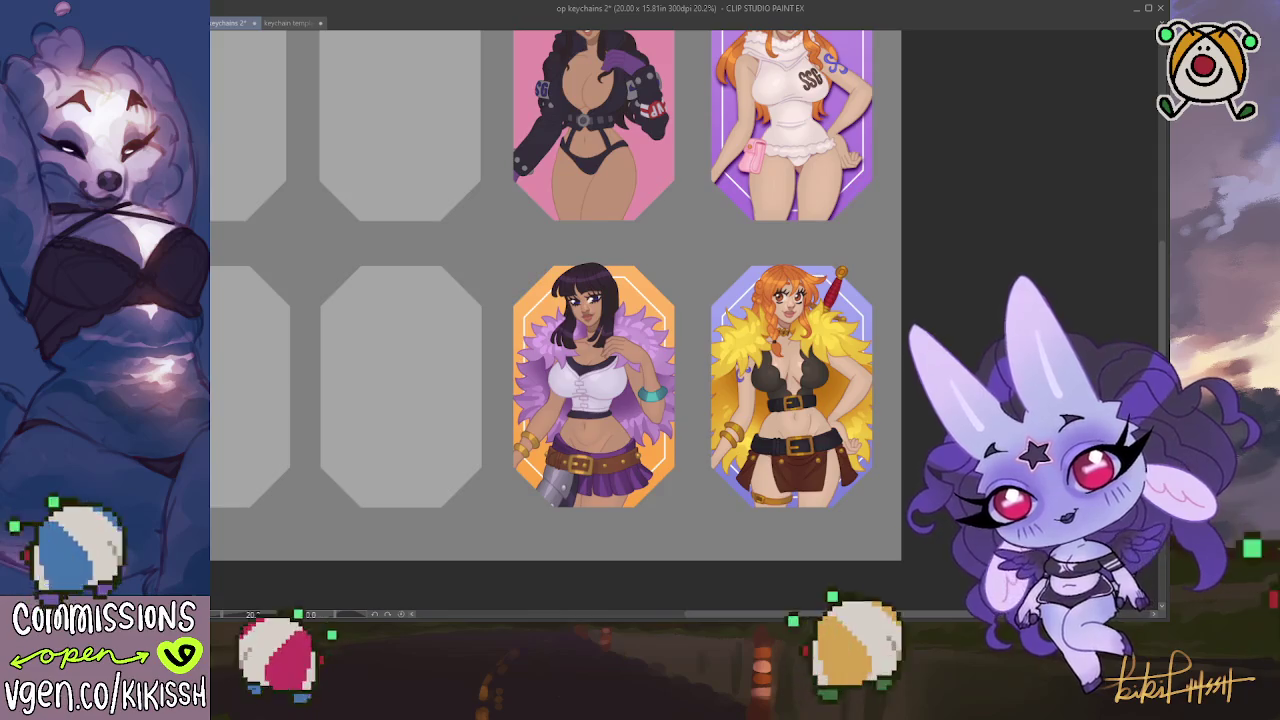
{"action": "key", "text": "ctrl+y"}
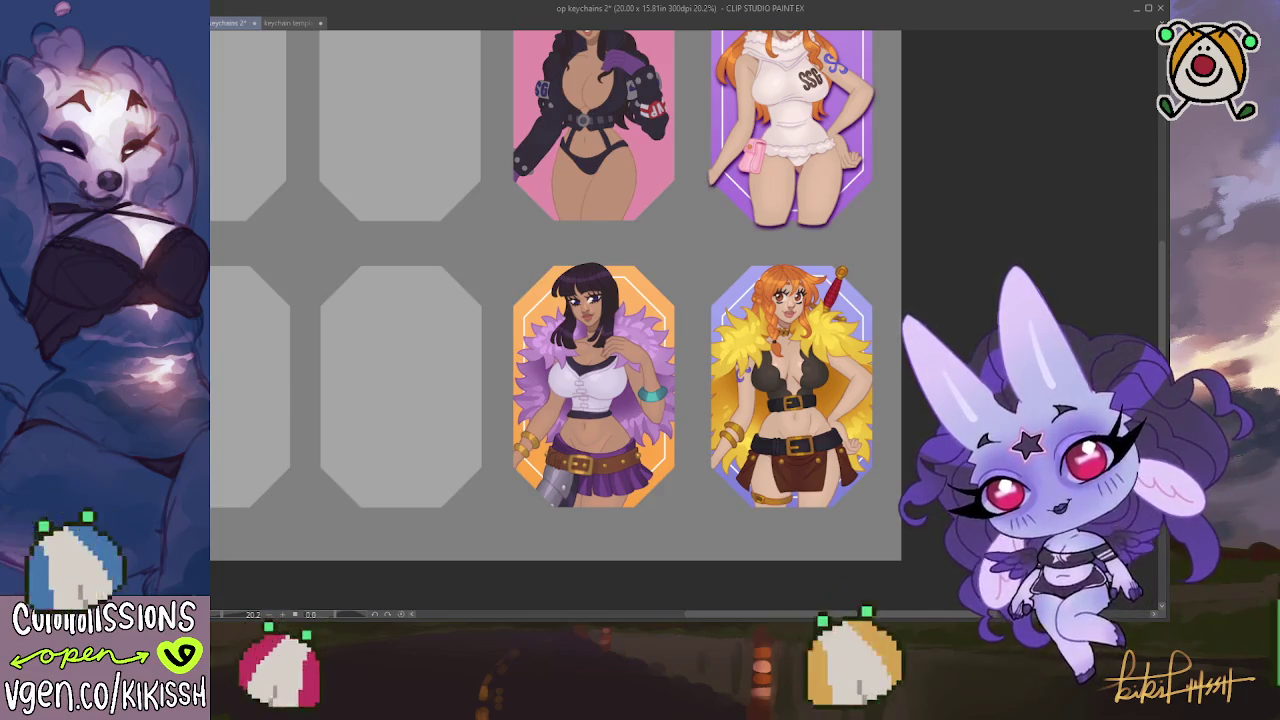
{"action": "key", "text": "ctrl+z"}
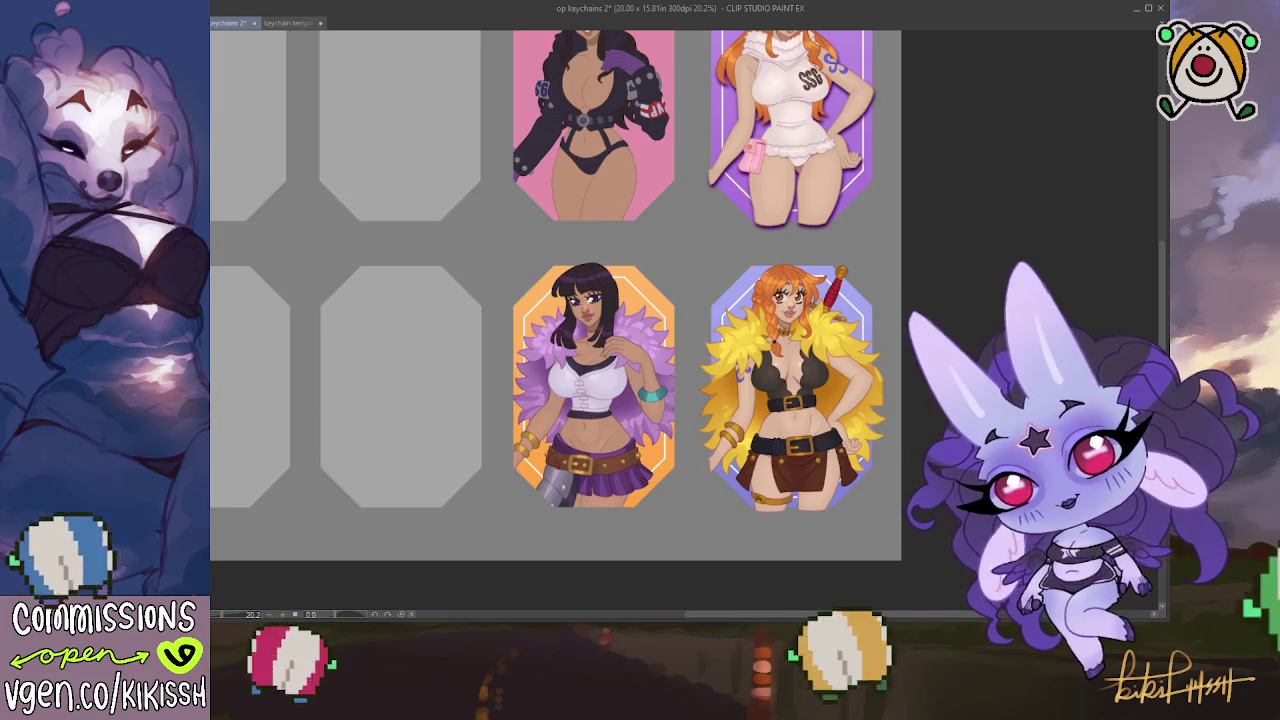
{"action": "key", "text": "ctrl+z"}
{"action": "key", "text": "ctrl+z"}
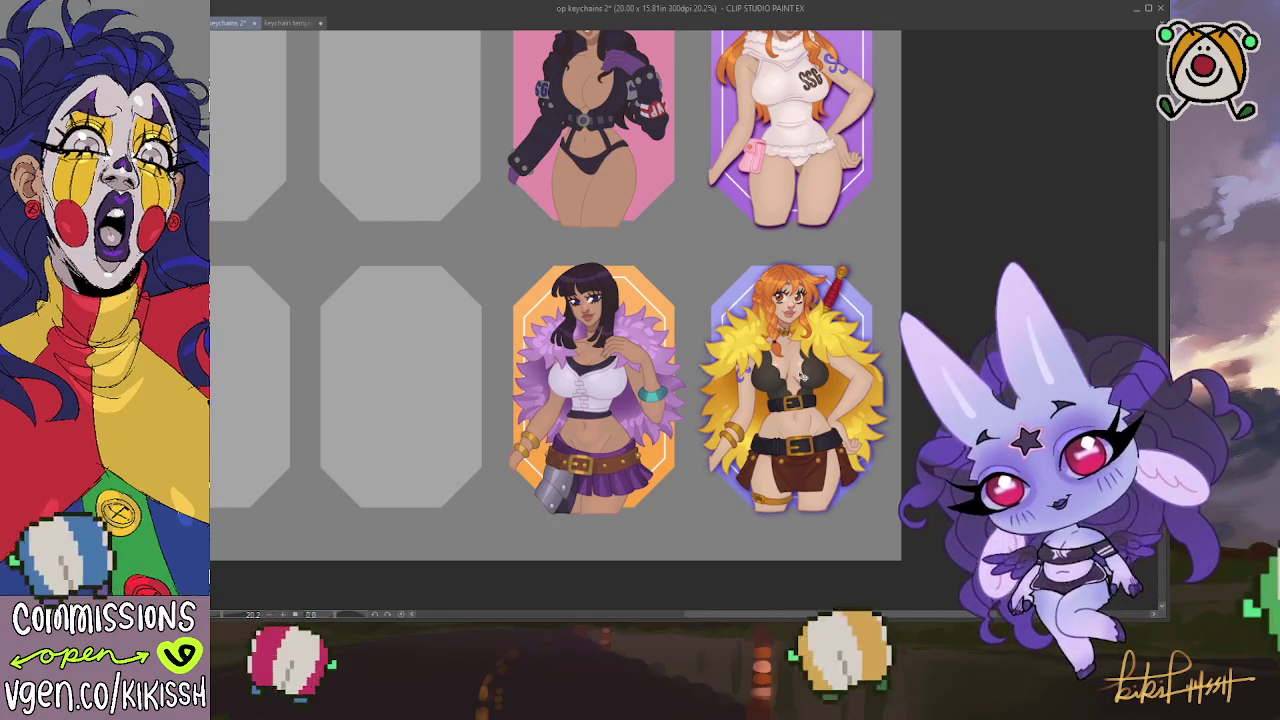
{"action": "scroll", "coordinate": [802, 378], "scroll_direction": "up", "scroll_amount": 2}
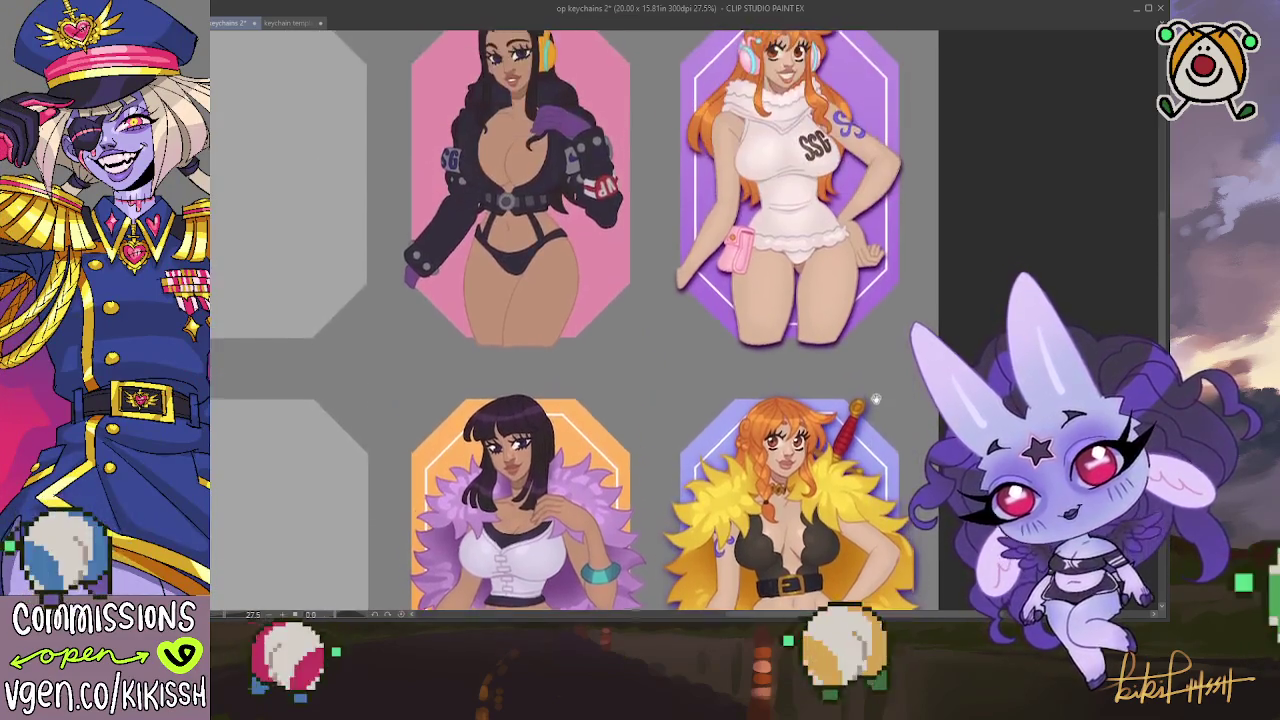
{"action": "scroll", "coordinate": [878, 441], "scroll_direction": "up", "scroll_amount": 2}
{"action": "left_click_drag", "start_coordinate": [878, 441], "coordinate": [787, 338]}
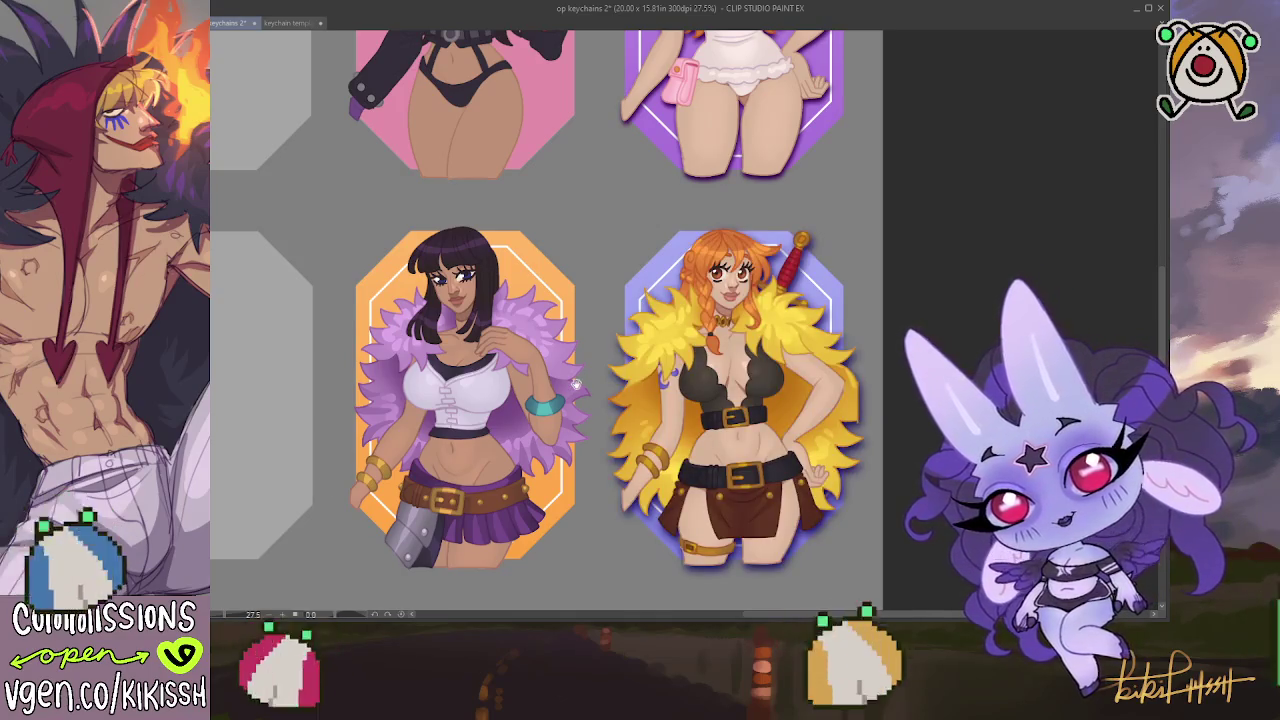
{"action": "left_click_drag", "start_coordinate": [289, 400], "coordinate": [283, 410]}
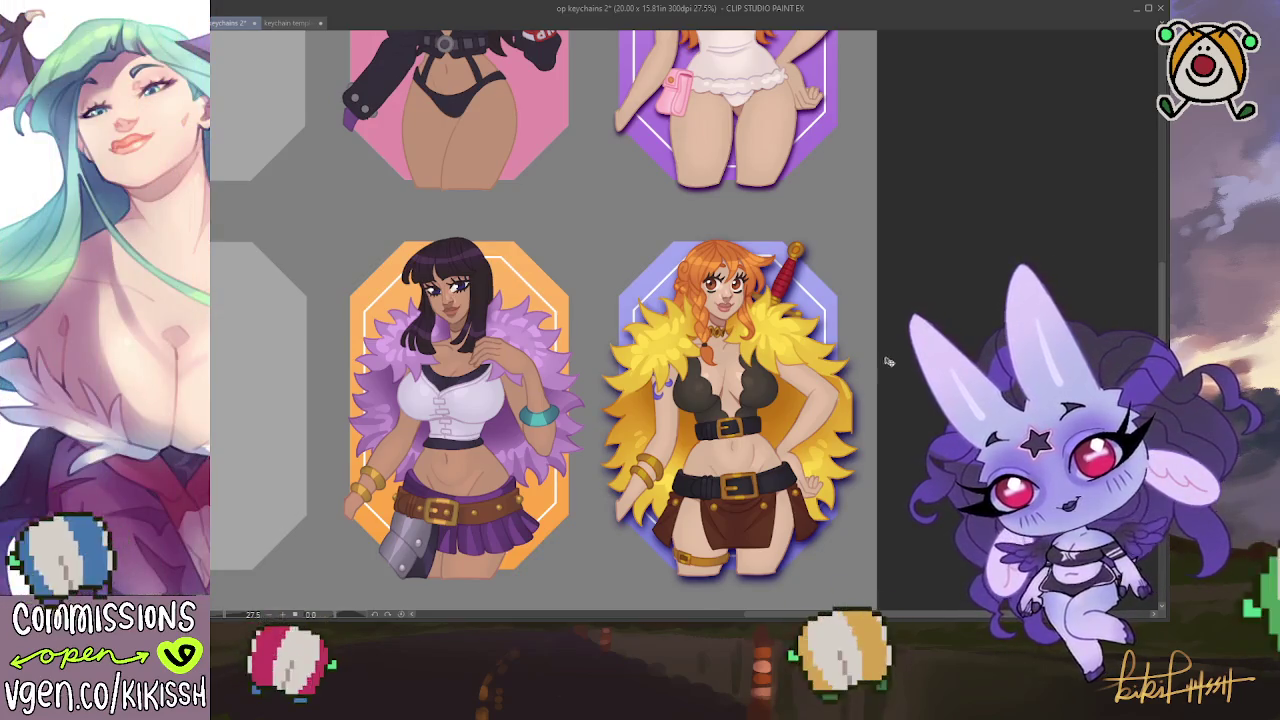
{"action": "scroll", "coordinate": [845, 370], "scroll_direction": "up", "scroll_amount": 4}
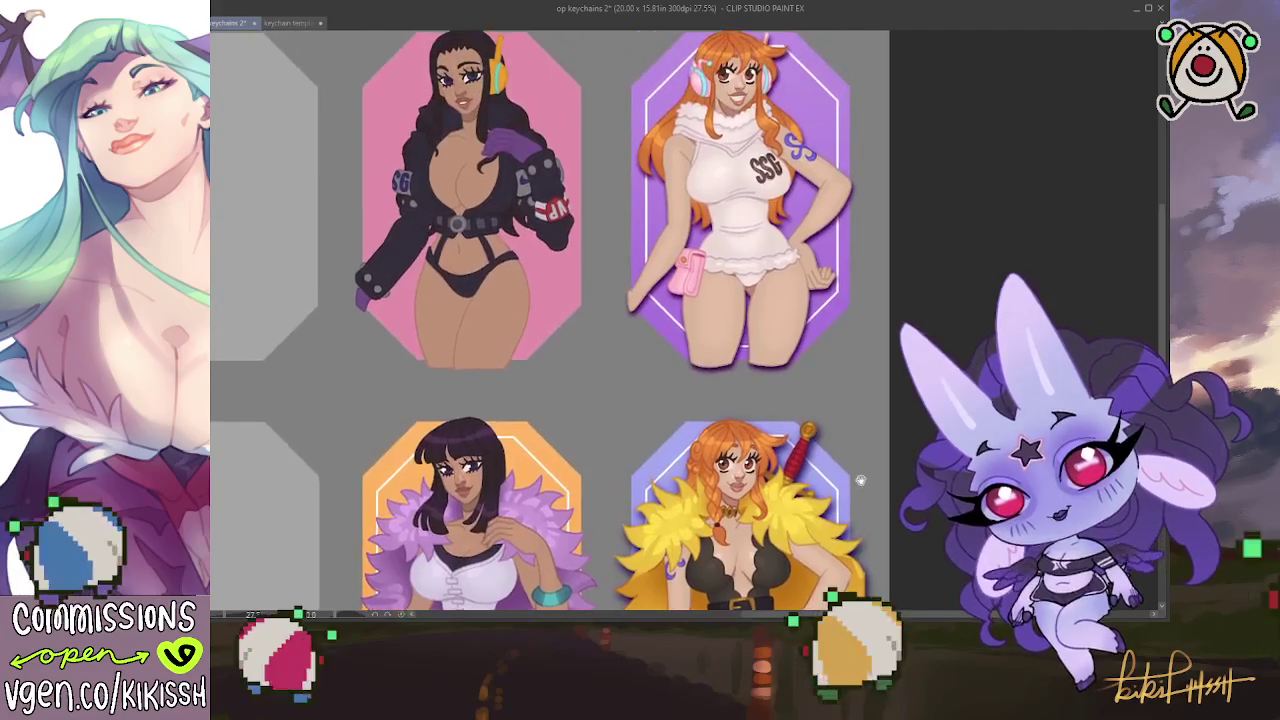
{"action": "scroll", "coordinate": [860, 505], "scroll_direction": "down", "scroll_amount": 2}
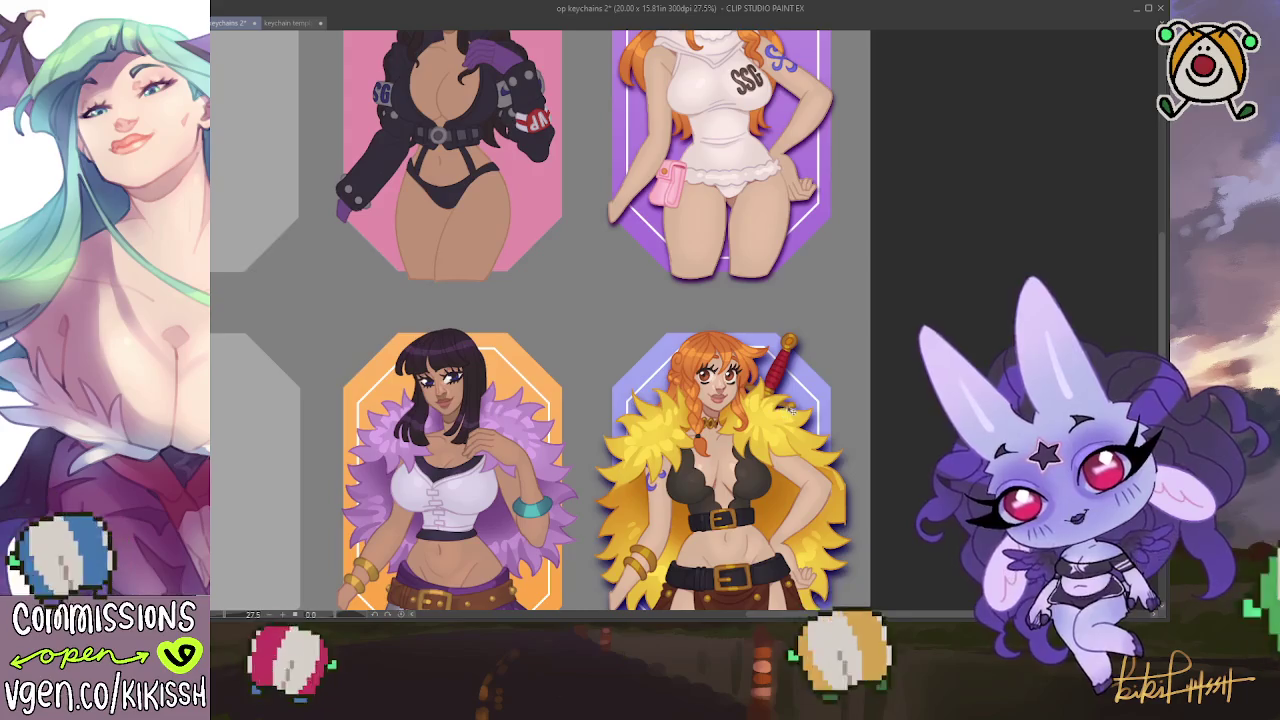
{"action": "scroll", "coordinate": [783, 413], "scroll_direction": "down", "scroll_amount": 2}
{"action": "scroll", "coordinate": [845, 320], "scroll_direction": "up", "scroll_amount": 5}
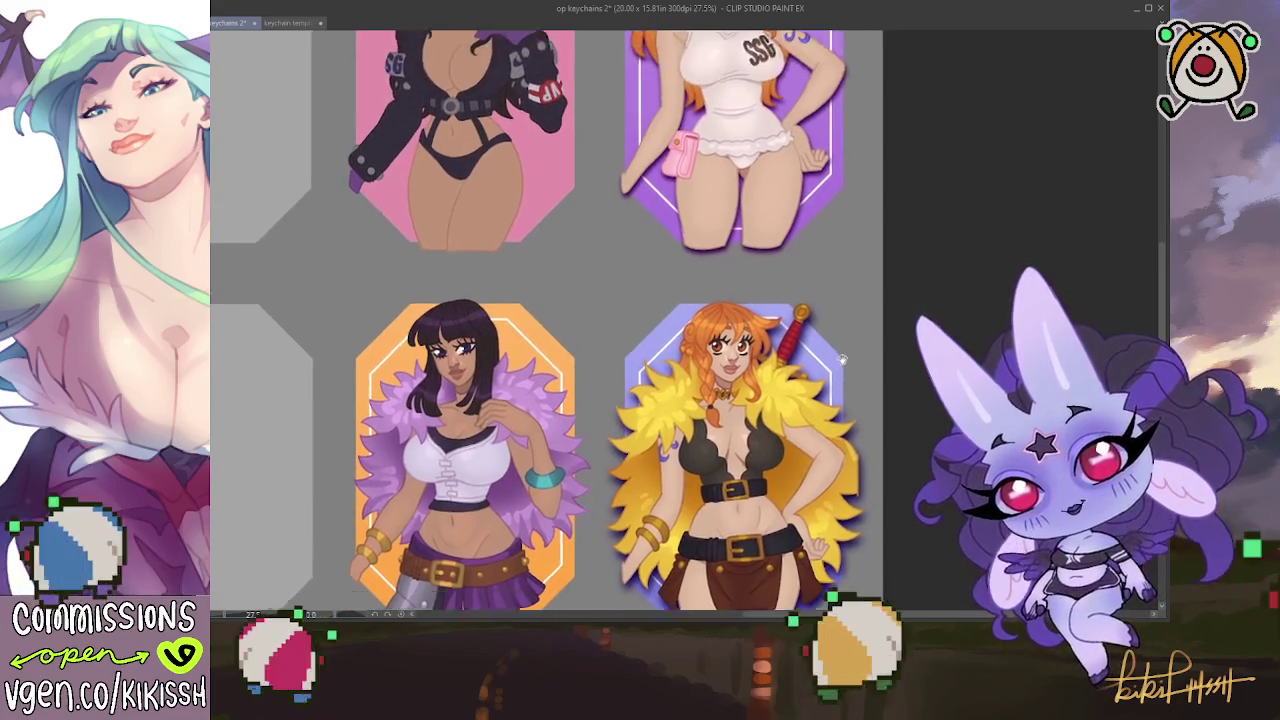
{"action": "scroll", "coordinate": [835, 425], "scroll_direction": "down", "scroll_amount": 2}
{"action": "scroll", "coordinate": [835, 425], "scroll_direction": "down", "scroll_amount": 3}
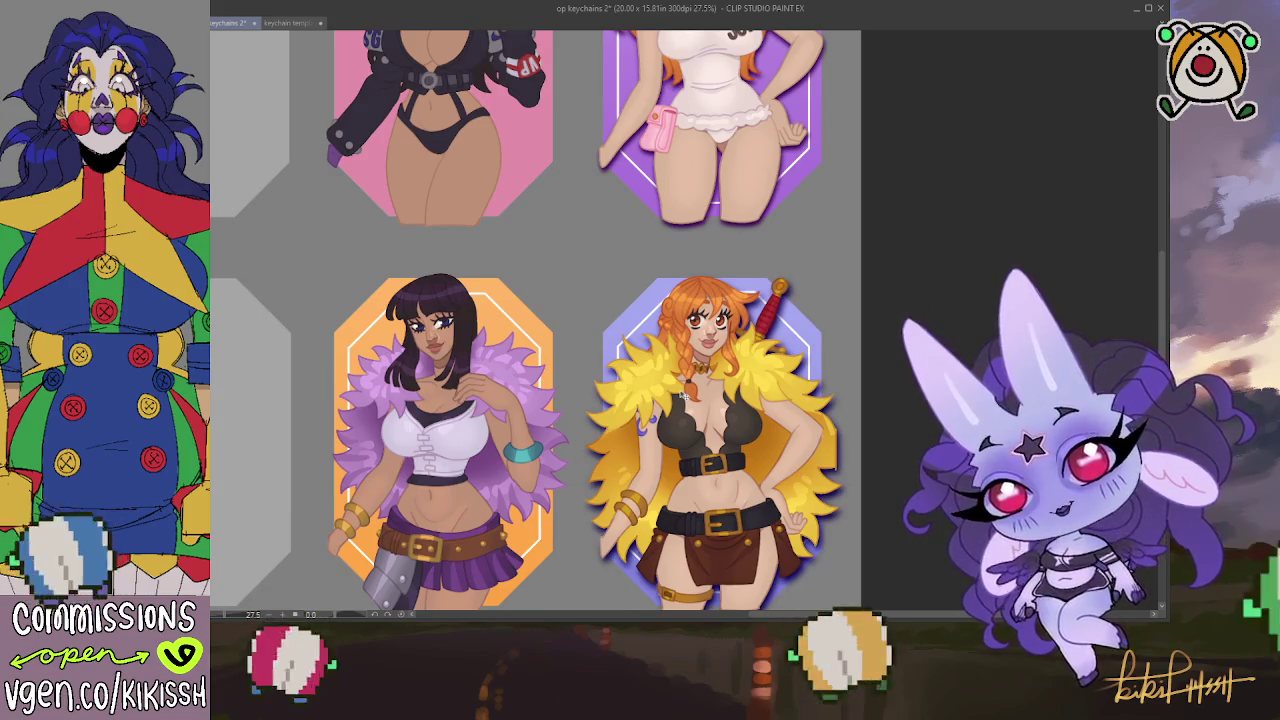
{"action": "scroll", "coordinate": [684, 396], "scroll_direction": "down", "scroll_amount": 3}
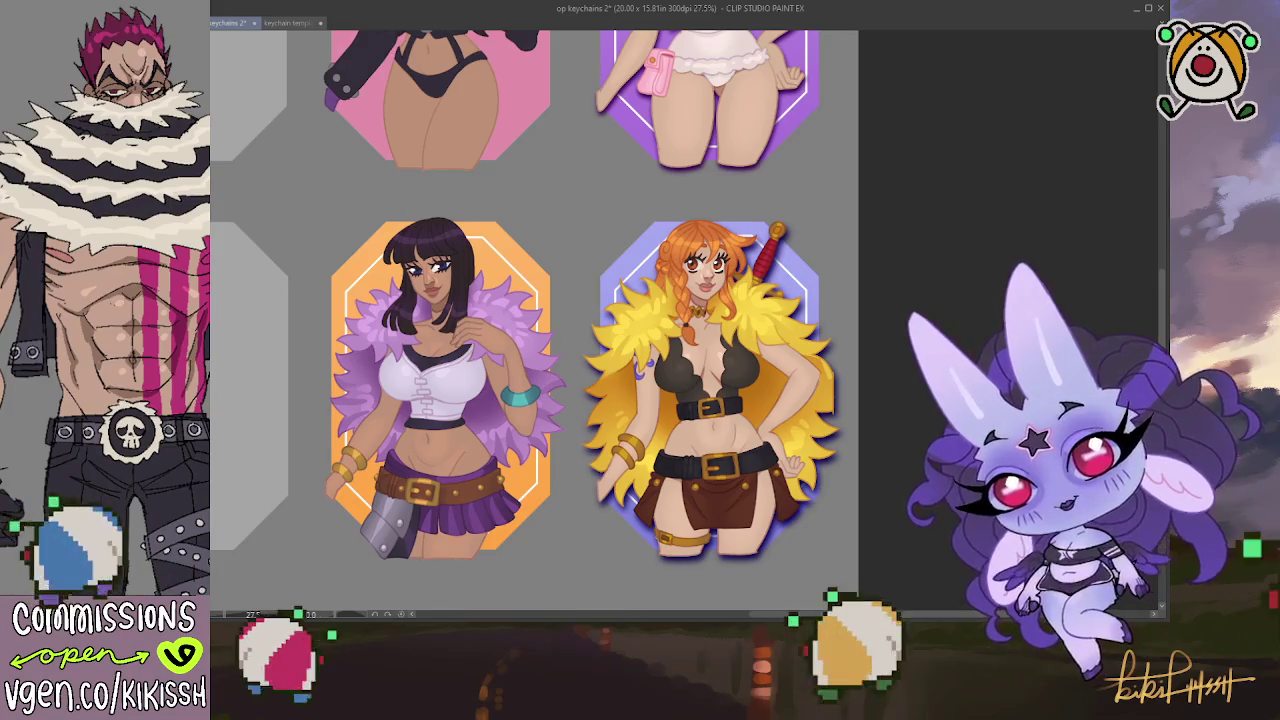
{"action": "mouse_move", "coordinate": [525, 337]}
{"action": "left_mouse_down"}
{"action": "mouse_move", "coordinate": [532, 412]}
{"action": "mouse_move", "coordinate": [526, 326]}
{"action": "left_mouse_up"}
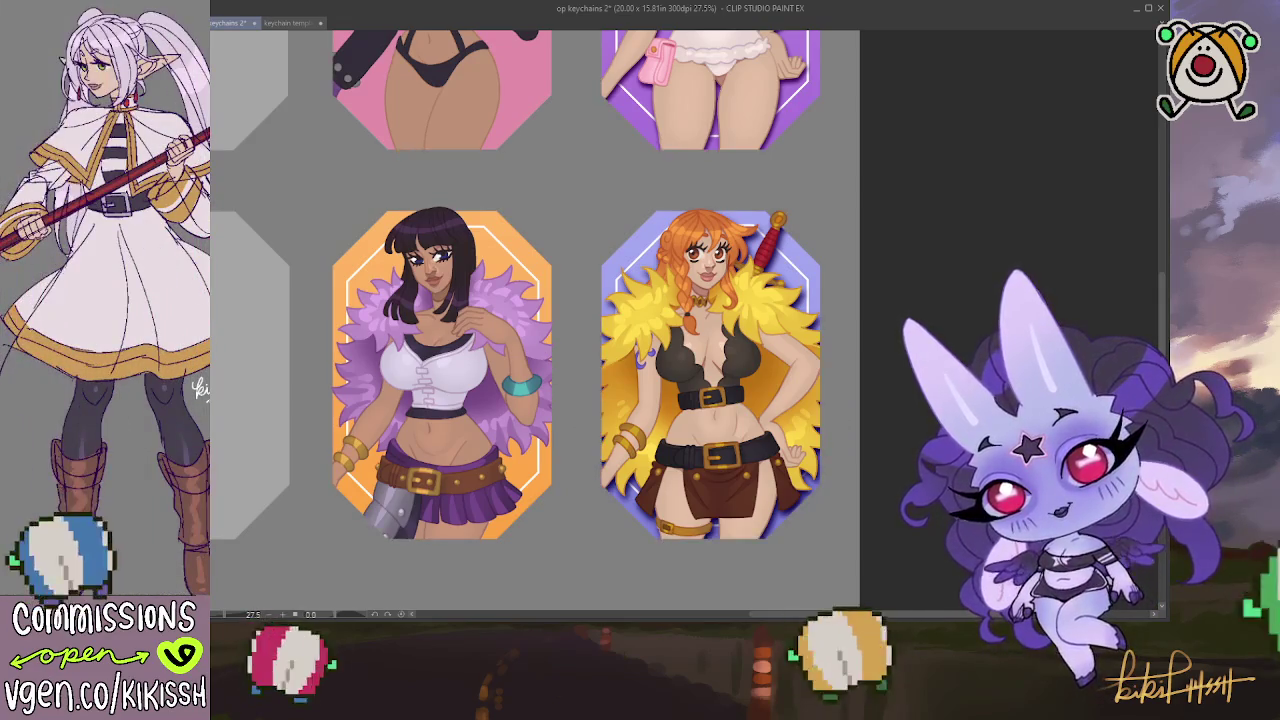
{"action": "mouse_move", "coordinate": [442, 356]}
{"action": "left_mouse_down"}
{"action": "mouse_move", "coordinate": [453, 556]}
{"action": "mouse_move", "coordinate": [436, 396]}
{"action": "left_mouse_up"}
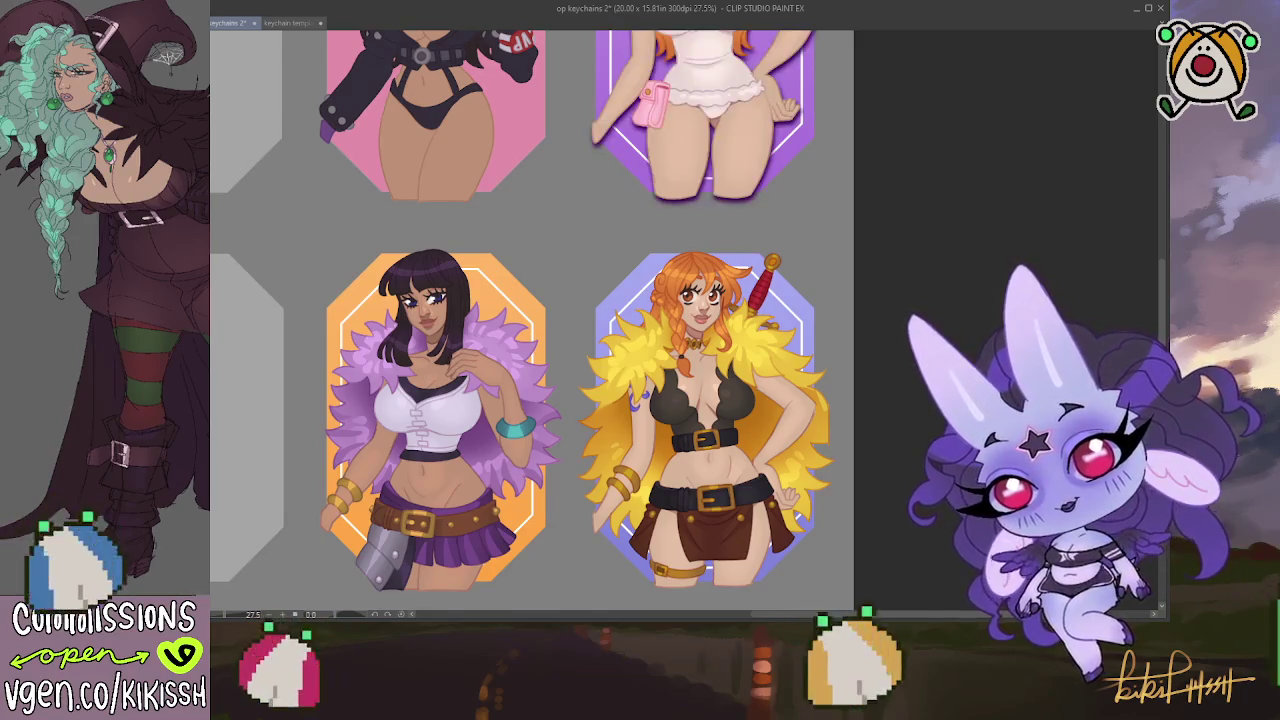
{"action": "left_click_drag", "start_coordinate": [506, 206], "coordinate": [521, 386]}
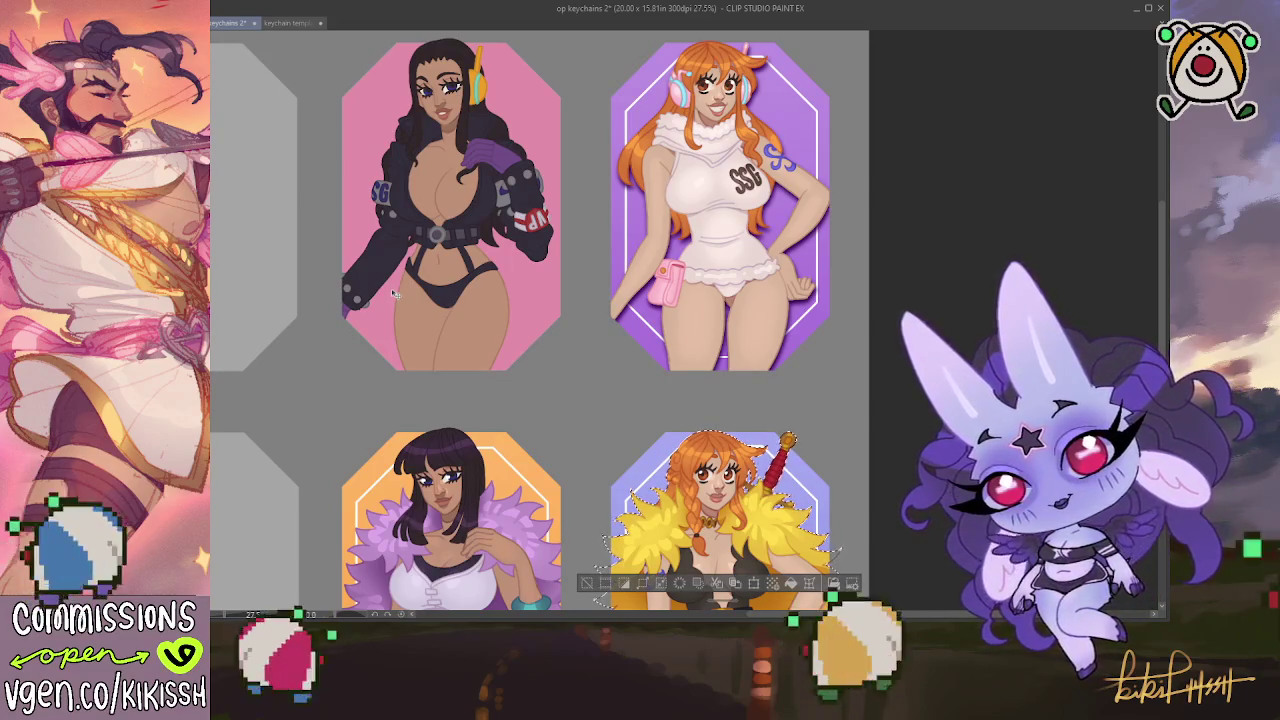
Deselect the yellow-feathered keychain and zoom into the pink-frame figure in the black SSG jacket
{"action": "key", "text": "ctrl+d"}
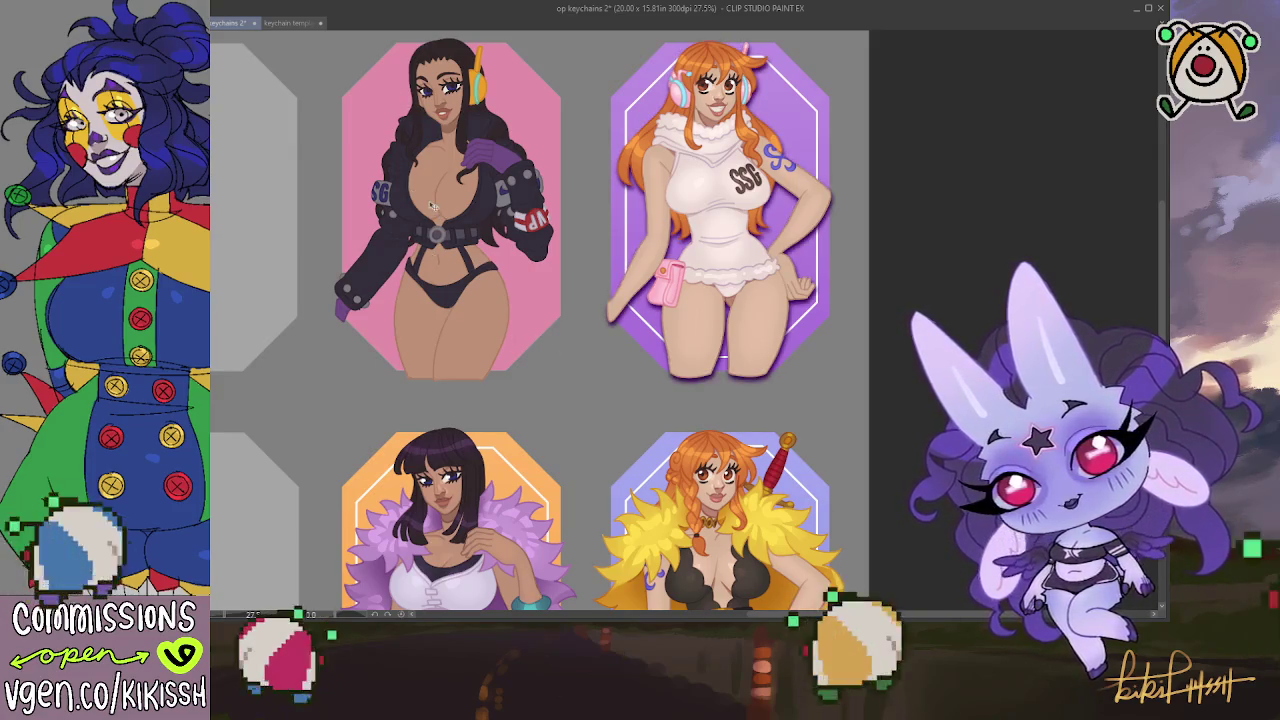
{"action": "scroll", "coordinate": [495, 250], "scroll_direction": "left", "scroll_amount": 1}
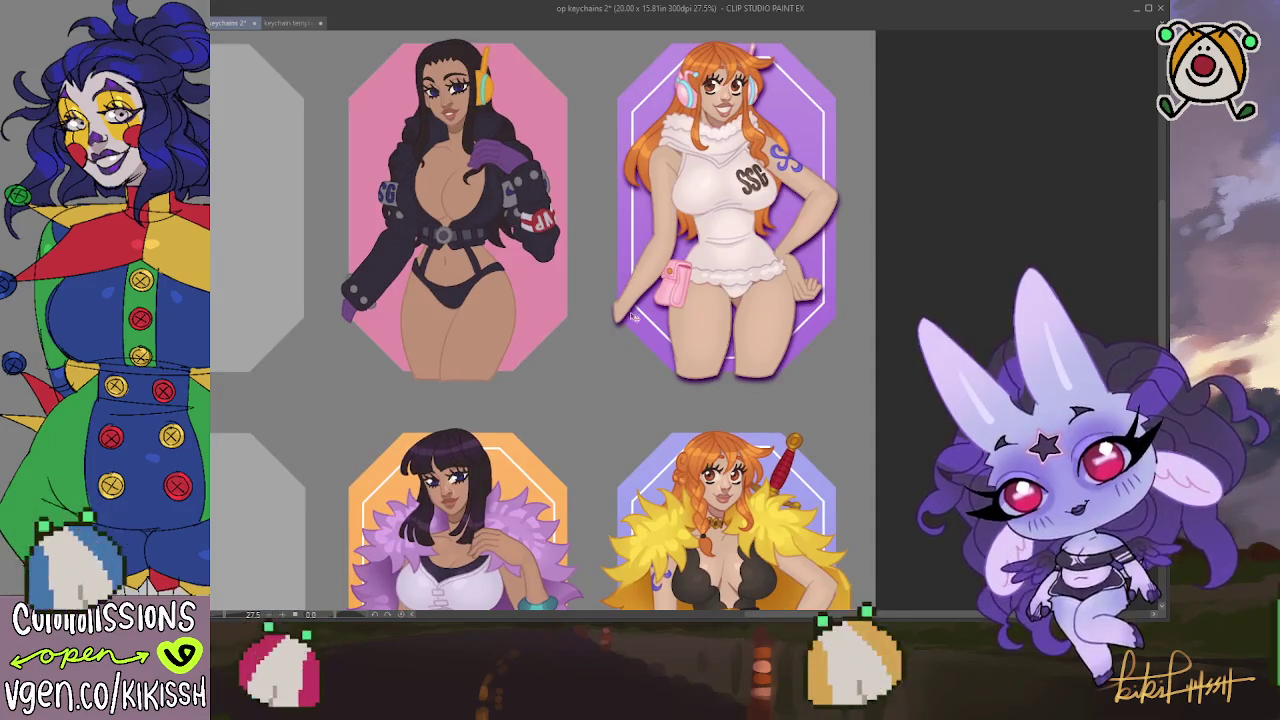
{"action": "scroll", "coordinate": [545, 205], "scroll_direction": "up", "scroll_amount": 1}
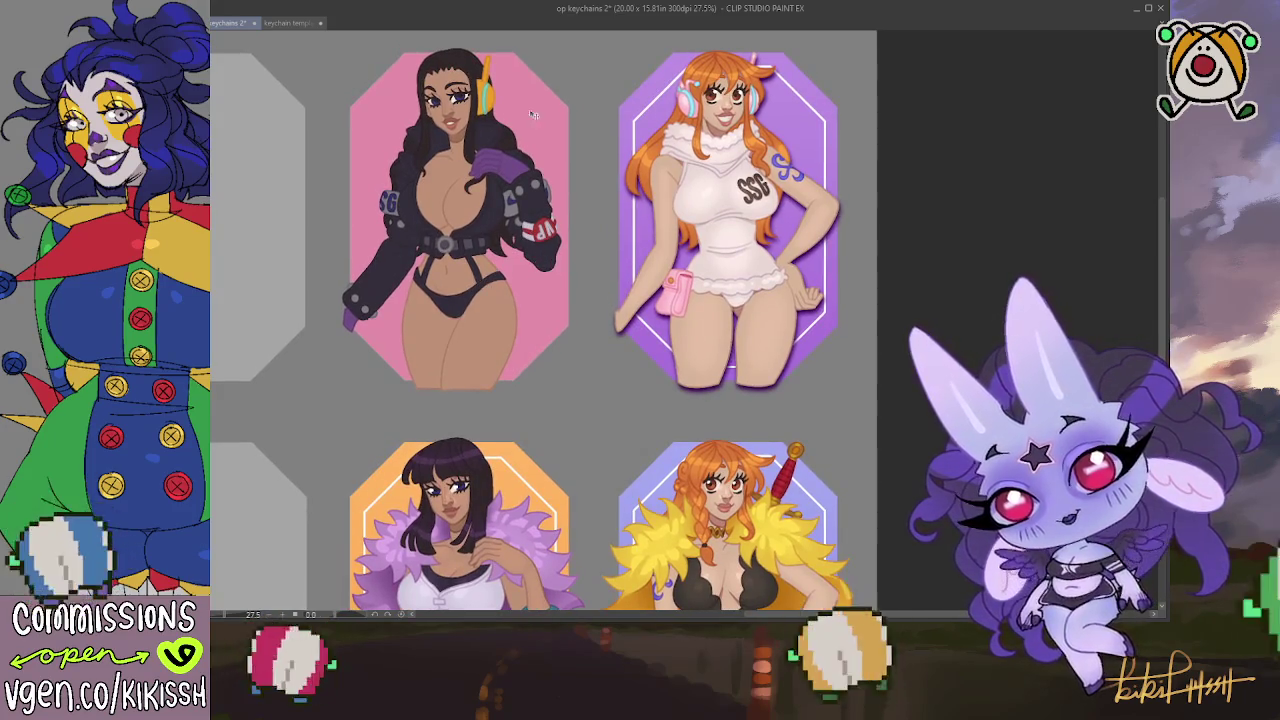
{"action": "scroll", "coordinate": [517, 272], "scroll_direction": "left", "scroll_amount": 1}
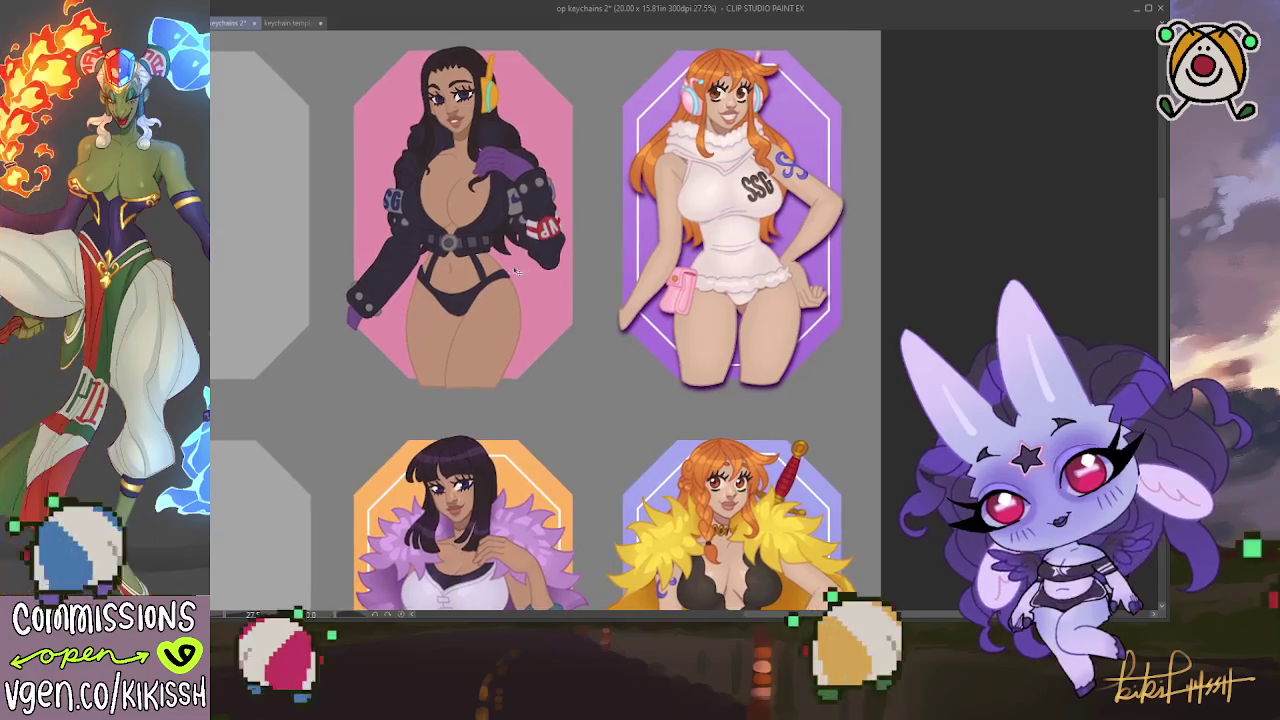
{"action": "scroll", "coordinate": [545, 320], "scroll_direction": "up", "scroll_amount": 2}
{"action": "scroll", "coordinate": [545, 320], "scroll_direction": "down", "scroll_amount": 3}
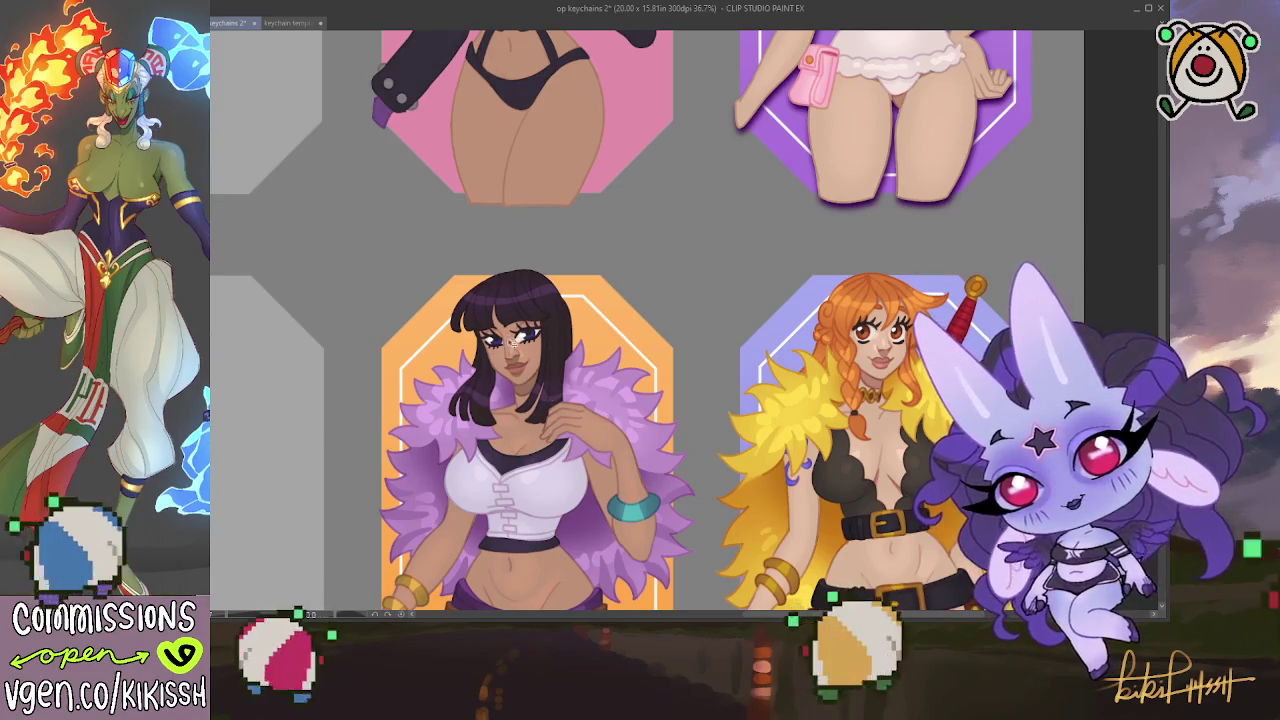
{"action": "scroll", "coordinate": [507, 340], "scroll_direction": "up", "scroll_amount": 5}
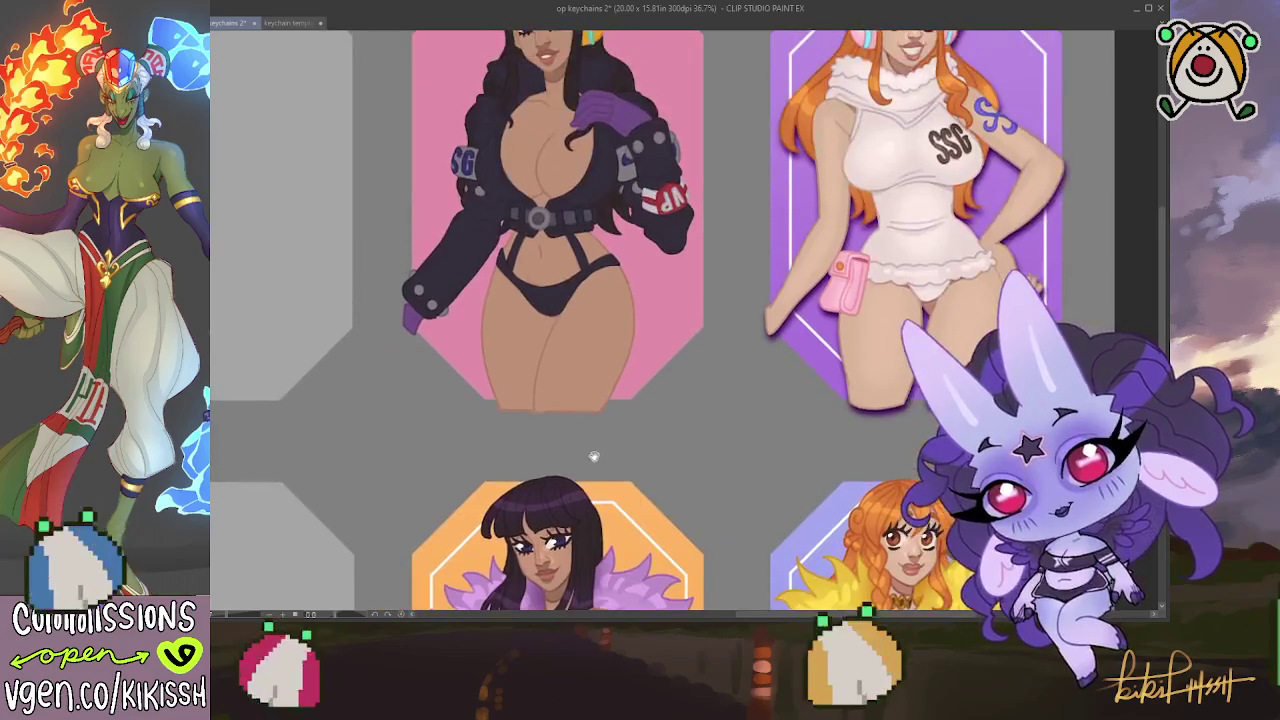
{"action": "scroll", "coordinate": [569, 320], "scroll_direction": "up", "scroll_amount": 1}
{"action": "scroll", "coordinate": [569, 320], "scroll_direction": "up", "scroll_amount": 1}
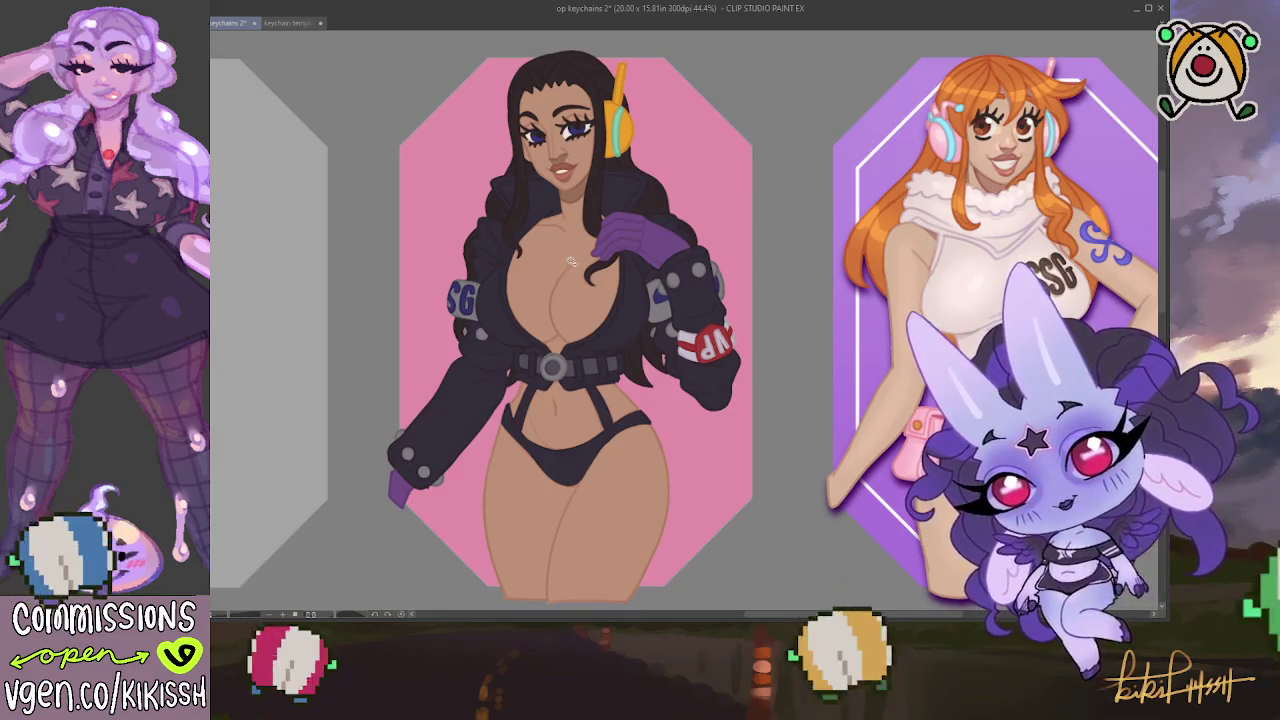
Select the whole canvas and enlarge the brush, then shrink it back to a small size
{"action": "key", "text": "ctrl+a"}
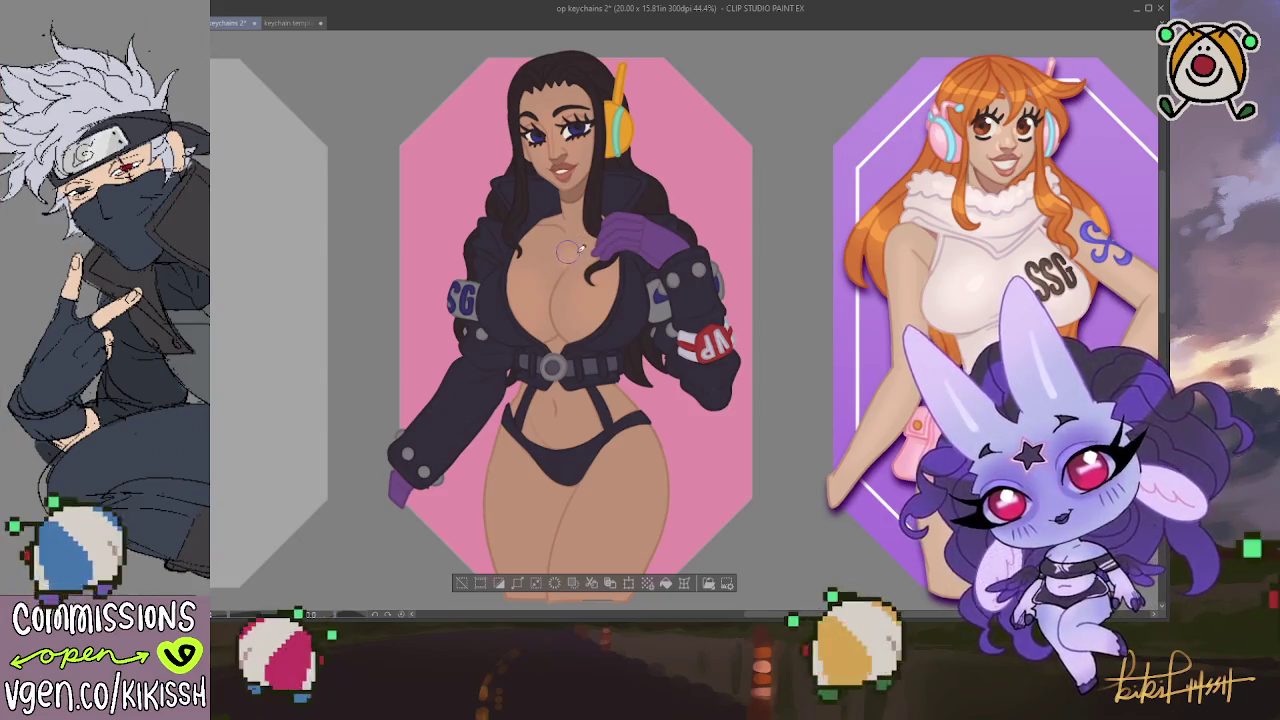
{"action": "key", "text": "]"}
{"action": "key", "text": "]"}
{"action": "key", "text": "["}
{"action": "key", "text": "["}
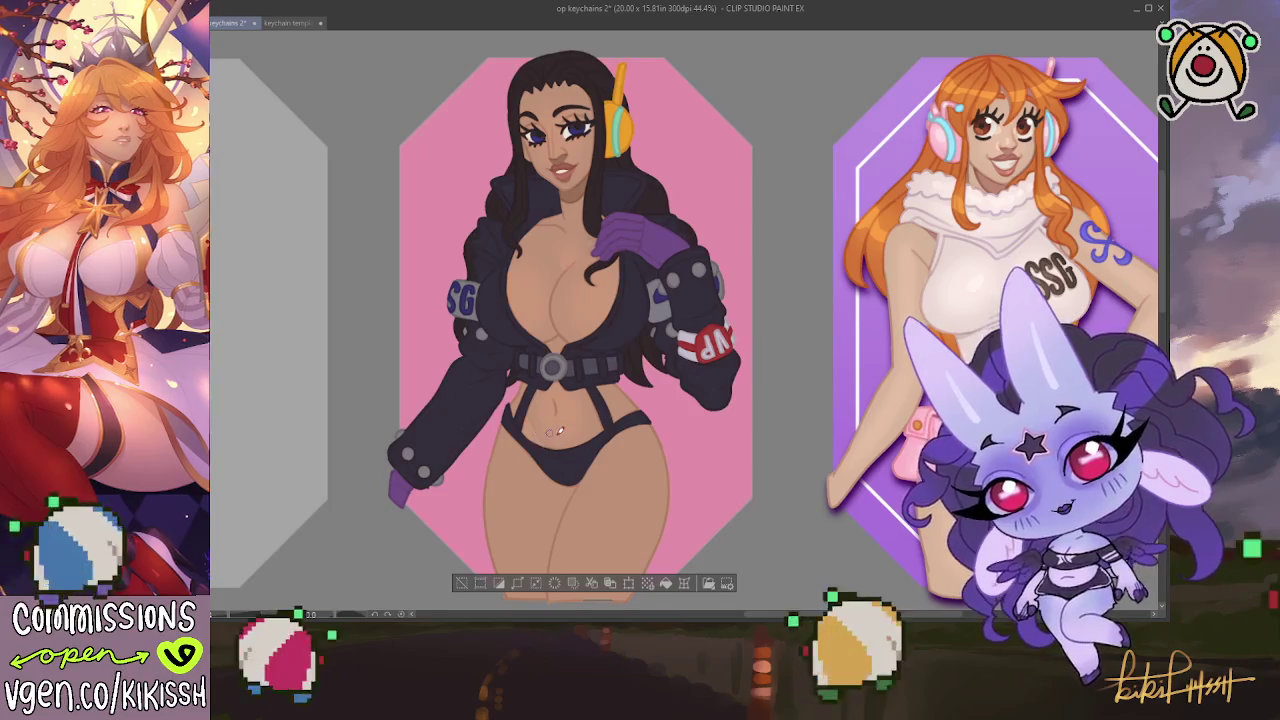
{"action": "scroll", "coordinate": [606, 420], "scroll_direction": "down", "scroll_amount": 3}
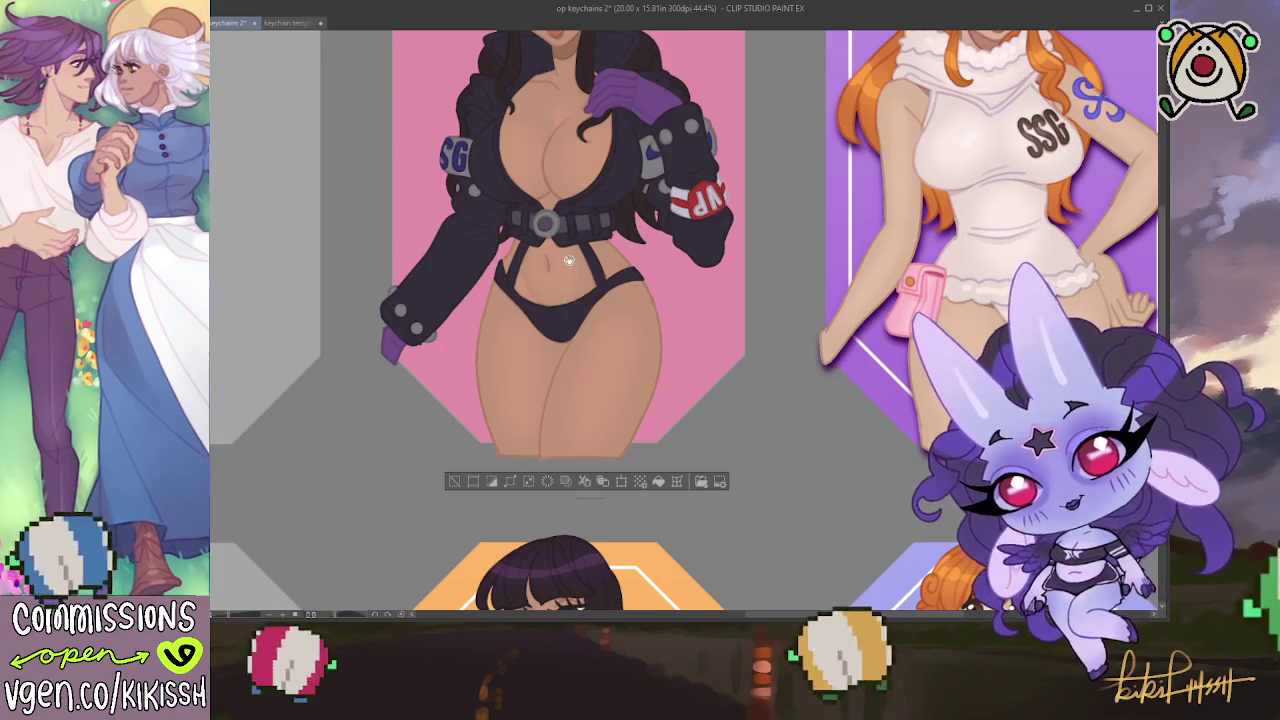
Reframe and magnify the pink-frame figure a little more
{"action": "scroll", "coordinate": [577, 310], "scroll_direction": "up", "scroll_amount": 2}
{"action": "scroll", "coordinate": [590, 270], "scroll_direction": "up", "scroll_amount": 2}
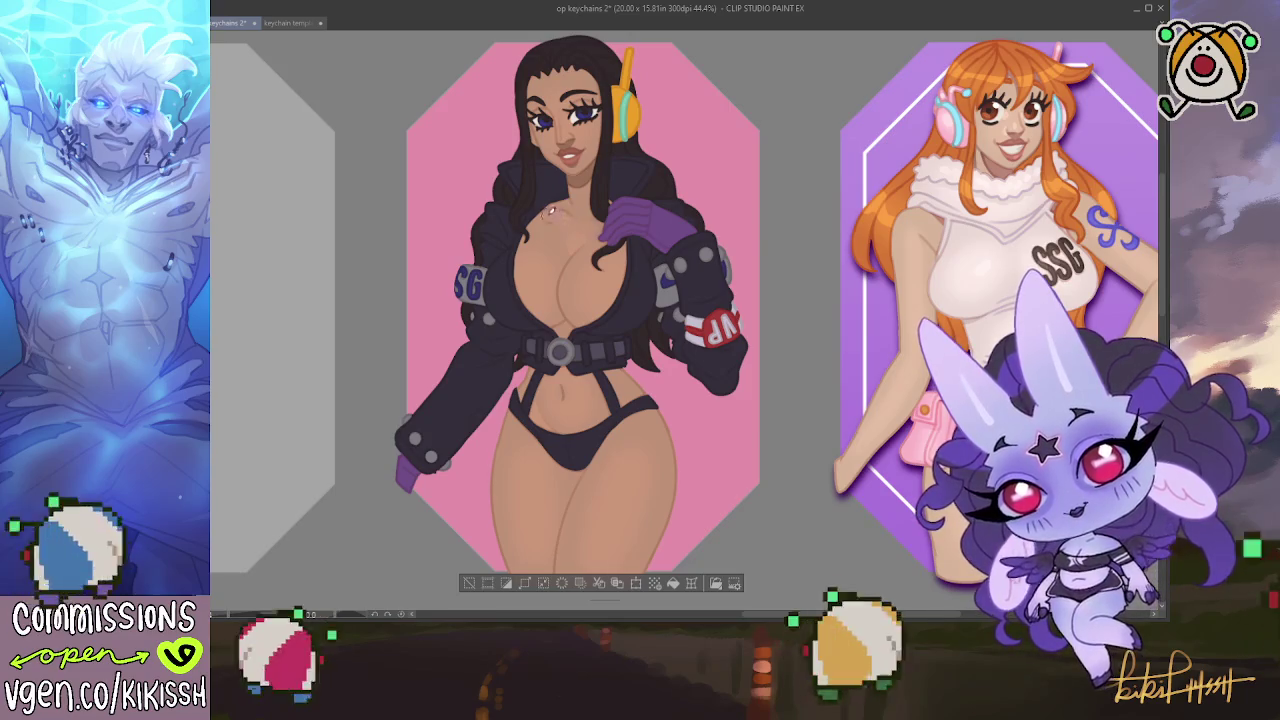
{"action": "scroll", "coordinate": [588, 186], "scroll_direction": "up", "scroll_amount": 1}
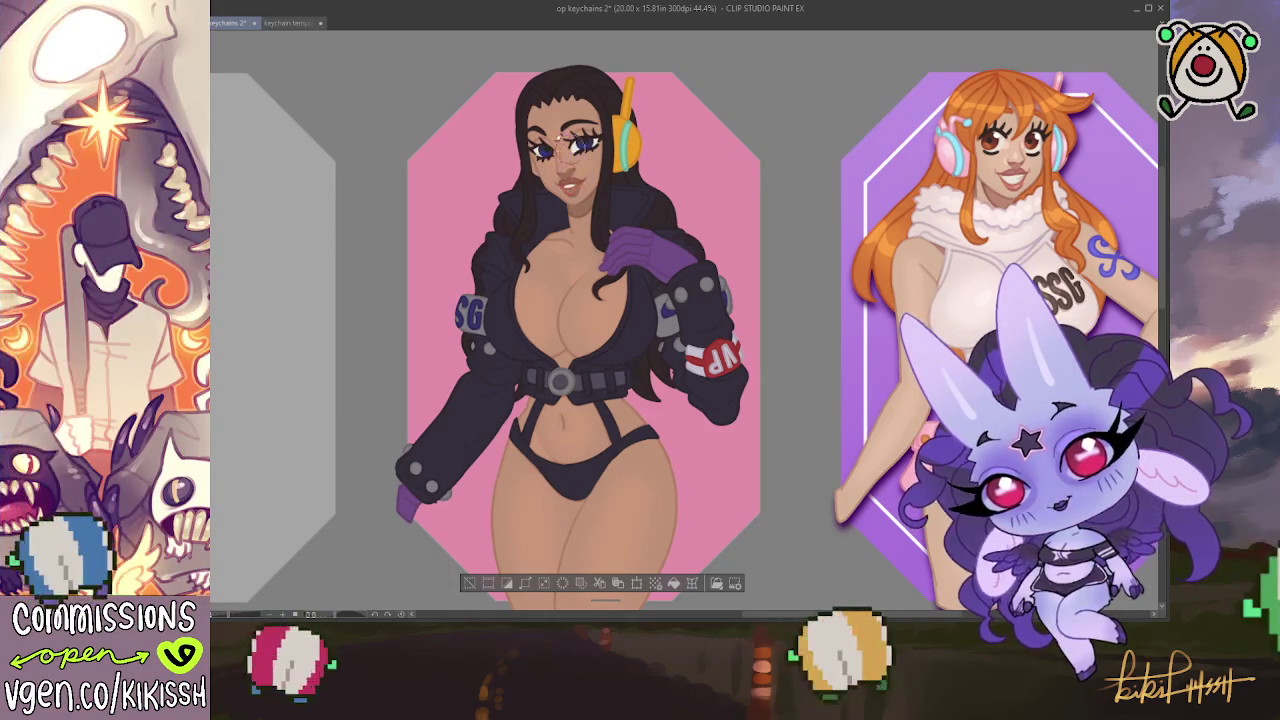
{"action": "scroll", "coordinate": [625, 306], "scroll_direction": "down", "scroll_amount": 4}
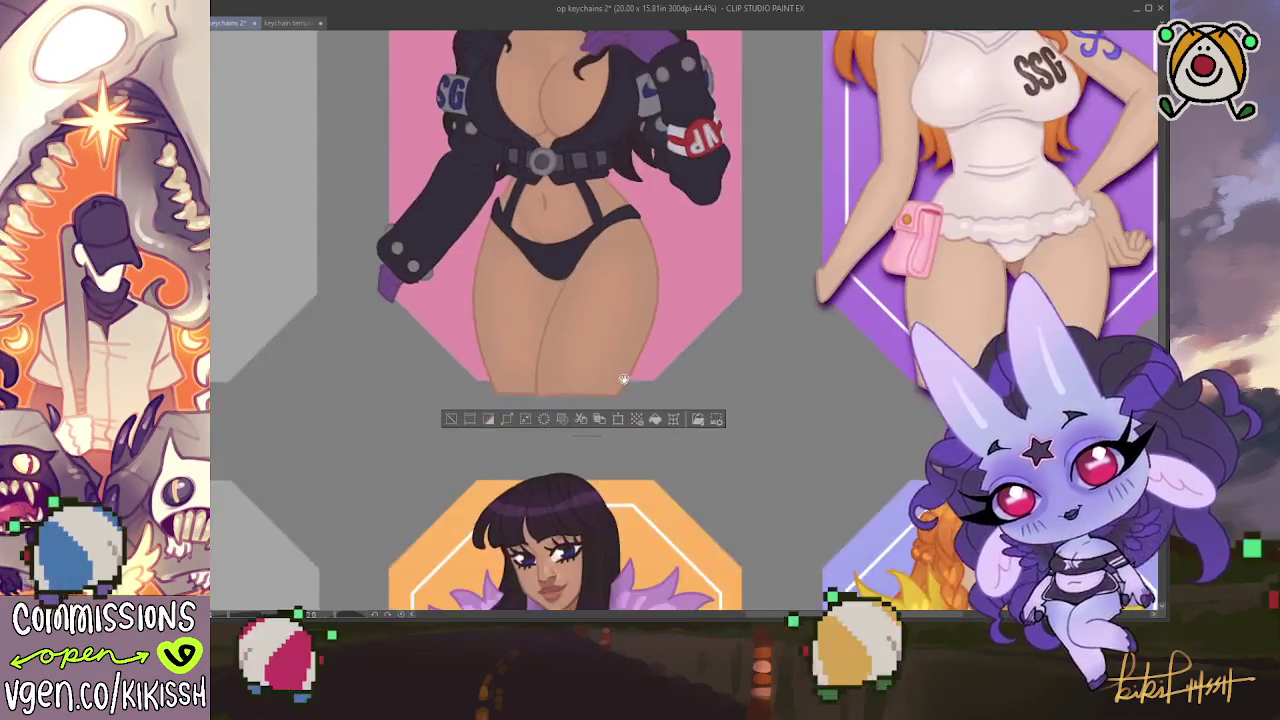
{"action": "scroll", "coordinate": [600, 320], "scroll_direction": "down", "scroll_amount": 6}
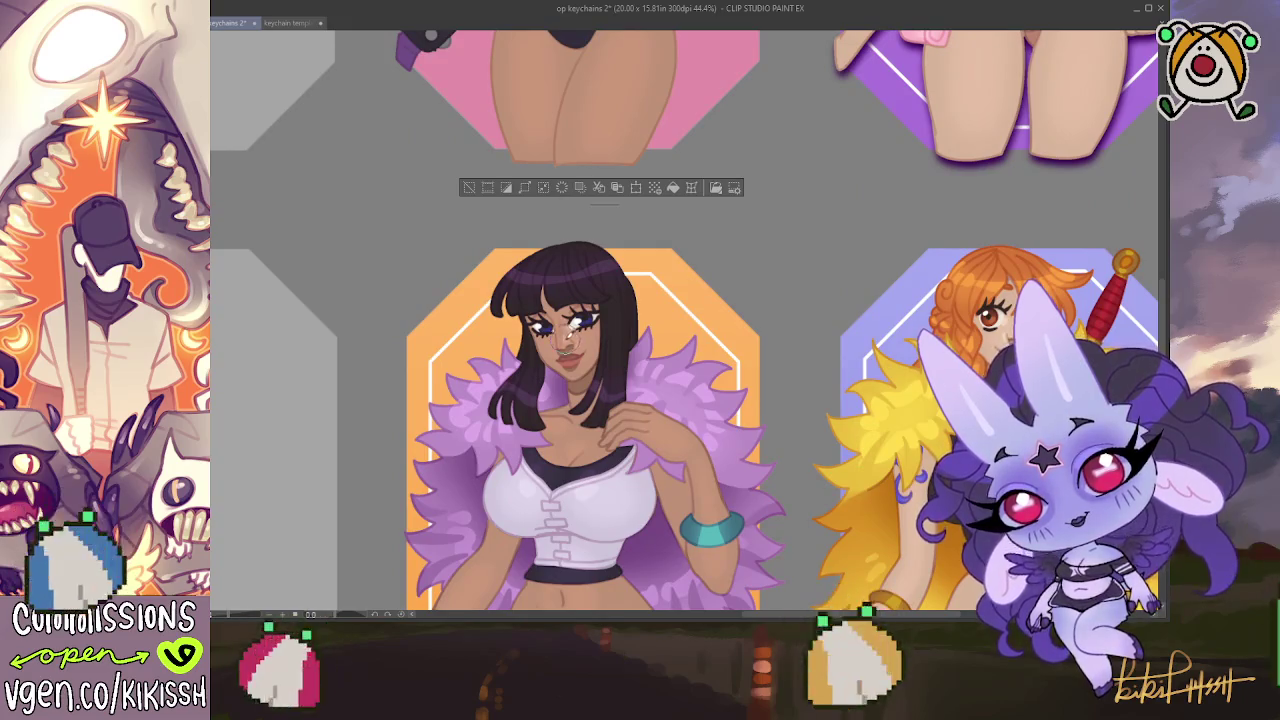
{"action": "scroll", "coordinate": [572, 340], "scroll_direction": "up", "scroll_amount": 4}
{"action": "scroll", "coordinate": [570, 342], "scroll_direction": "up", "scroll_amount": 2}
{"action": "scroll", "coordinate": [568, 344], "scroll_direction": "up", "scroll_amount": 4}
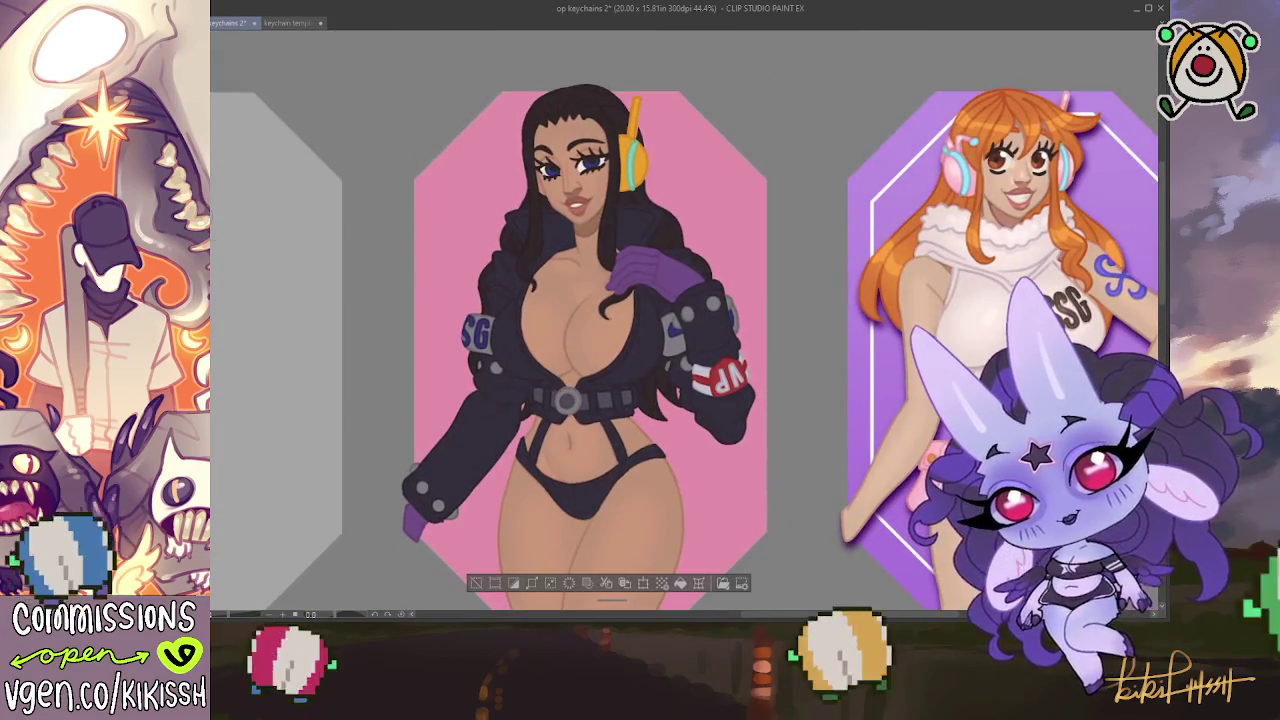
{"action": "key", "text": "ctrl+plus"}
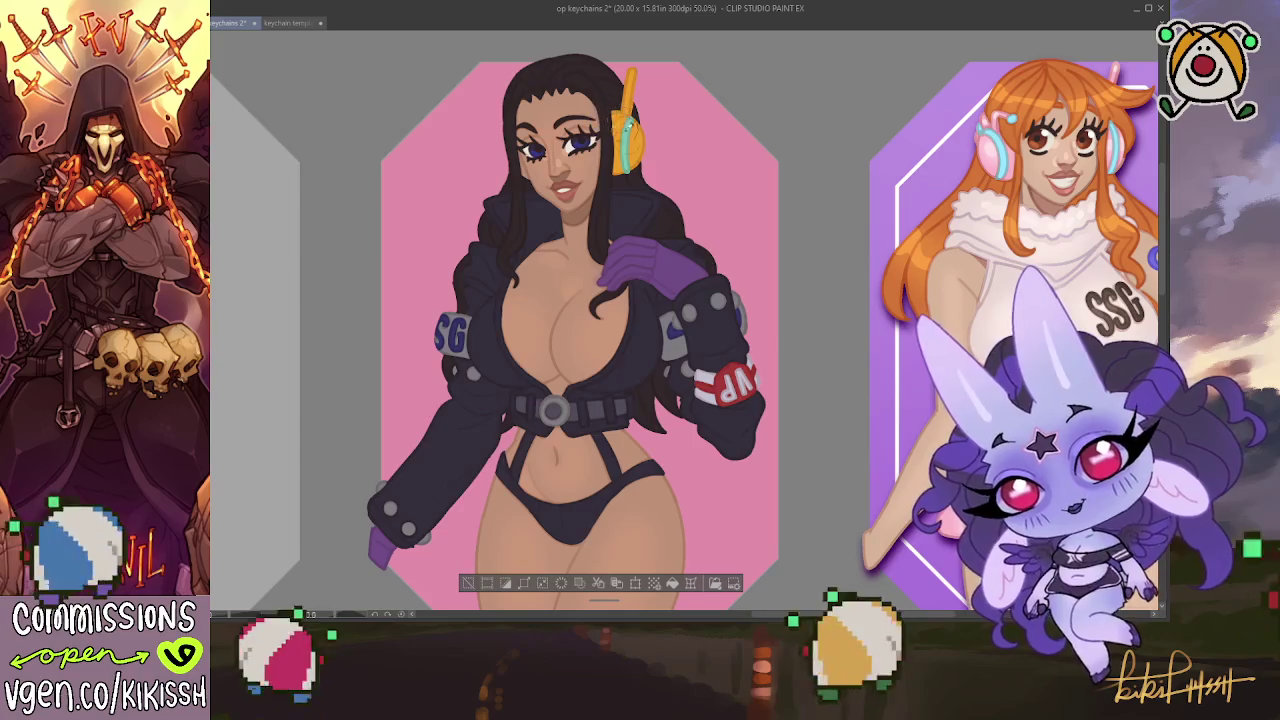
Scroll down until the orange keychain below the pink one is visible
{"action": "scroll", "coordinate": [697, 405], "scroll_direction": "down", "scroll_amount": 5}
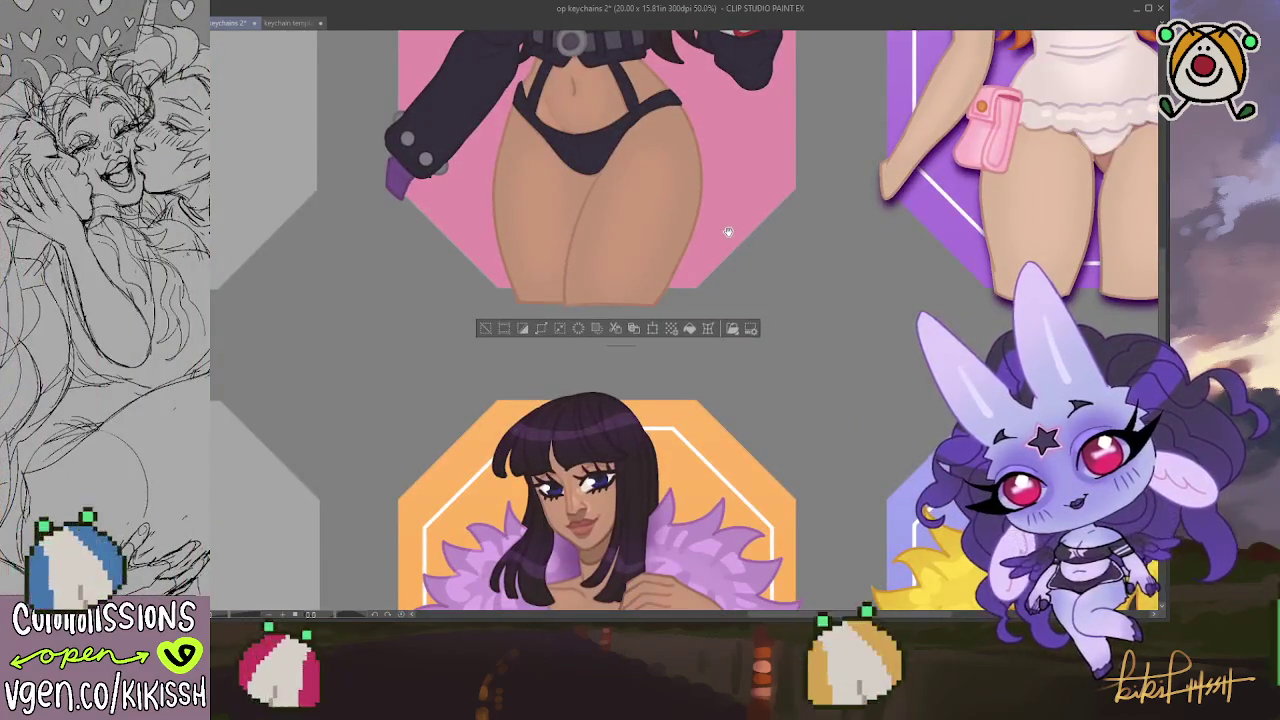
{"action": "scroll", "coordinate": [718, 319], "scroll_direction": "up", "scroll_amount": 2}
{"action": "scroll", "coordinate": [718, 319], "scroll_direction": "up", "scroll_amount": 3}
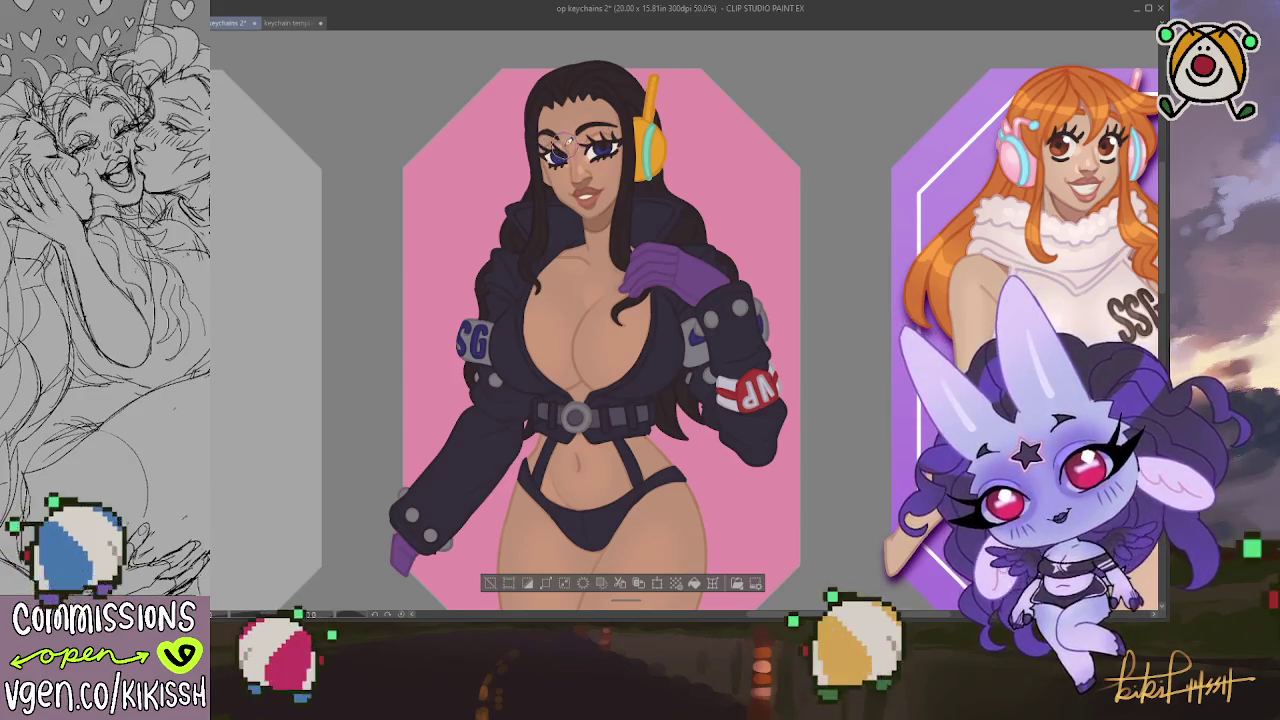
{"action": "scroll", "coordinate": [640, 300], "scroll_direction": "down", "scroll_amount": 2}
{"action": "scroll", "coordinate": [660, 260], "scroll_direction": "down", "scroll_amount": 2}
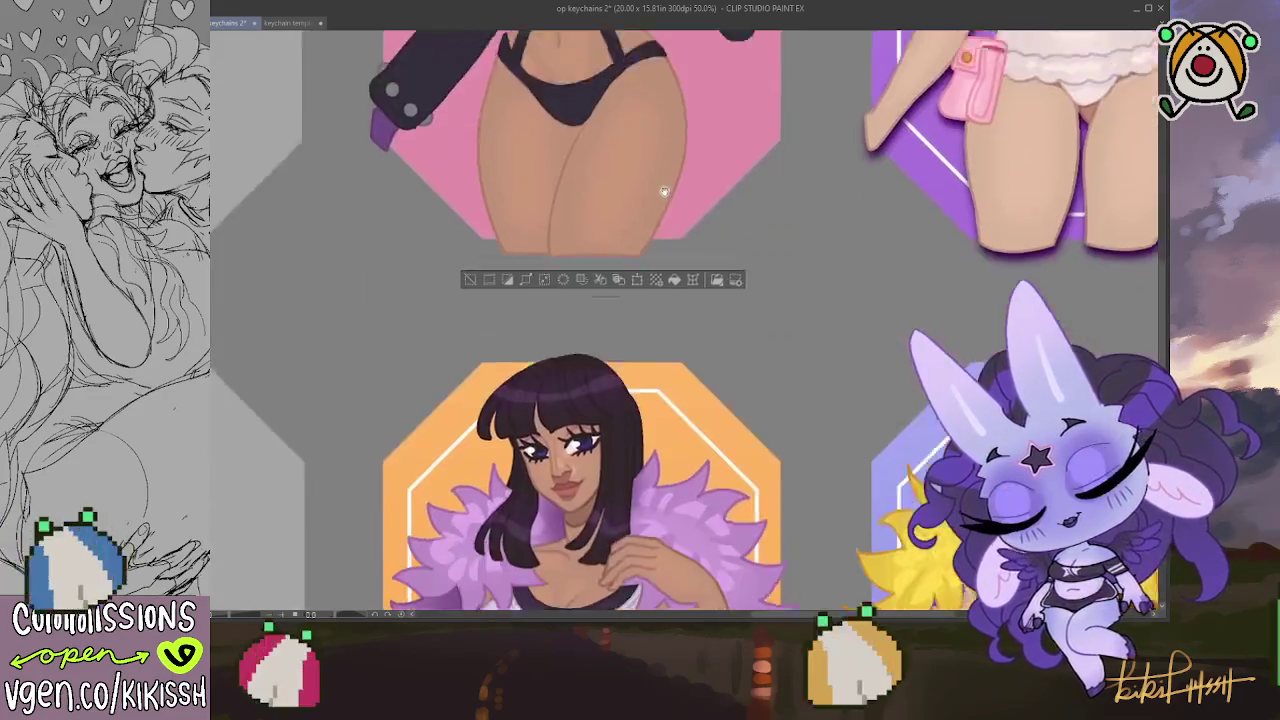
{"action": "scroll", "coordinate": [681, 224], "scroll_direction": "down", "scroll_amount": 1}
{"action": "key", "text": "ctrl+d"}
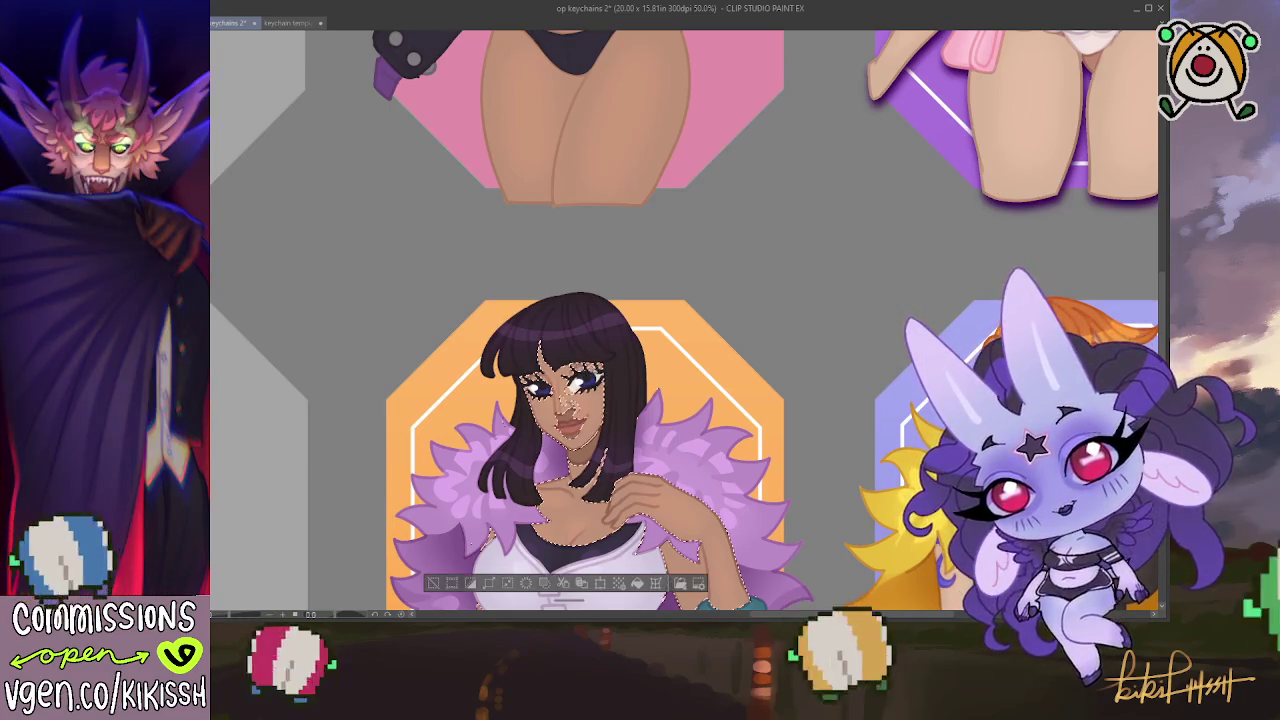
{"action": "key", "text": "ctrl+a"}
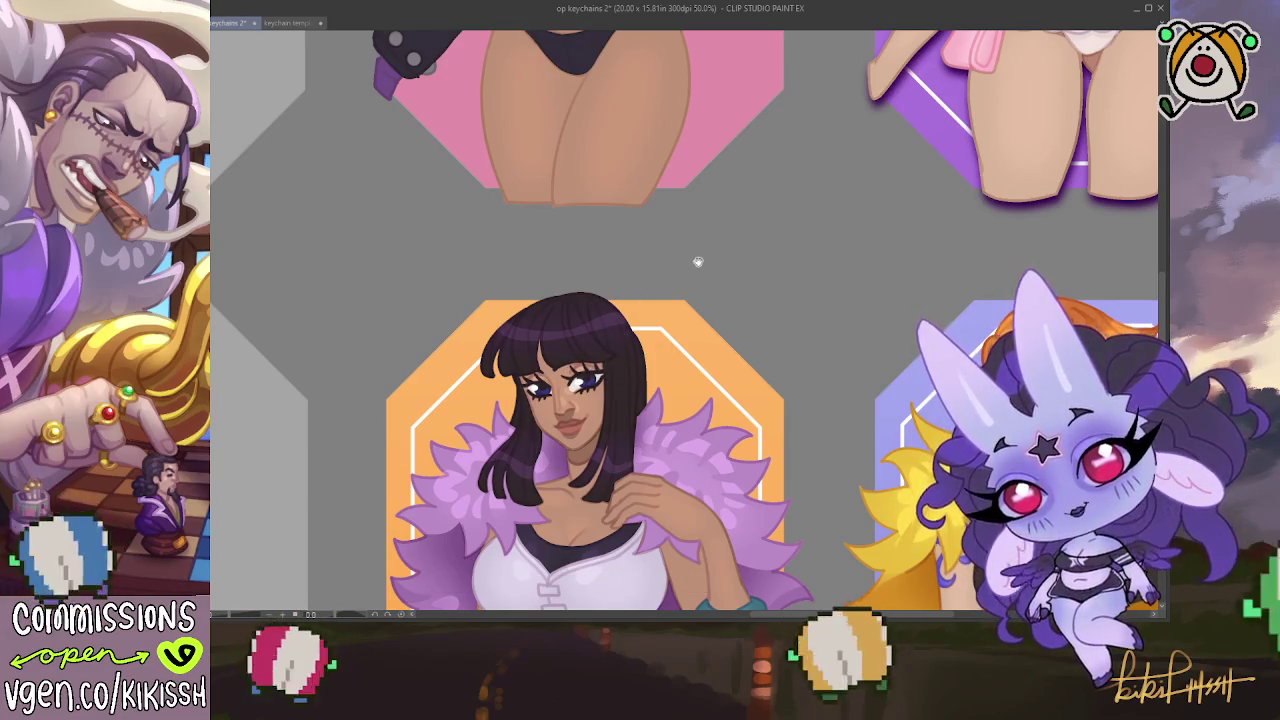
Bring the pink-framed figure back into view and zoom in on her chest
{"action": "left_click_drag", "start_coordinate": [694, 263], "coordinate": [693, 715]}
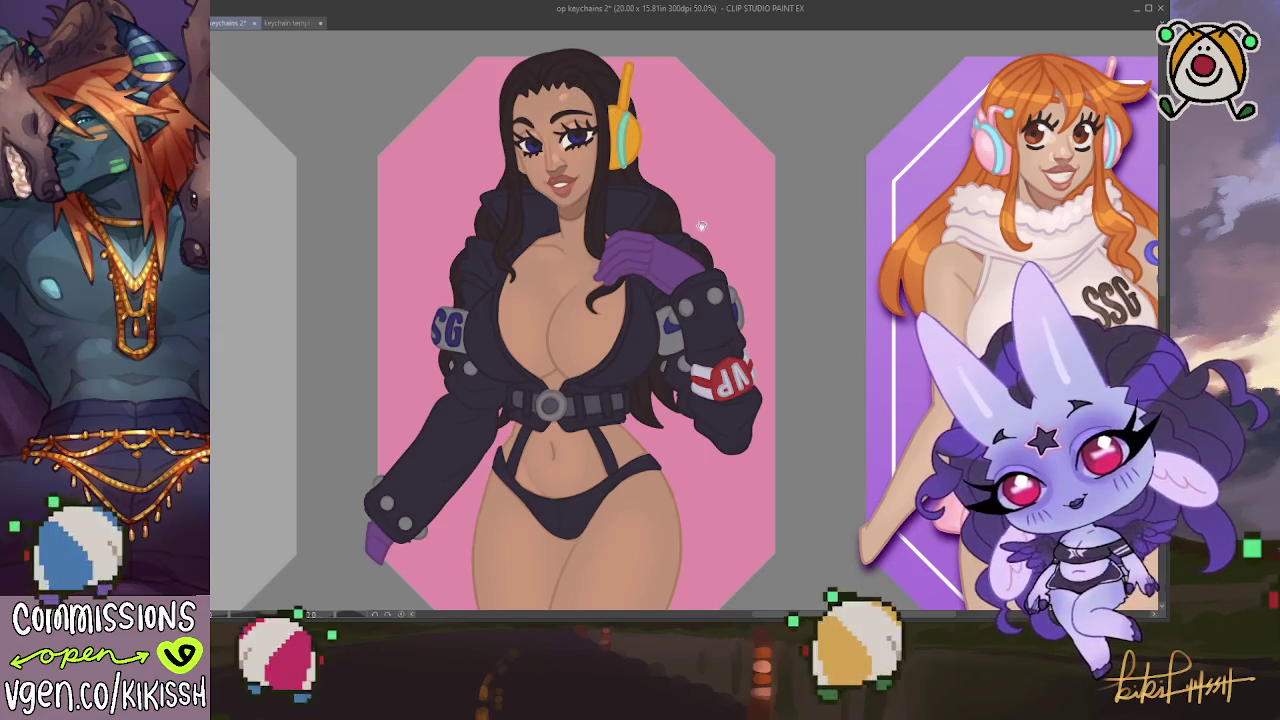
{"action": "left_click_drag", "start_coordinate": [701, 226], "coordinate": [686, 202]}
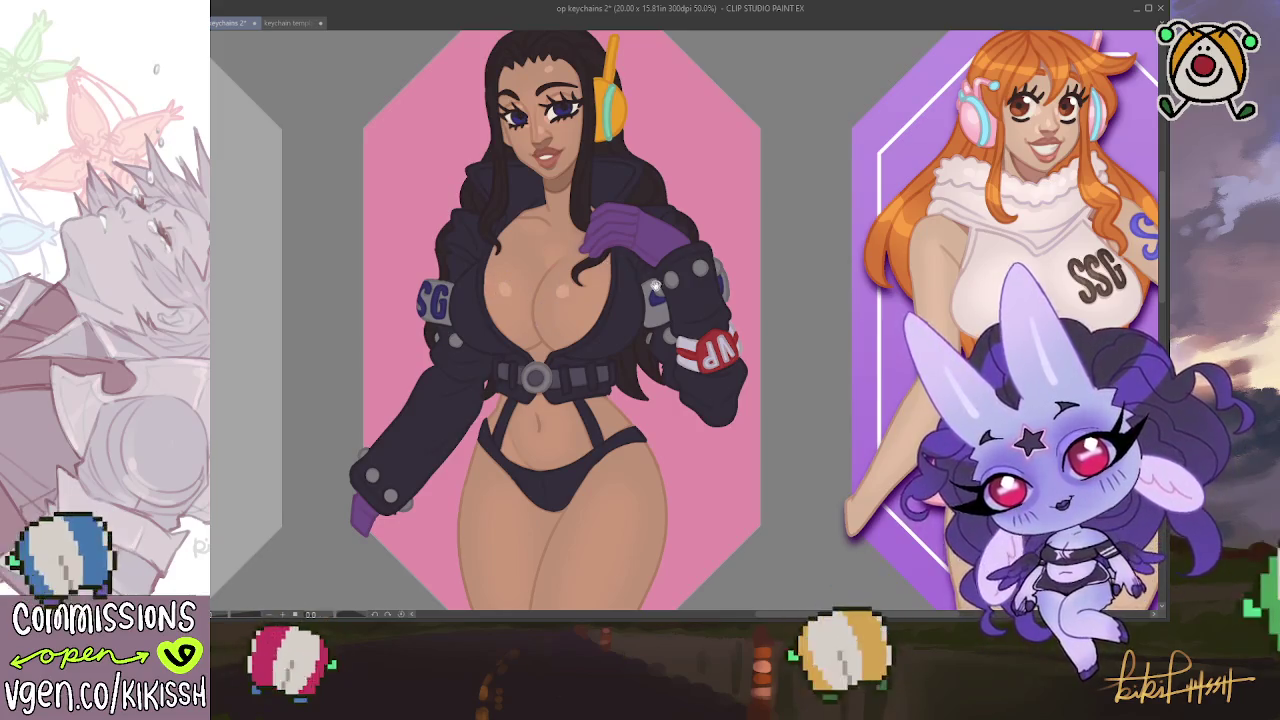
{"action": "scroll", "coordinate": [540, 295], "scroll_direction": "down", "scroll_amount": 2}
{"action": "scroll", "coordinate": [600, 275], "scroll_direction": "up", "scroll_amount": 2}
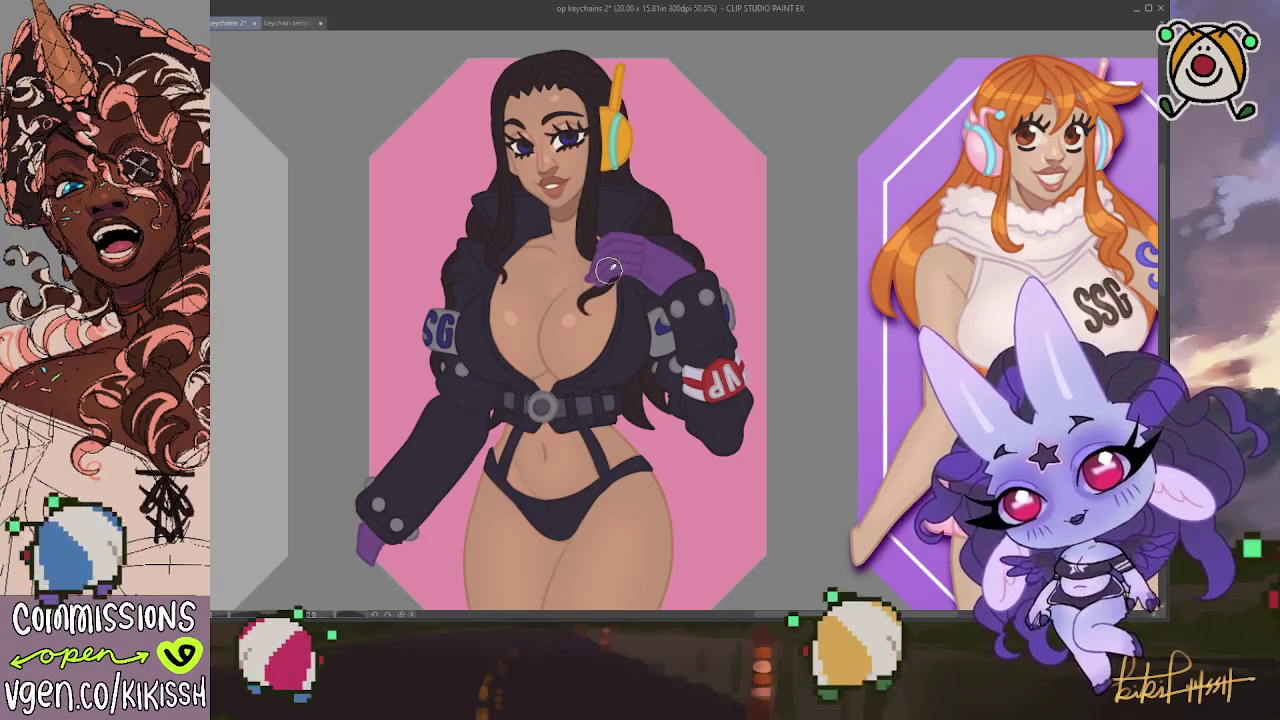
{"action": "scroll", "coordinate": [608, 268], "scroll_direction": "down", "scroll_amount": 1}
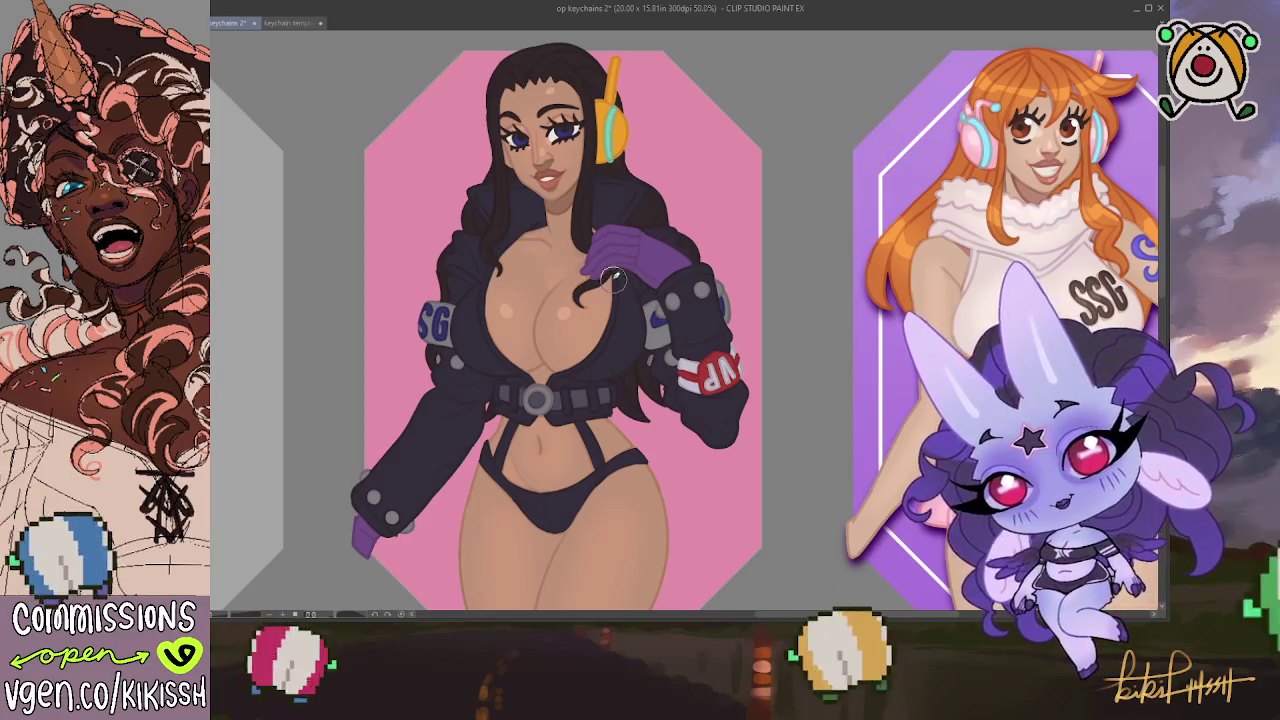
{"action": "scroll", "coordinate": [612, 278], "scroll_direction": "down", "scroll_amount": 1}
{"action": "scroll", "coordinate": [595, 330], "scroll_direction": "down", "scroll_amount": 5}
{"action": "scroll", "coordinate": [566, 403], "scroll_direction": "down", "scroll_amount": 5}
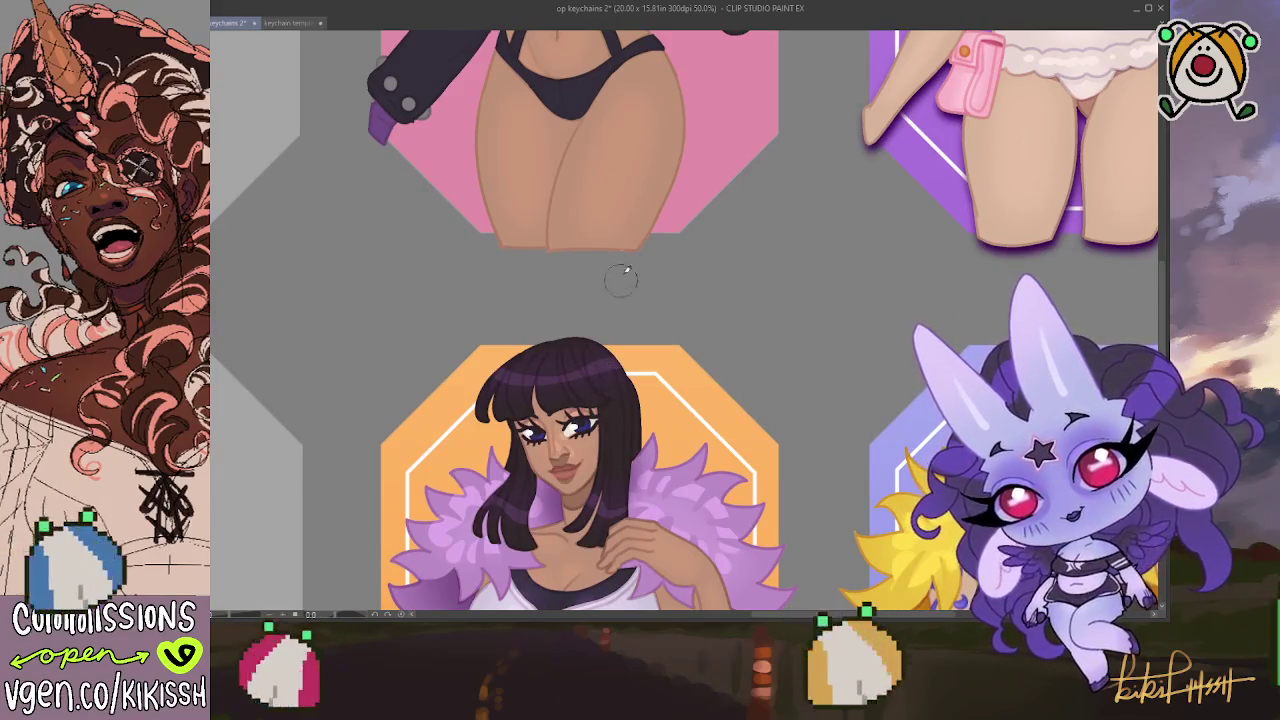
Zoom back out, select the whole canvas with Ctrl+A, and shift the view lower on the figure
{"action": "scroll", "coordinate": [612, 371], "scroll_direction": "up", "scroll_amount": 3}
{"action": "scroll", "coordinate": [640, 360], "scroll_direction": "up", "scroll_amount": 4}
{"action": "scroll", "coordinate": [671, 346], "scroll_direction": "up", "scroll_amount": 3}
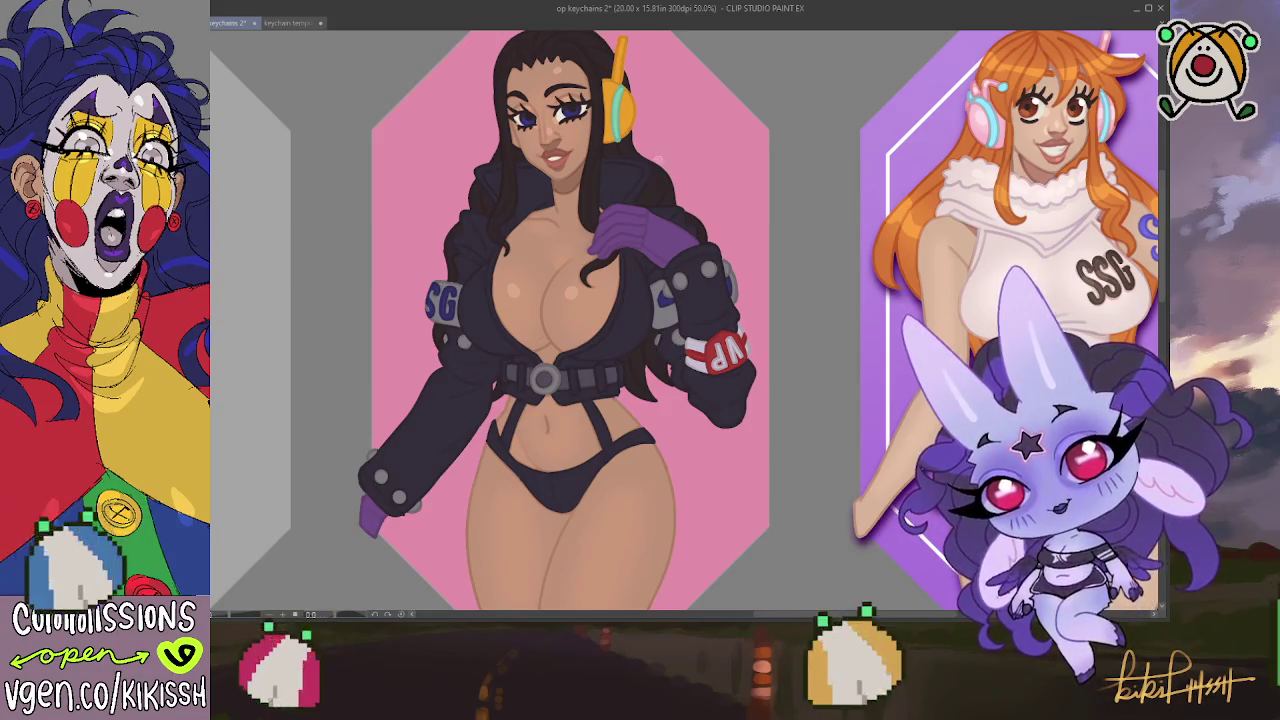
{"action": "key", "text": "ctrl+a"}
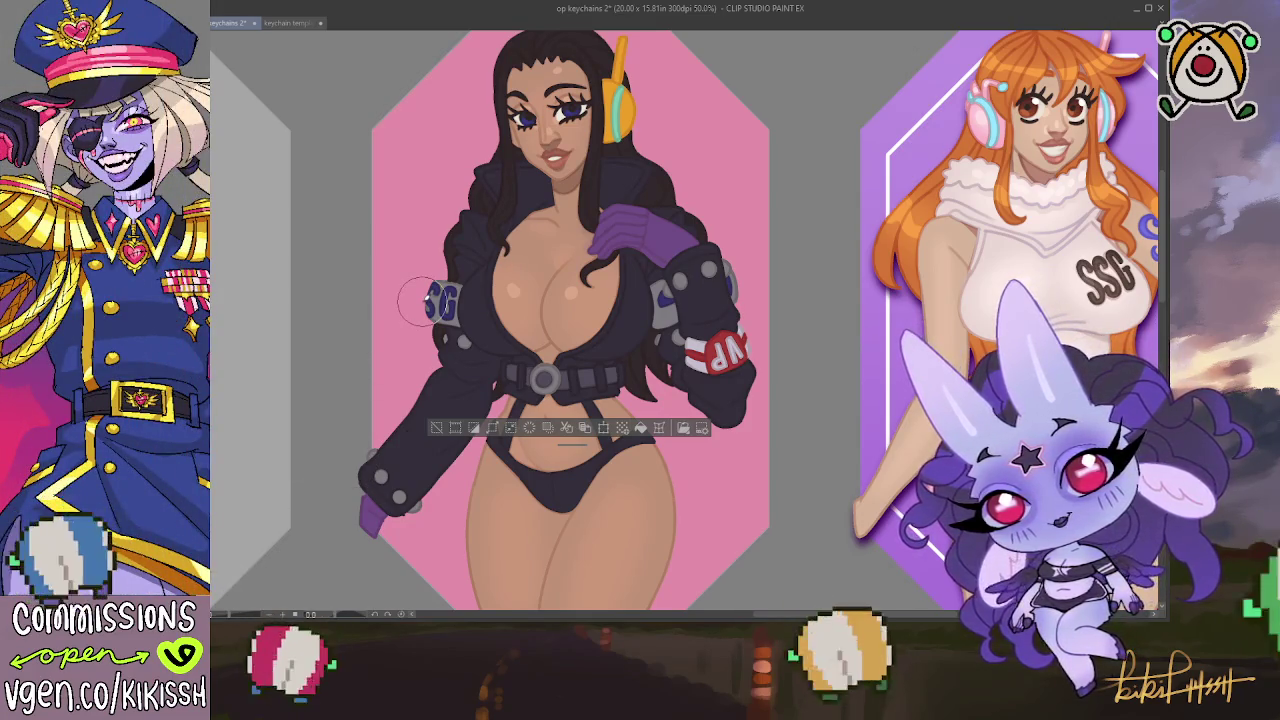
{"action": "left_click_drag", "start_coordinate": [562, 258], "coordinate": [564, 349]}
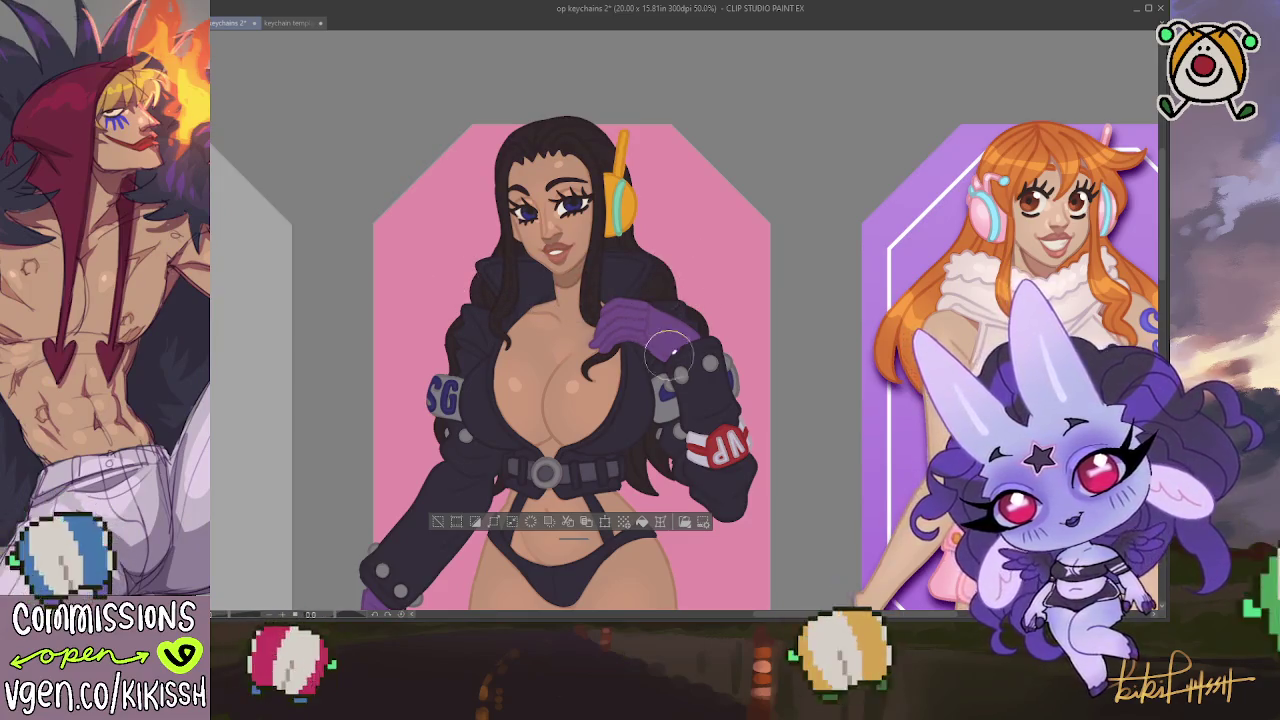
{"action": "scroll", "coordinate": [668, 346], "scroll_direction": "down", "scroll_amount": 5}
{"action": "scroll", "coordinate": [640, 380], "scroll_direction": "down", "scroll_amount": 5}
{"action": "scroll", "coordinate": [595, 419], "scroll_direction": "down", "scroll_amount": 1}
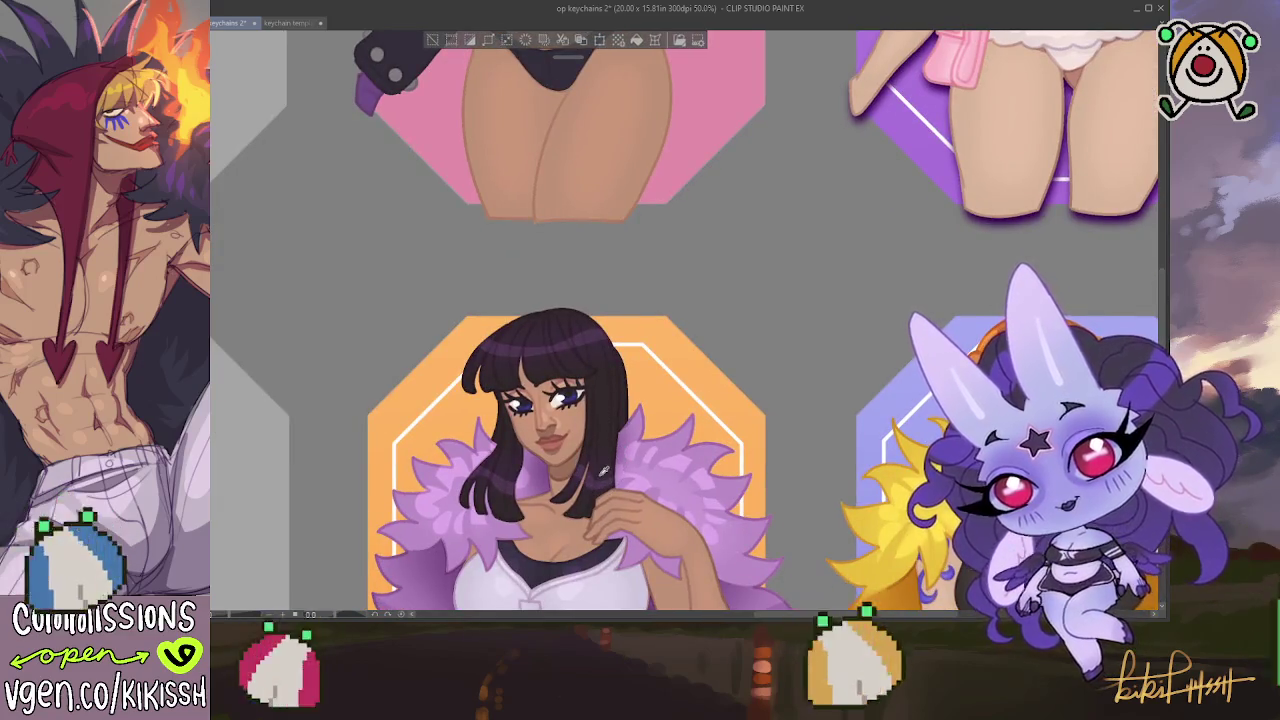
{"action": "scroll", "coordinate": [603, 470], "scroll_direction": "up", "scroll_amount": 7}
{"action": "scroll", "coordinate": [560, 350], "scroll_direction": "up", "scroll_amount": 2}
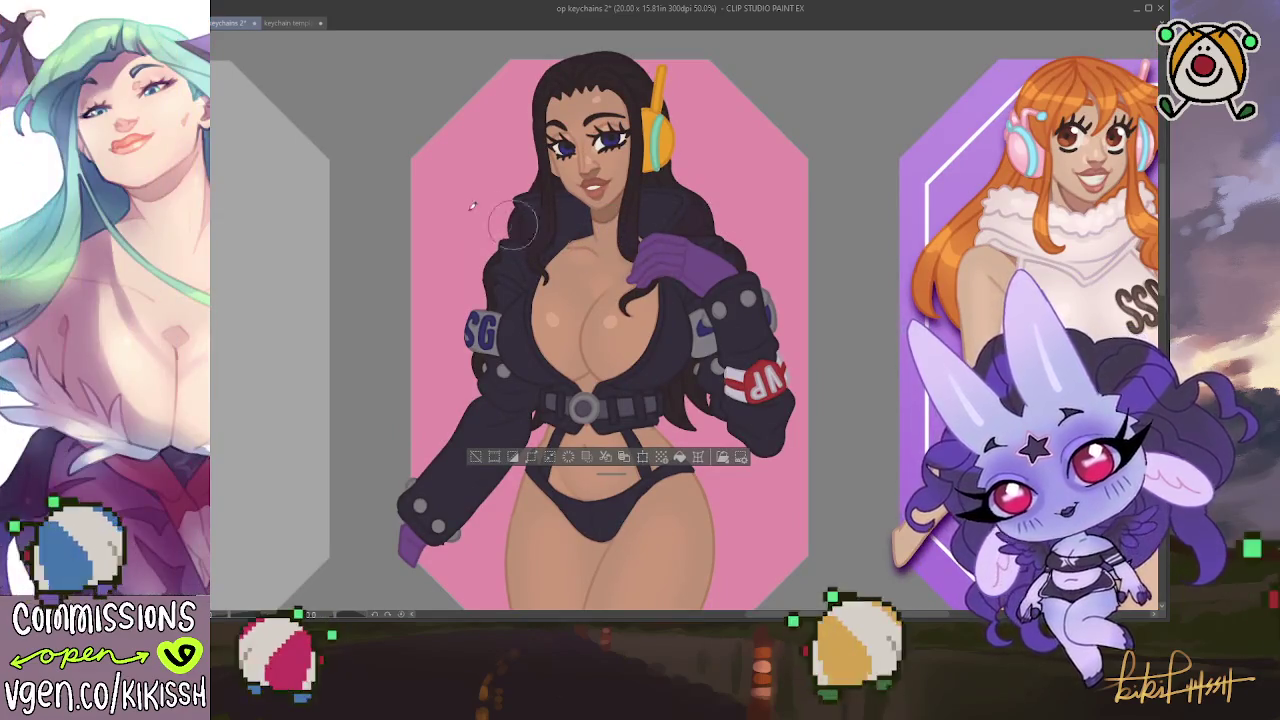
{"action": "scroll", "coordinate": [534, 230], "scroll_direction": "up", "scroll_amount": 1}
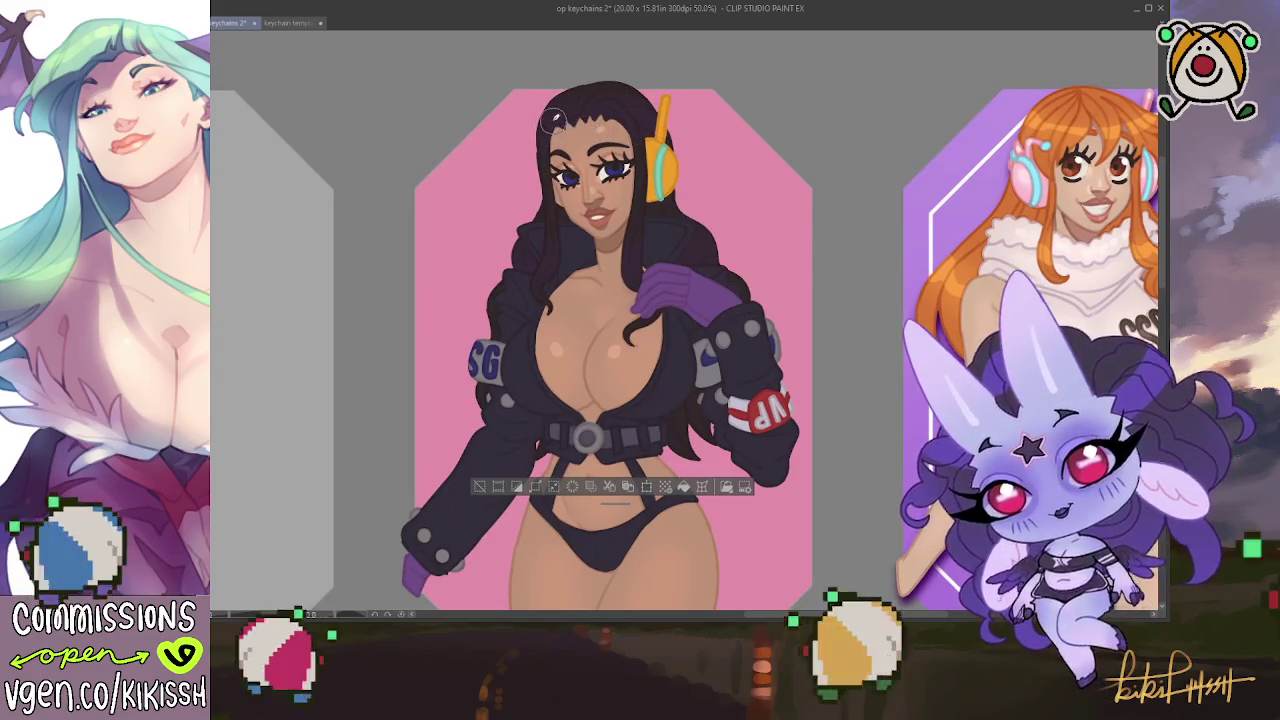
{"action": "scroll", "coordinate": [560, 140], "scroll_direction": "down", "scroll_amount": 1}
{"action": "scroll", "coordinate": [620, 400], "scroll_direction": "down", "scroll_amount": 9}
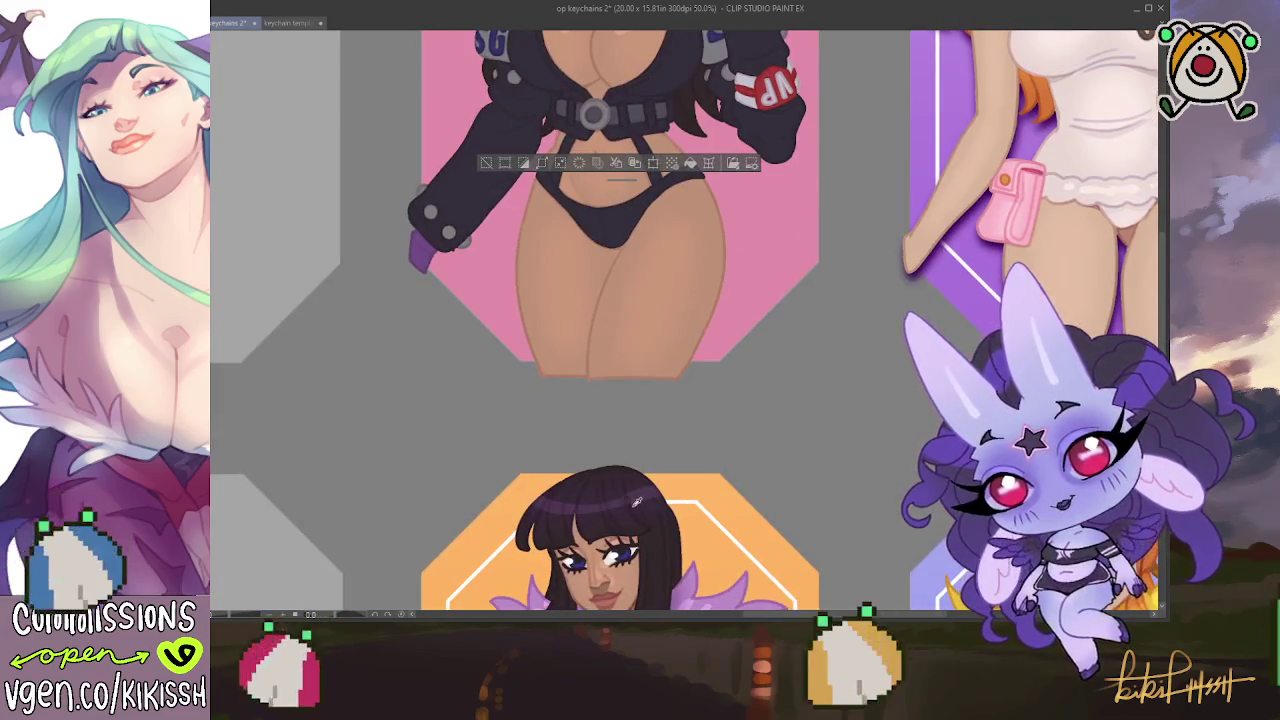
{"action": "scroll", "coordinate": [645, 488], "scroll_direction": "up", "scroll_amount": 2}
{"action": "scroll", "coordinate": [640, 420], "scroll_direction": "up", "scroll_amount": 5}
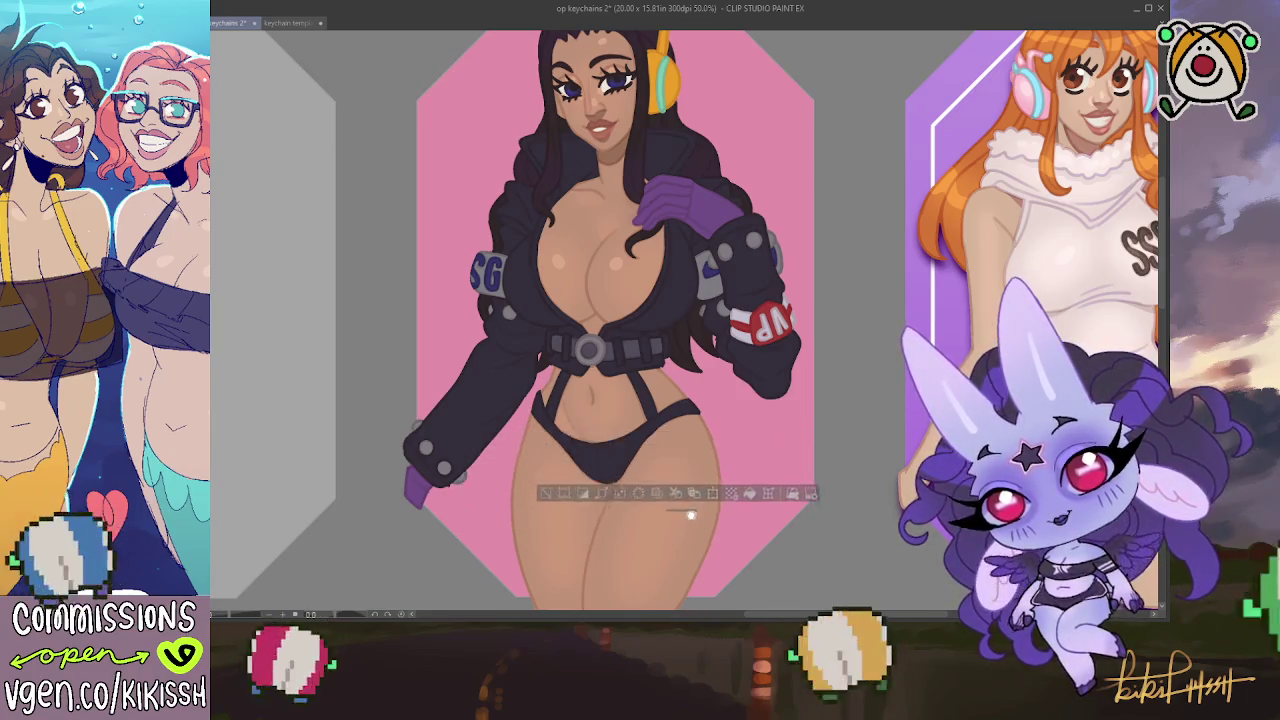
{"action": "scroll", "coordinate": [645, 454], "scroll_direction": "up", "scroll_amount": 1}
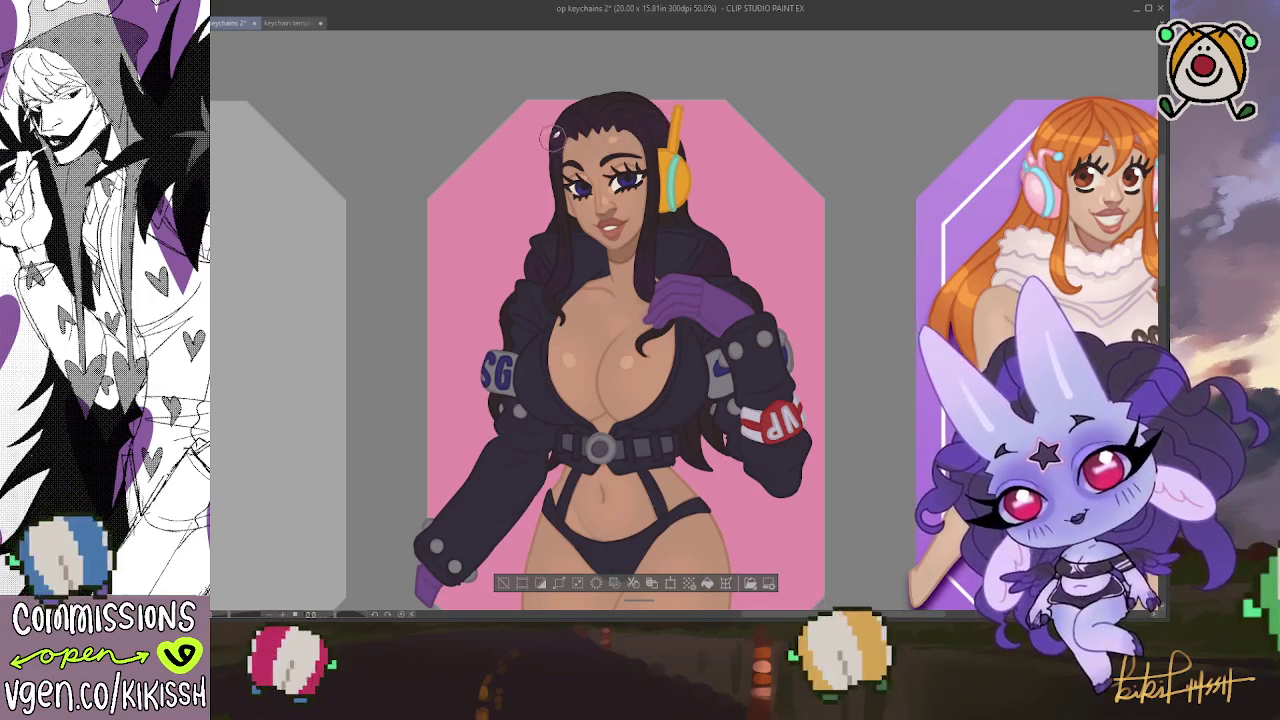
{"action": "scroll", "coordinate": [660, 170], "scroll_direction": "down", "scroll_amount": 1}
{"action": "scroll", "coordinate": [620, 210], "scroll_direction": "down", "scroll_amount": 1}
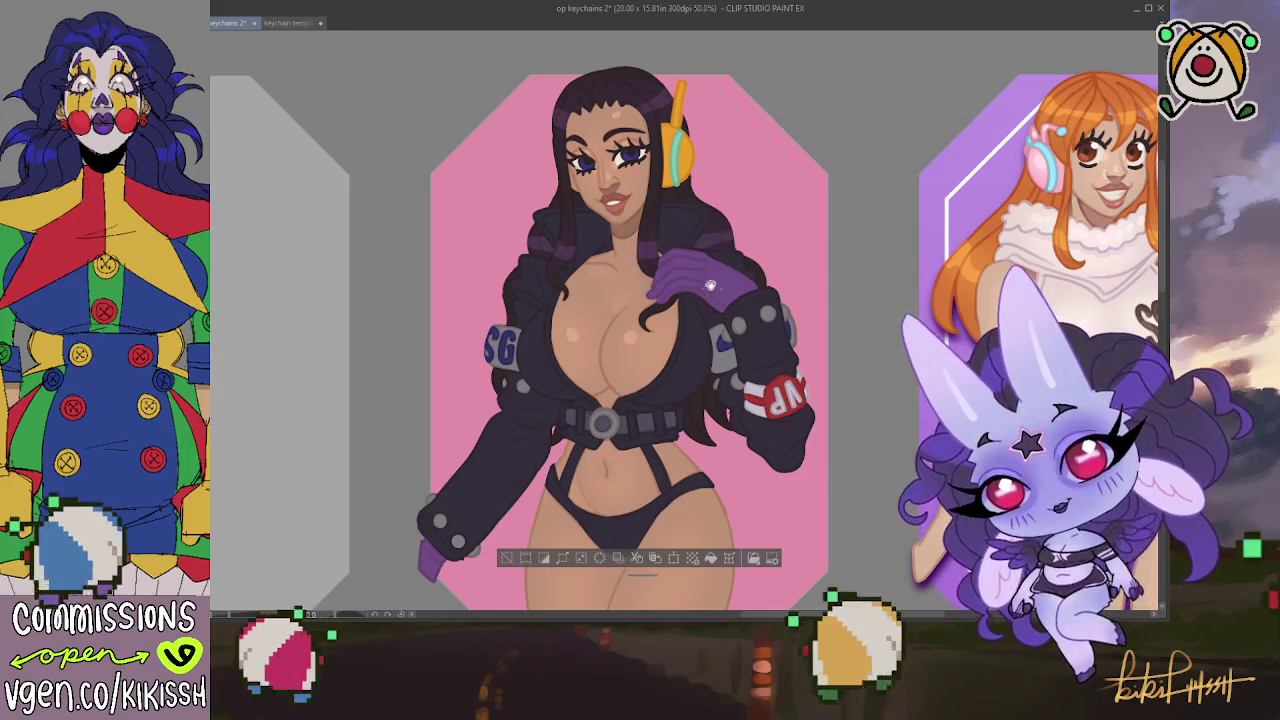
Center the view over the pink figure and clear the current selection
{"action": "scroll", "coordinate": [713, 279], "scroll_direction": "down", "scroll_amount": 2}
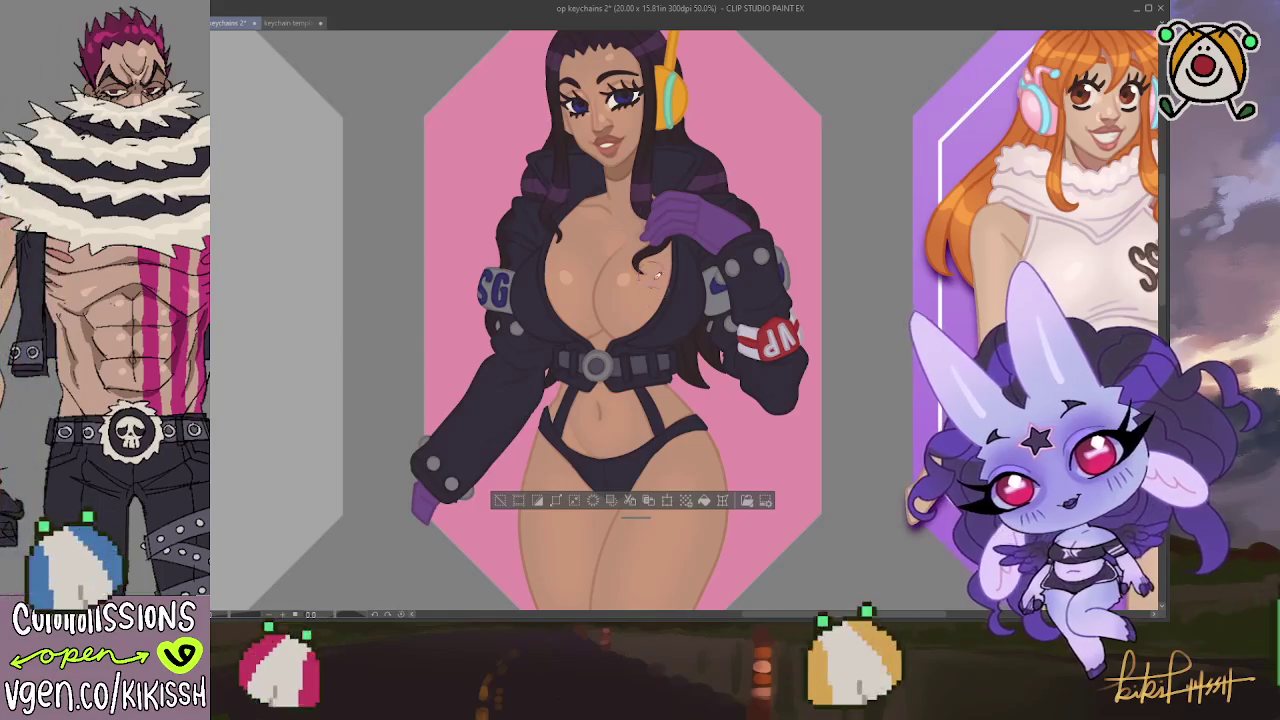
{"action": "mouse_move", "coordinate": [641, 213]}
{"action": "left_mouse_down"}
{"action": "mouse_move", "coordinate": [554, 220]}
{"action": "mouse_move", "coordinate": [665, 238]}
{"action": "left_mouse_up"}
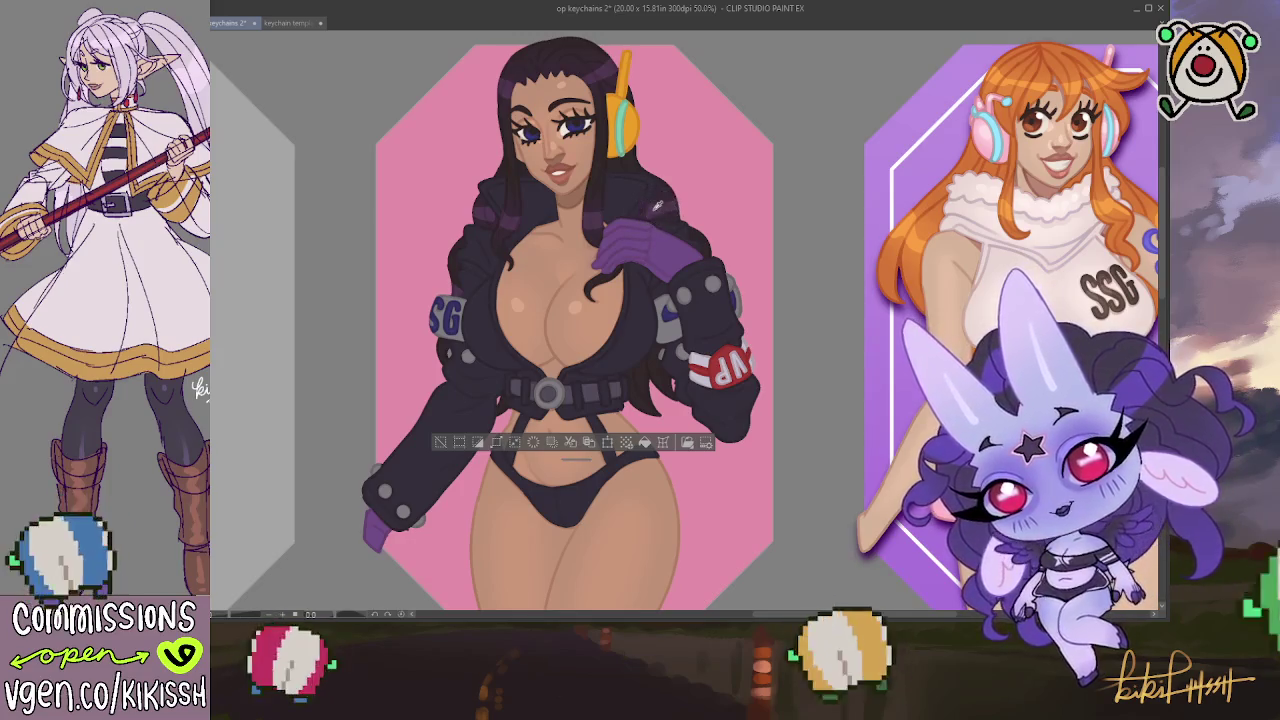
{"action": "scroll", "coordinate": [720, 180], "scroll_direction": "down", "scroll_amount": 2}
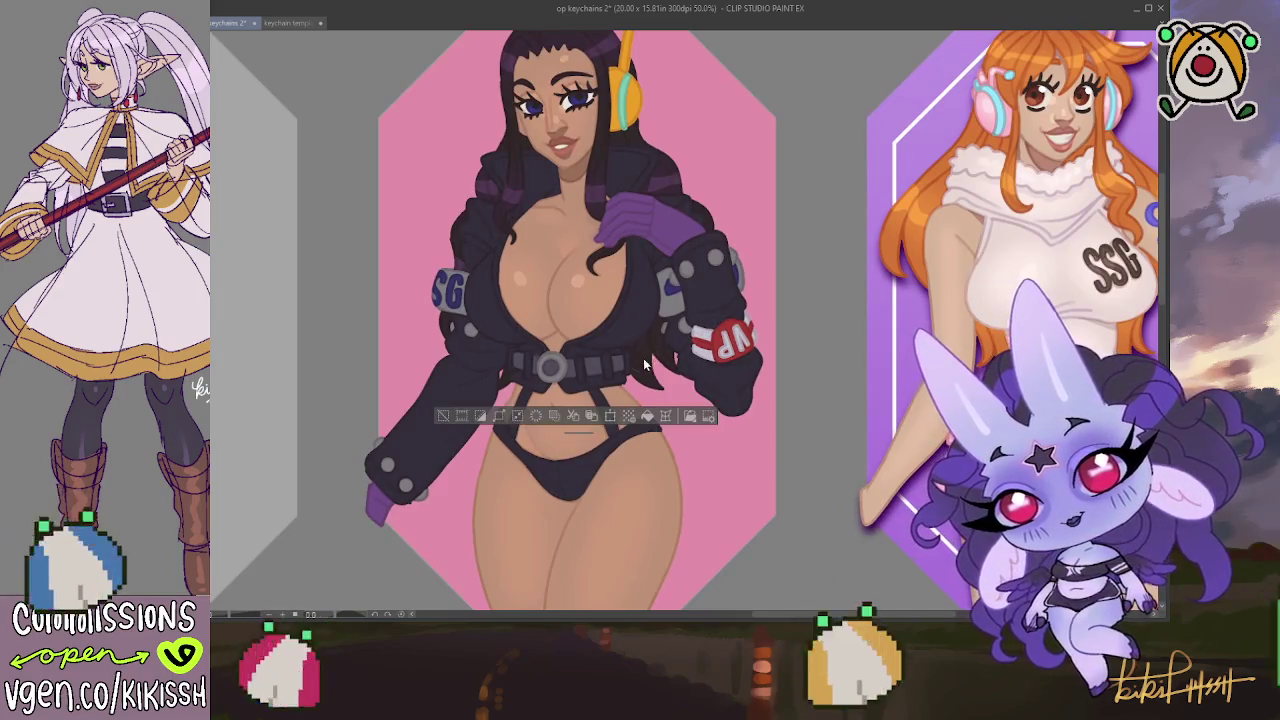
{"action": "scroll", "coordinate": [670, 246], "scroll_direction": "up", "scroll_amount": 5}
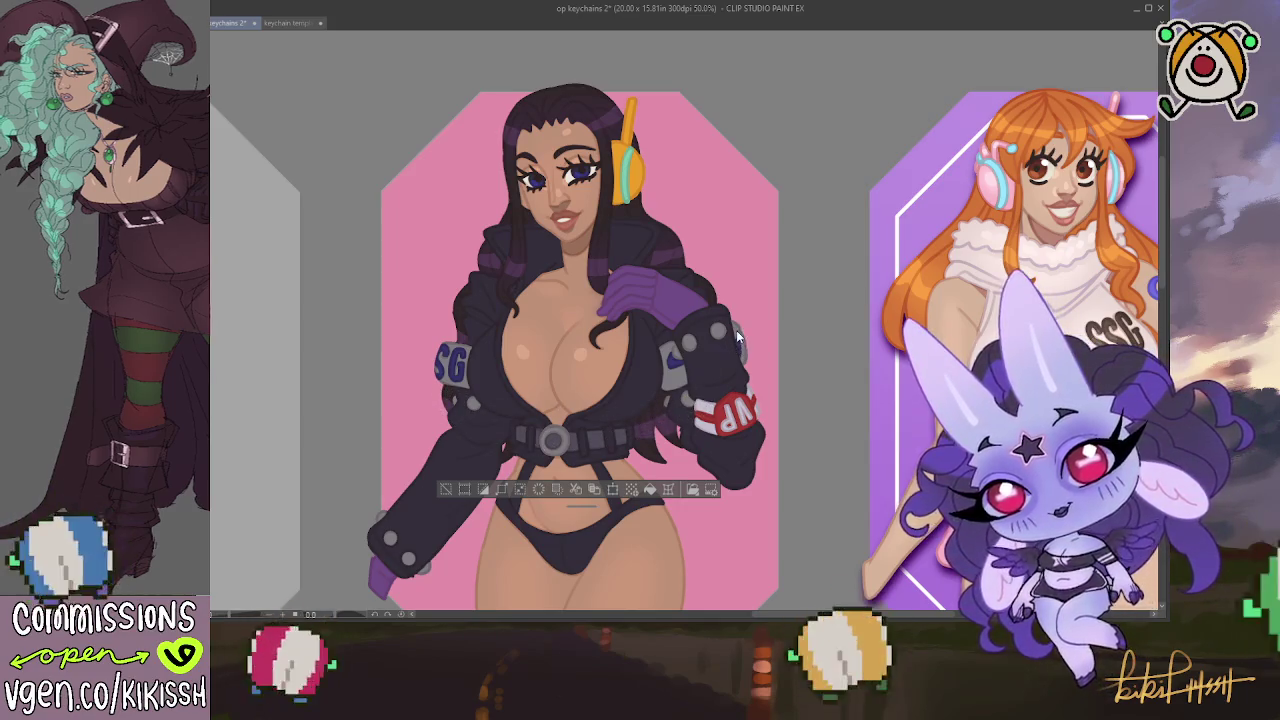
{"action": "key", "text": "ctrl+d"}
Reselect and deselect the figure's area, then select her black jacket
{"action": "scroll", "coordinate": [770, 300], "scroll_direction": "down", "scroll_amount": 2}
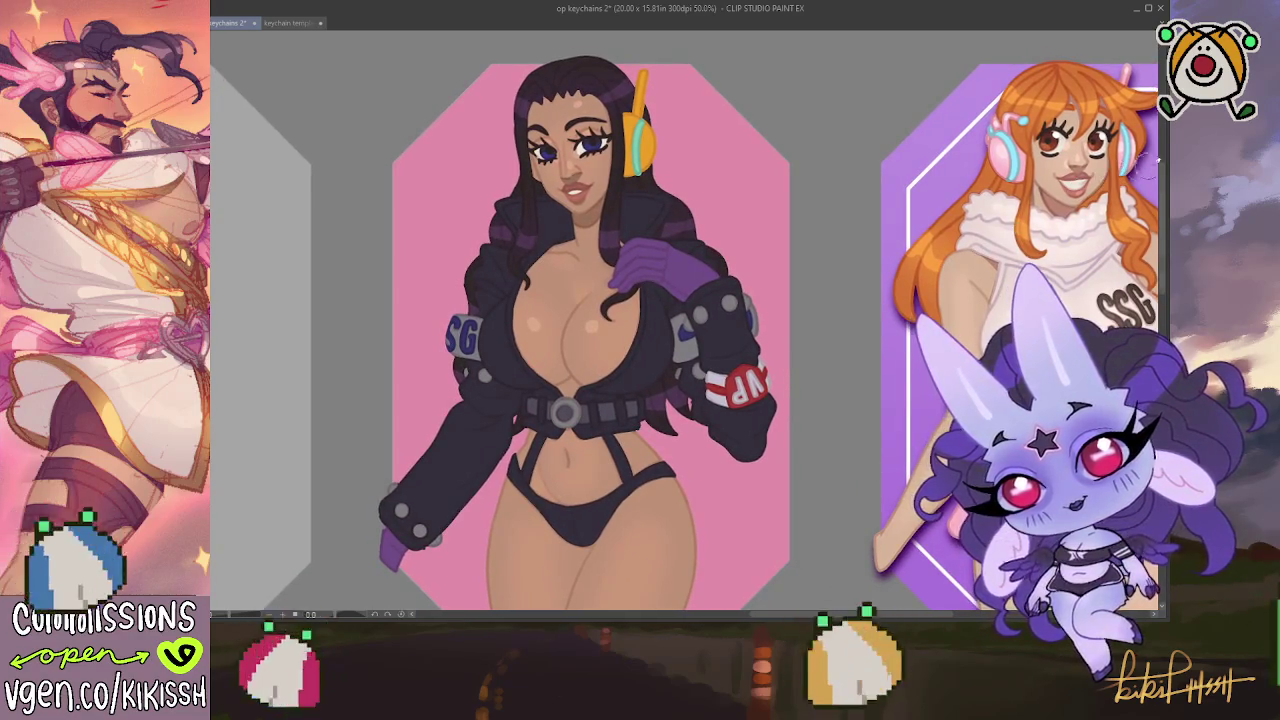
{"action": "scroll", "coordinate": [817, 179], "scroll_direction": "down", "scroll_amount": 5}
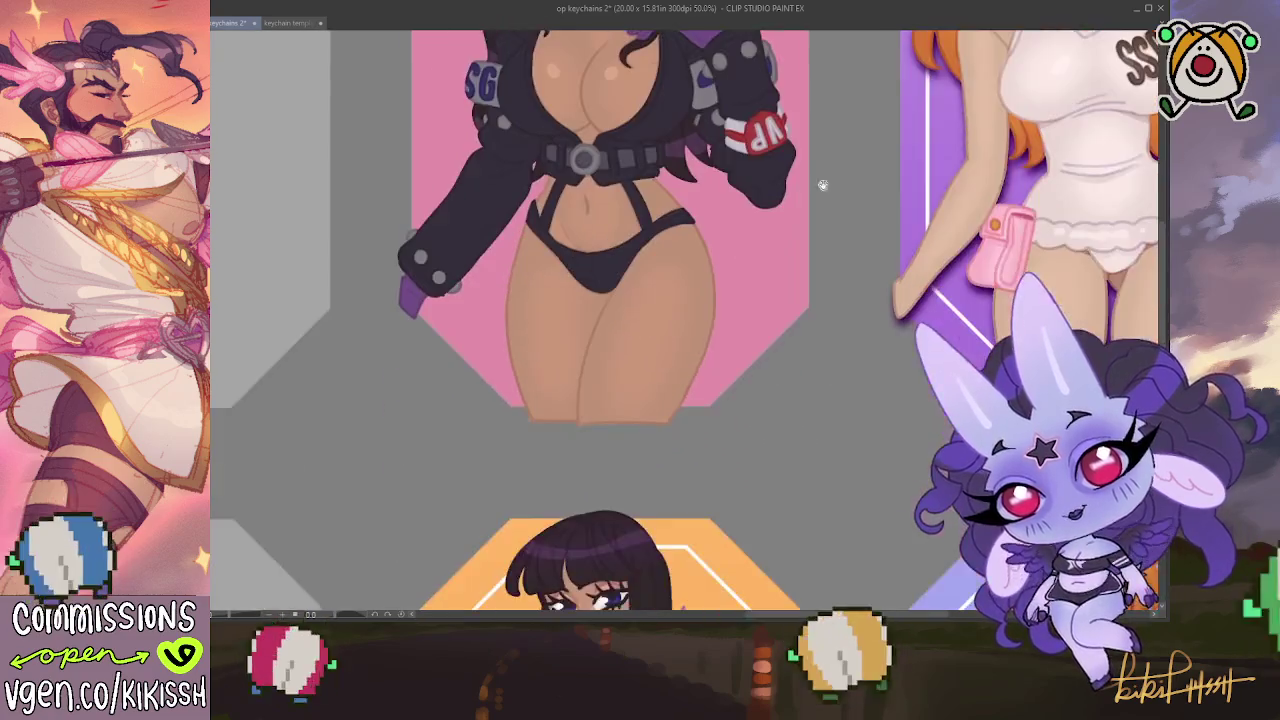
{"action": "scroll", "coordinate": [817, 179], "scroll_direction": "up", "scroll_amount": 5}
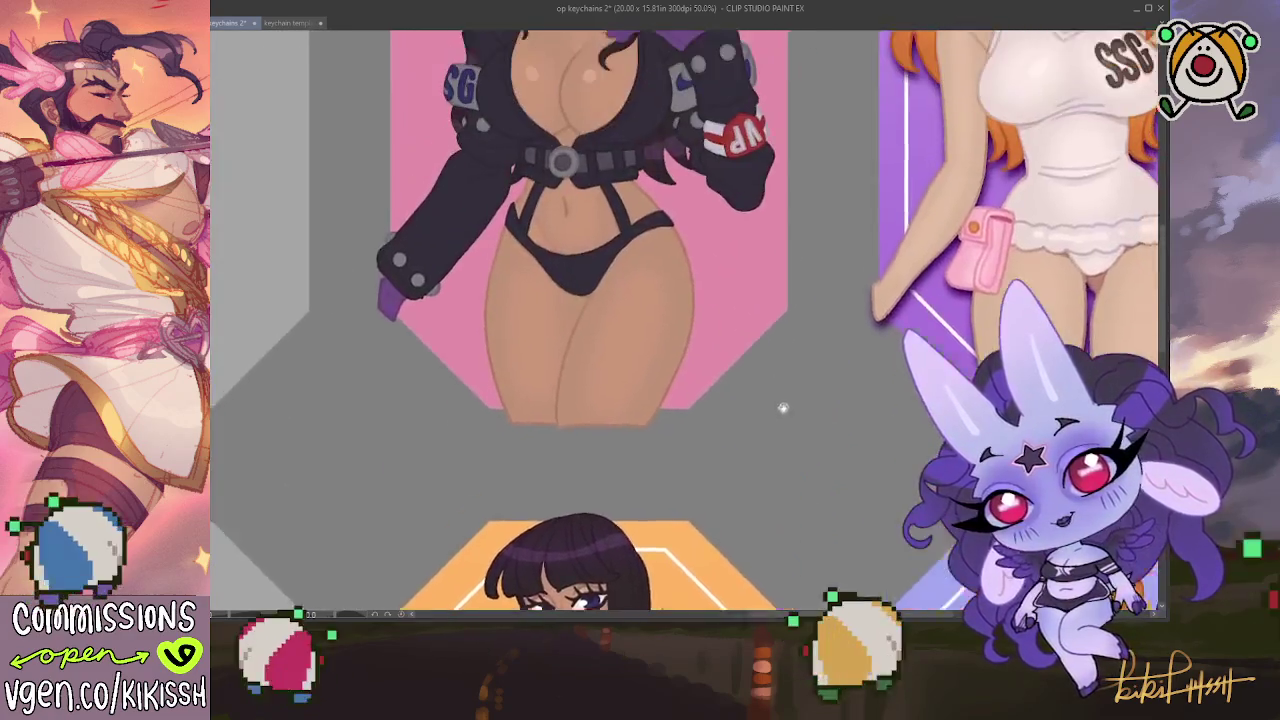
{"action": "left_click", "coordinate": [672, 238]}
{"action": "key", "text": "ctrl+d"}
{"action": "scroll", "coordinate": [590, 320], "scroll_direction": "up", "scroll_amount": 1}
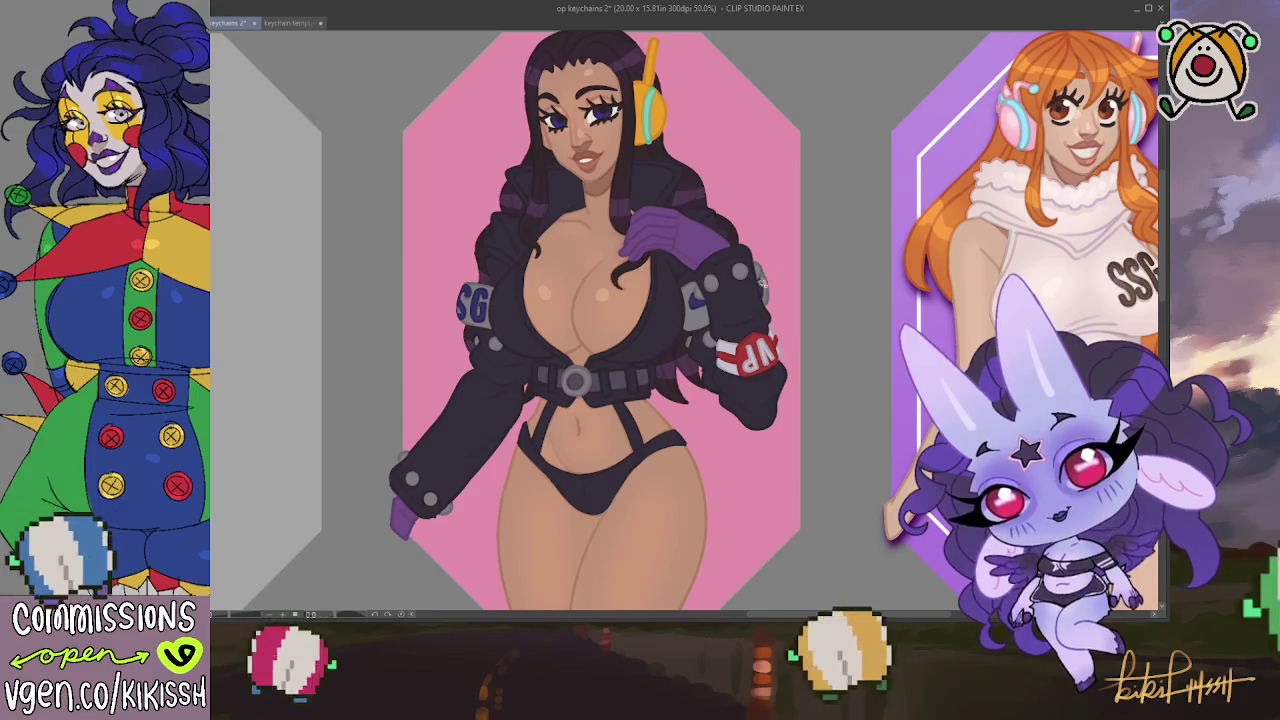
{"action": "left_click", "coordinate": [666, 313]}
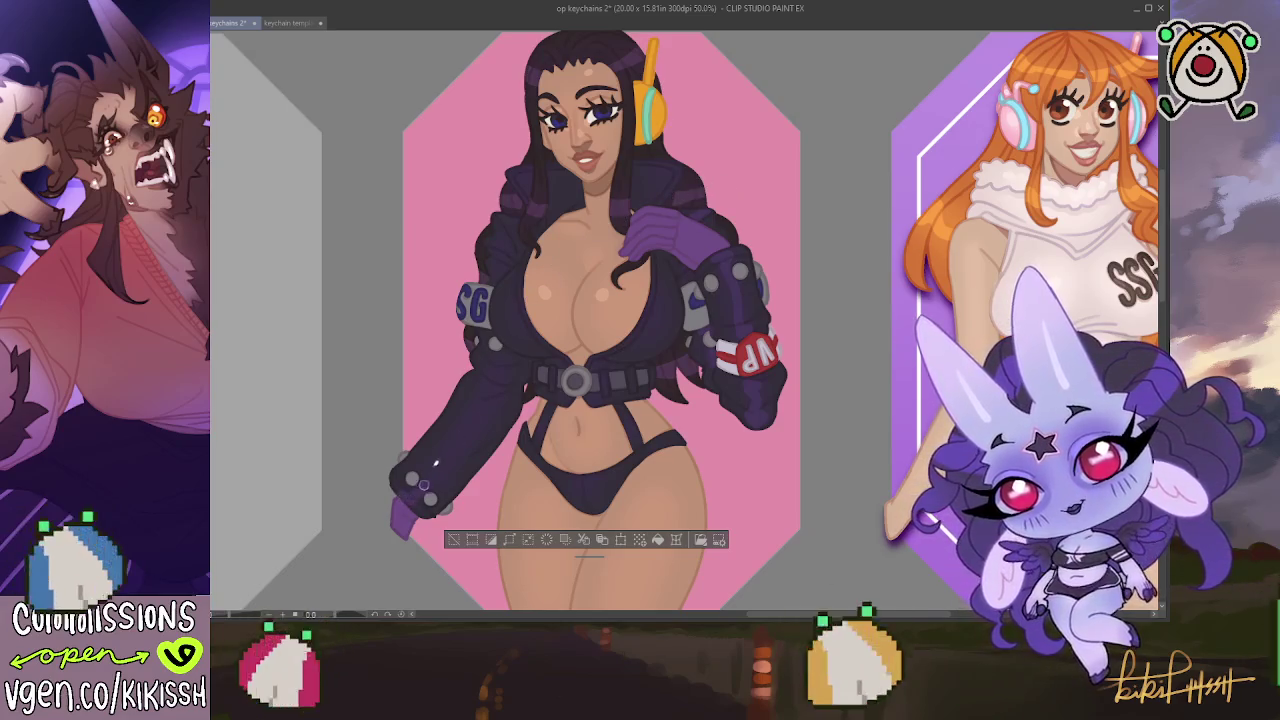
Airbrush a purple tint along the jacket sleeve down to the cuff
{"action": "left_click_drag", "start_coordinate": [496, 392], "coordinate": [426, 478]}
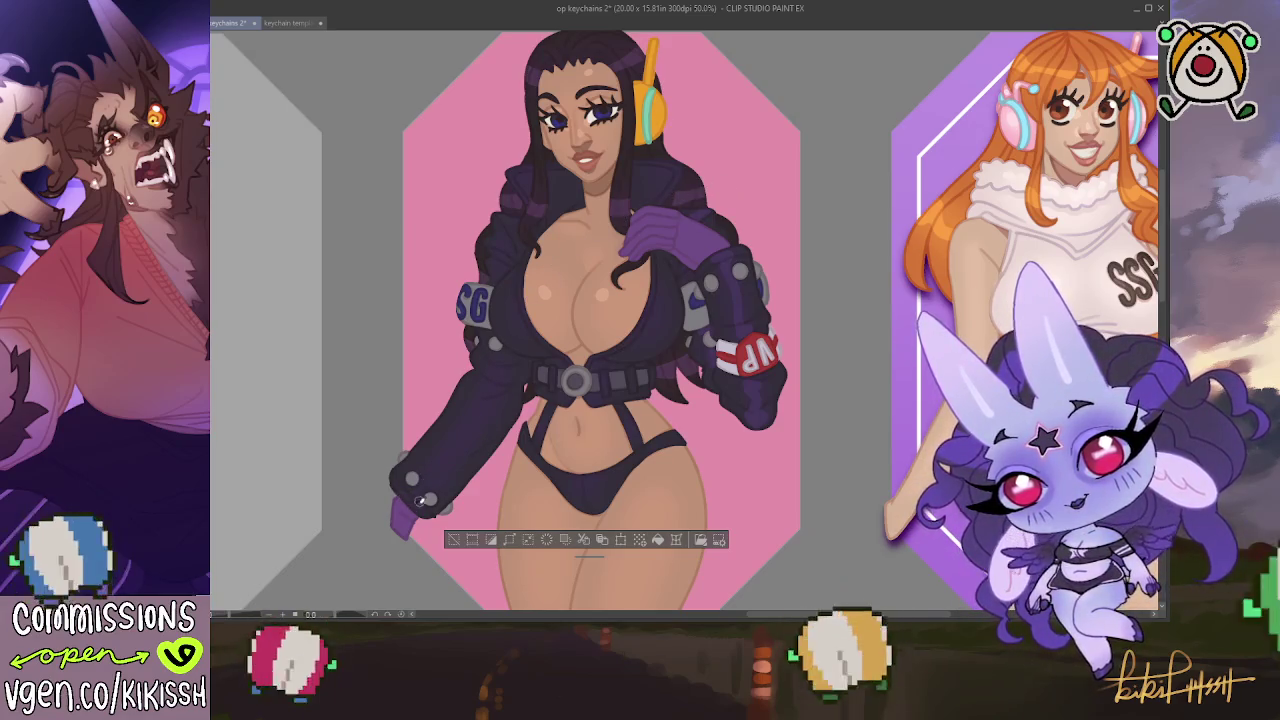
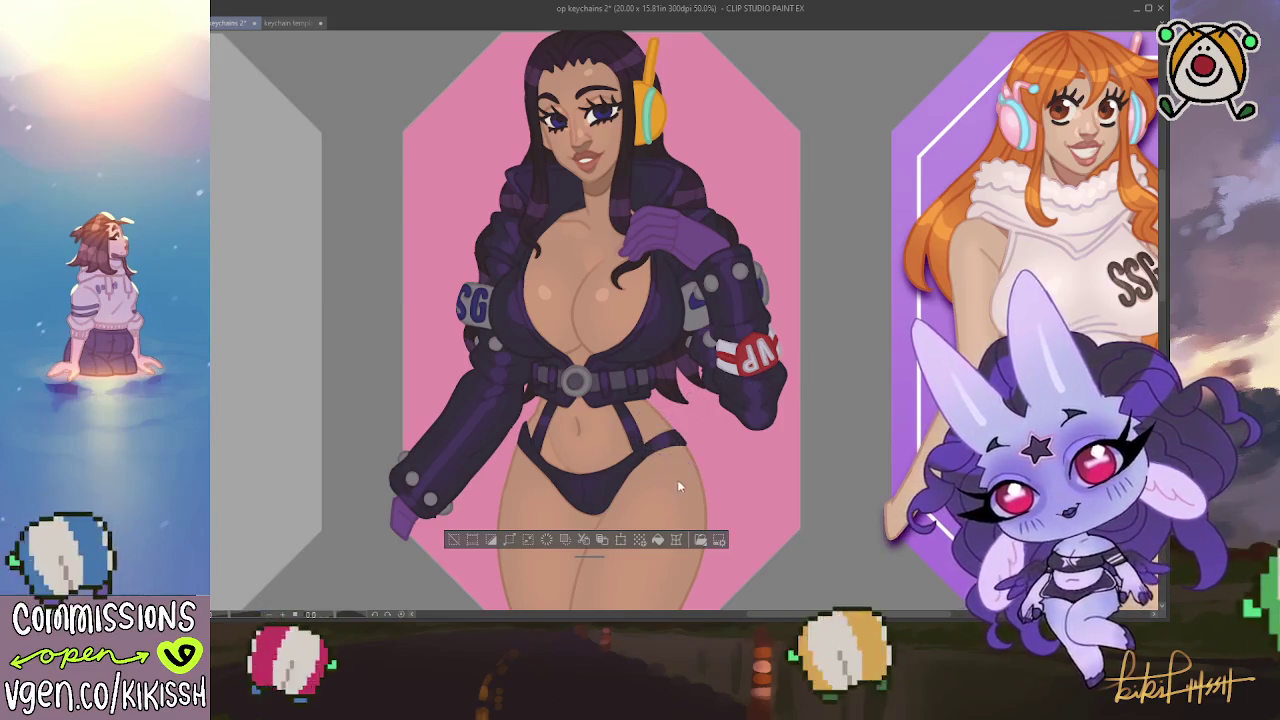
Clear the old selection and auto-select the dark-haired character's orange headphone on the pink keychain
{"action": "scroll", "coordinate": [650, 400], "scroll_direction": "up", "scroll_amount": 3}
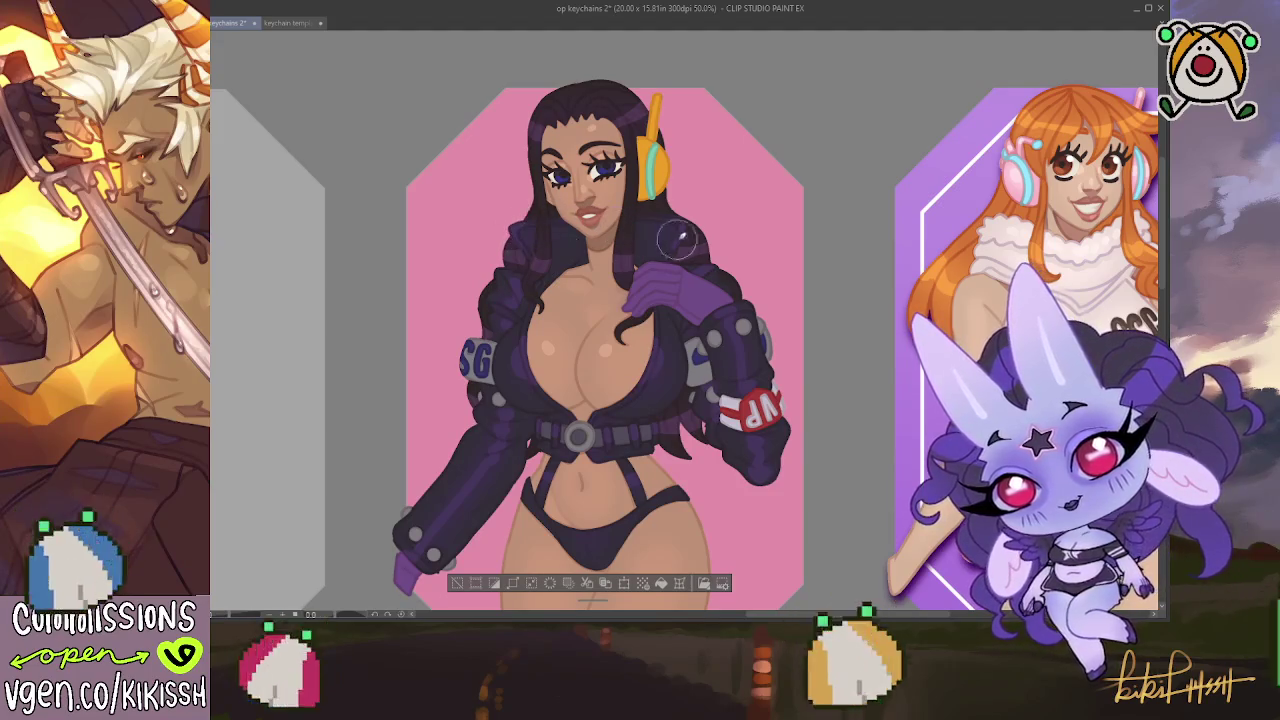
{"action": "key", "text": "ctrl+d"}
{"action": "scroll", "coordinate": [733, 272], "scroll_direction": "down", "scroll_amount": 3}
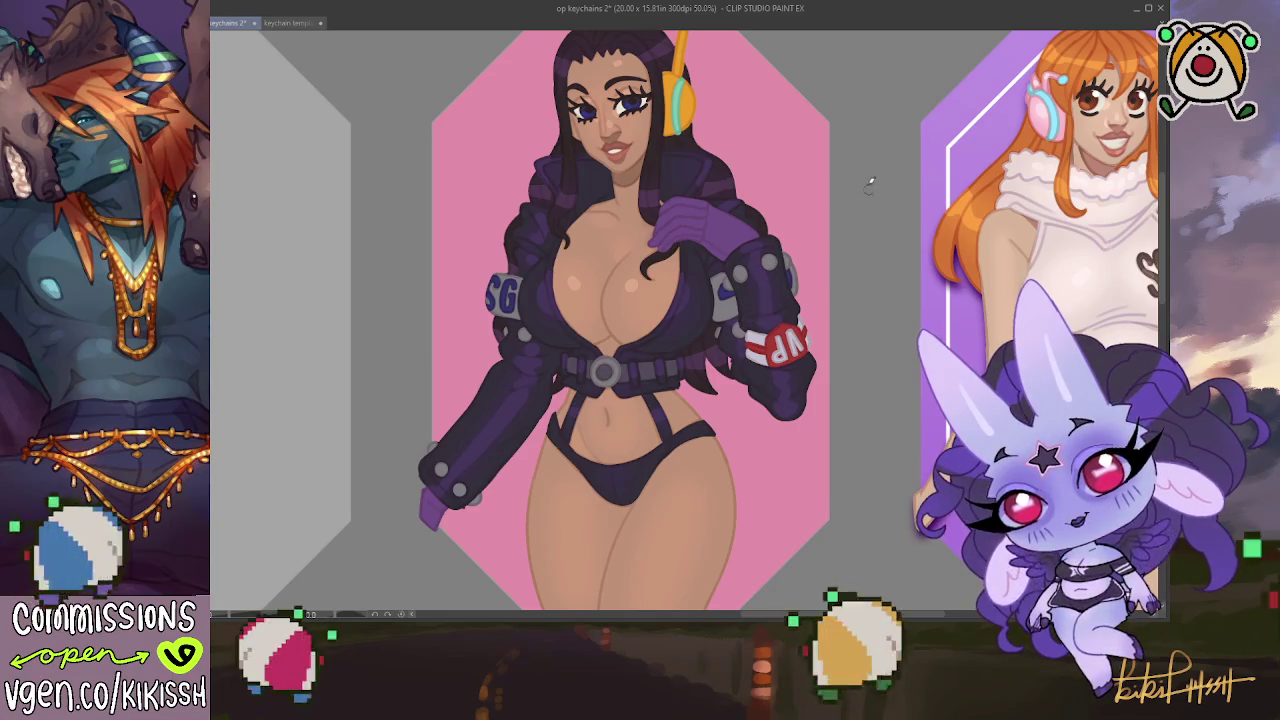
{"action": "mouse_move", "coordinate": [826, 205]}
{"action": "left_mouse_down"}
{"action": "mouse_move", "coordinate": [832, 167]}
{"action": "mouse_move", "coordinate": [822, 197]}
{"action": "left_mouse_up"}
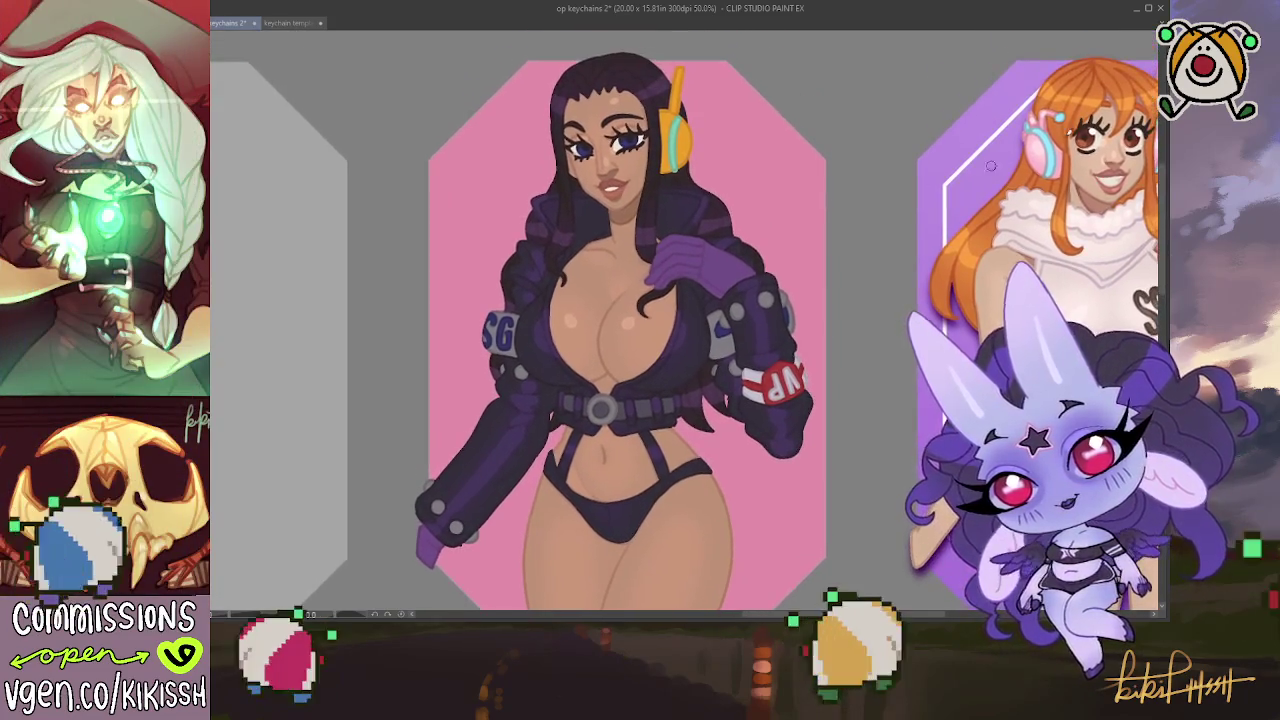
{"action": "left_click", "coordinate": [684, 148]}
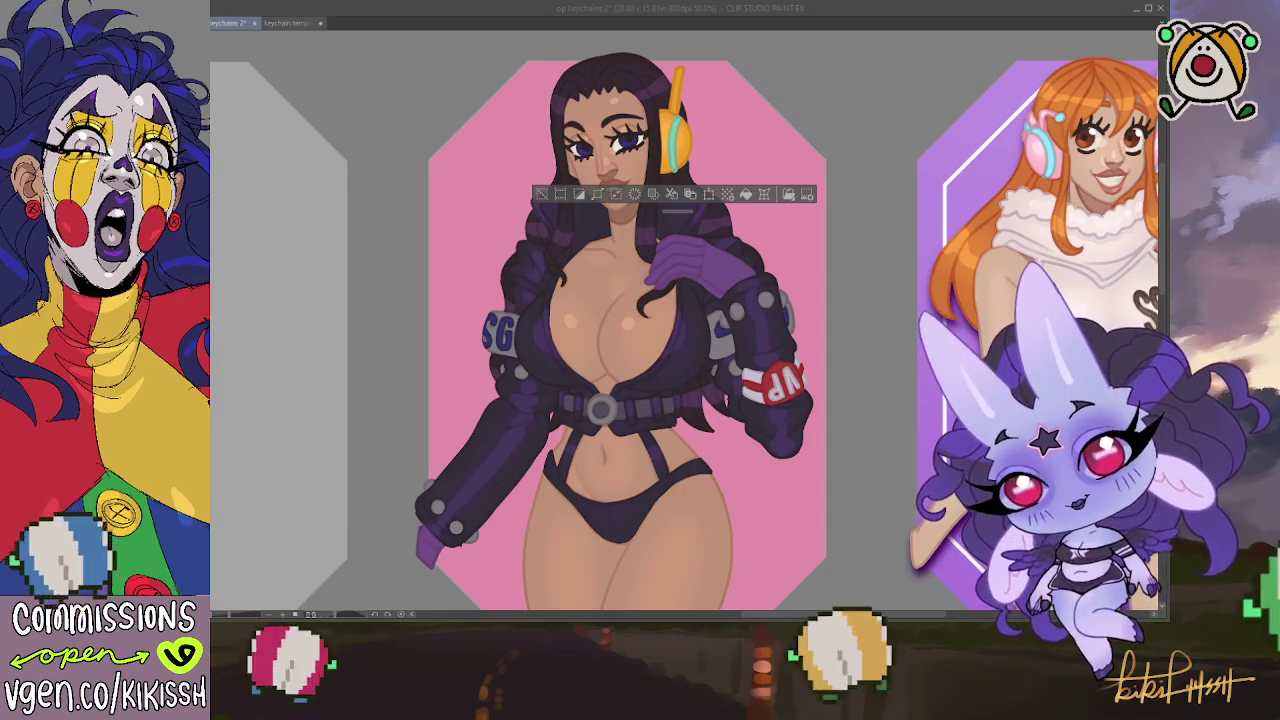
Brush small darker and teal strokes on the headphone, undo the teal stroke, and deselect
{"action": "left_click_drag", "start_coordinate": [676, 118], "coordinate": [664, 160]}
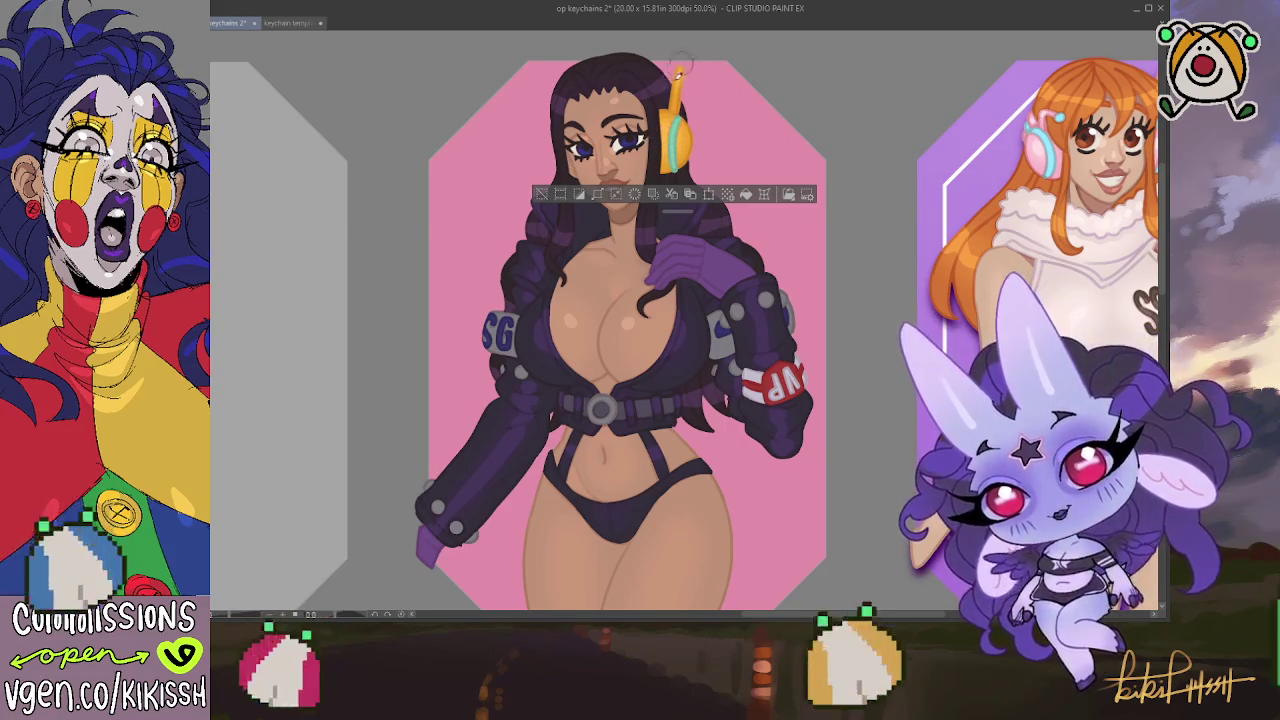
{"action": "key", "text": "ctrl+d"}
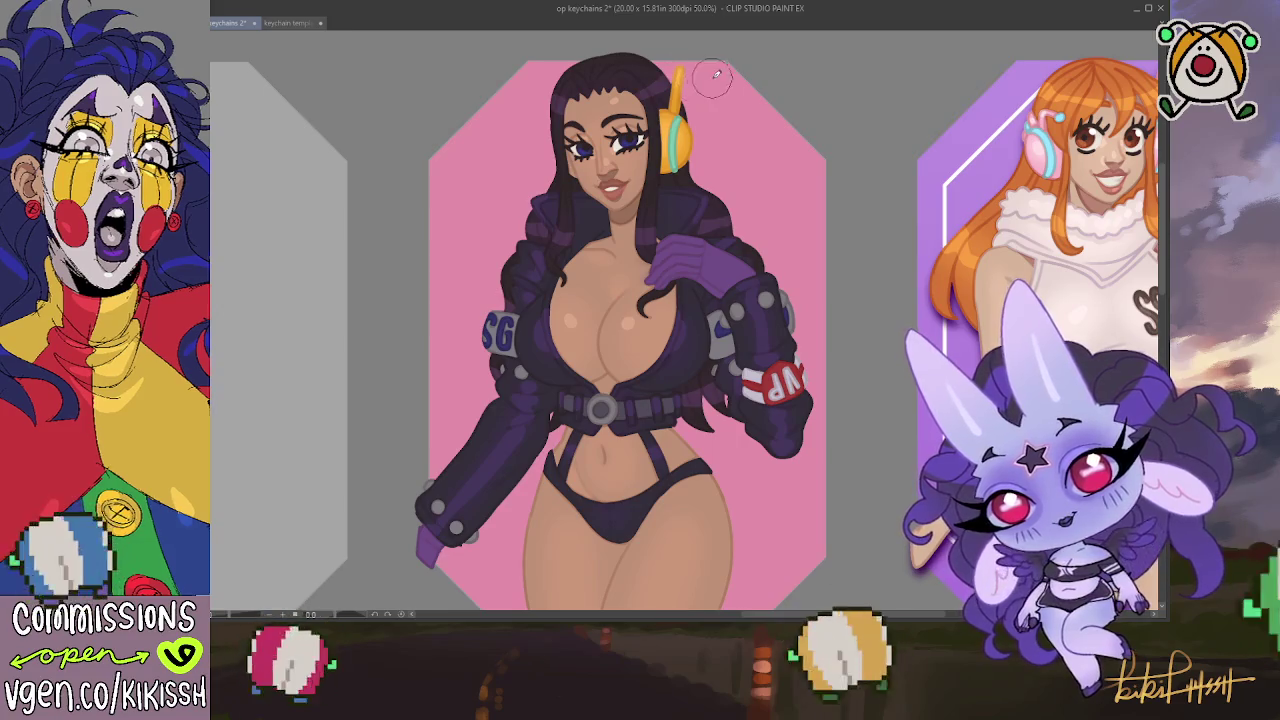
{"action": "left_click_drag", "start_coordinate": [680, 128], "coordinate": [686, 148]}
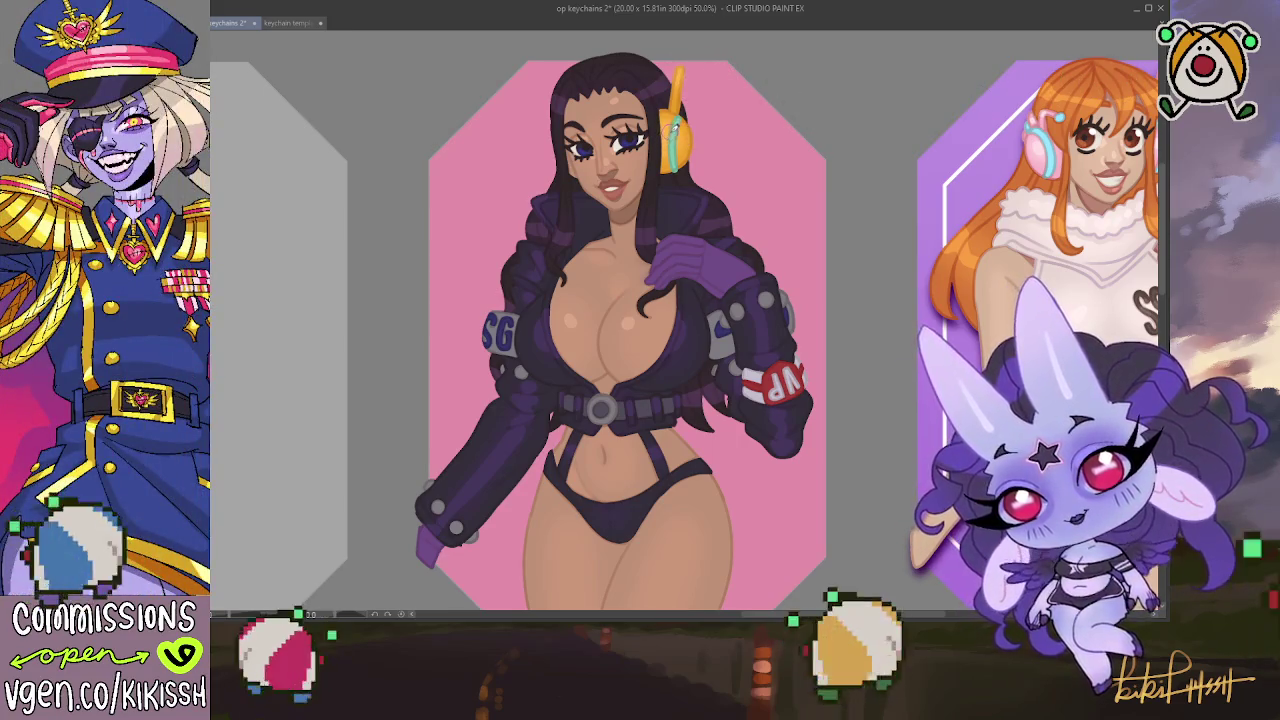
{"action": "key", "text": "ctrl+shift+d"}
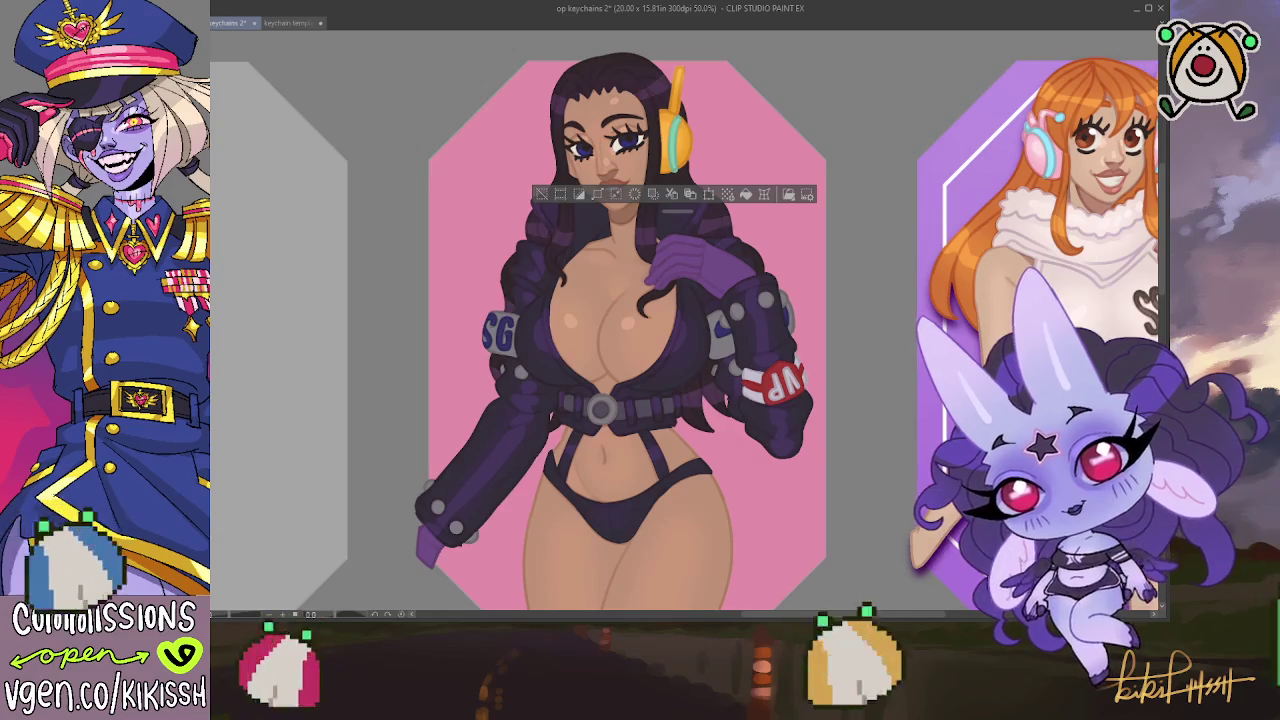
{"action": "left_click_drag", "start_coordinate": [678, 124], "coordinate": [672, 142]}
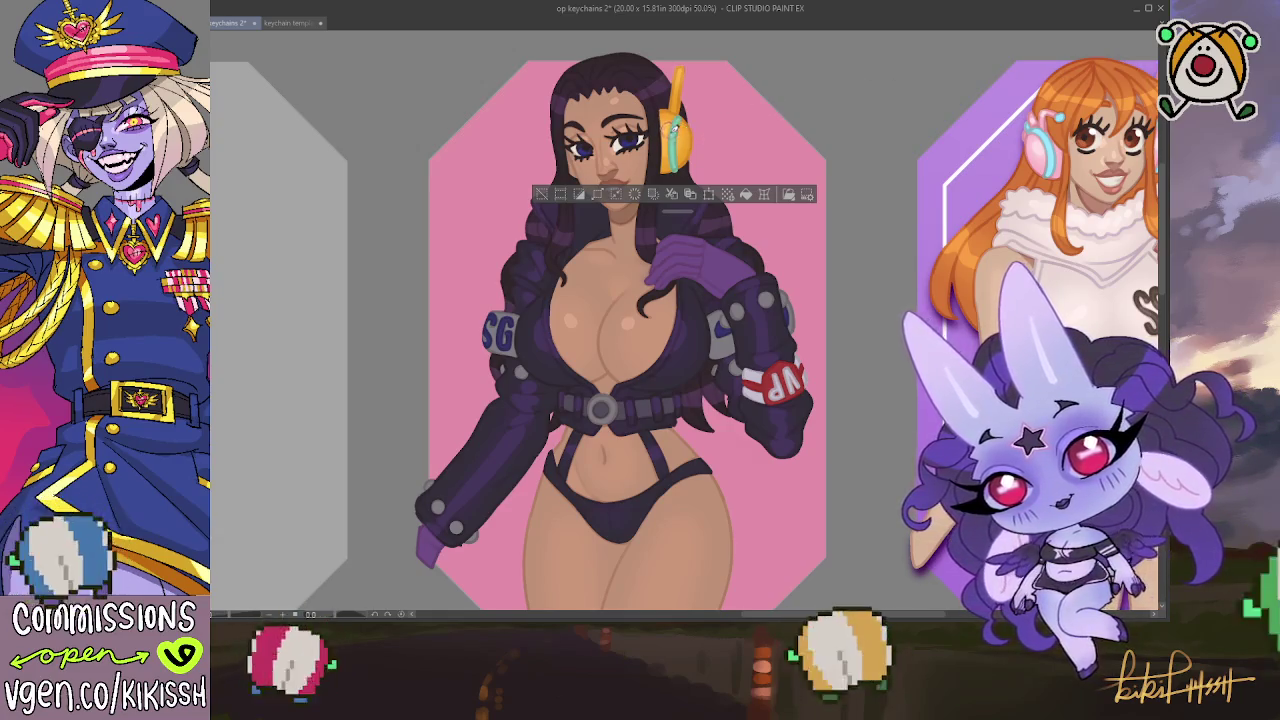
{"action": "key", "text": "ctrl+z"}
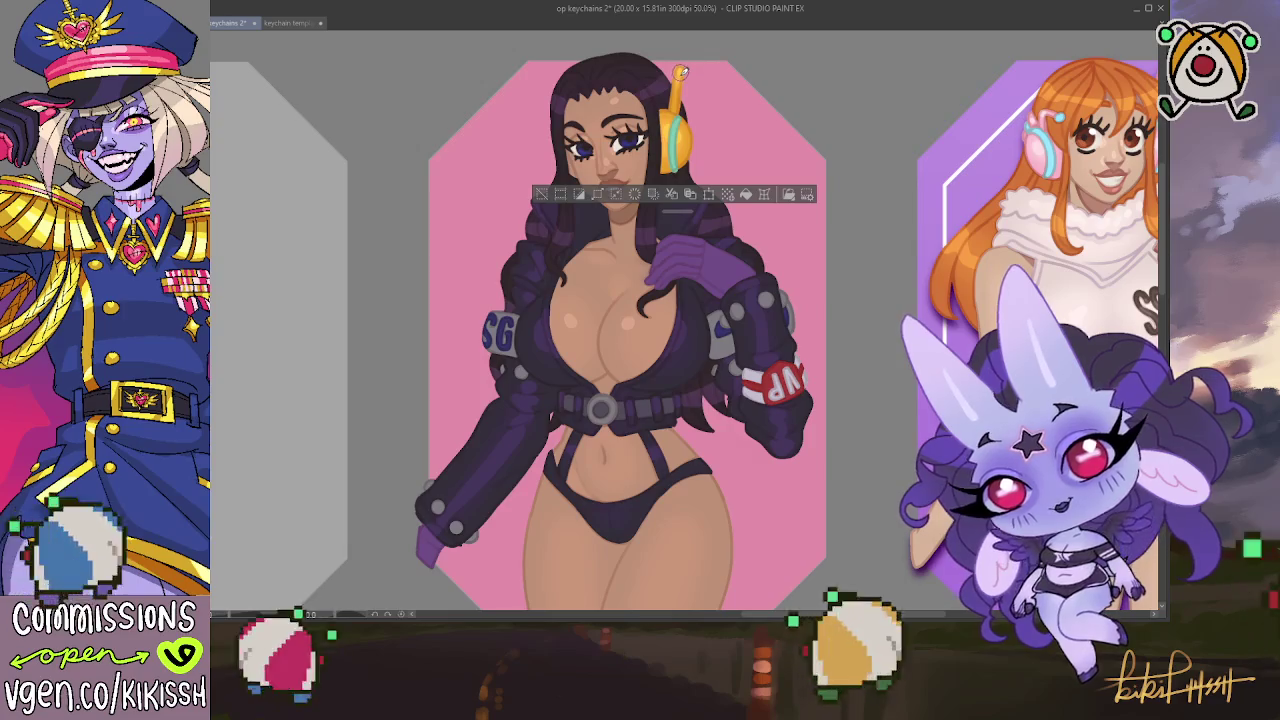
{"action": "key", "text": "ctrl+d"}
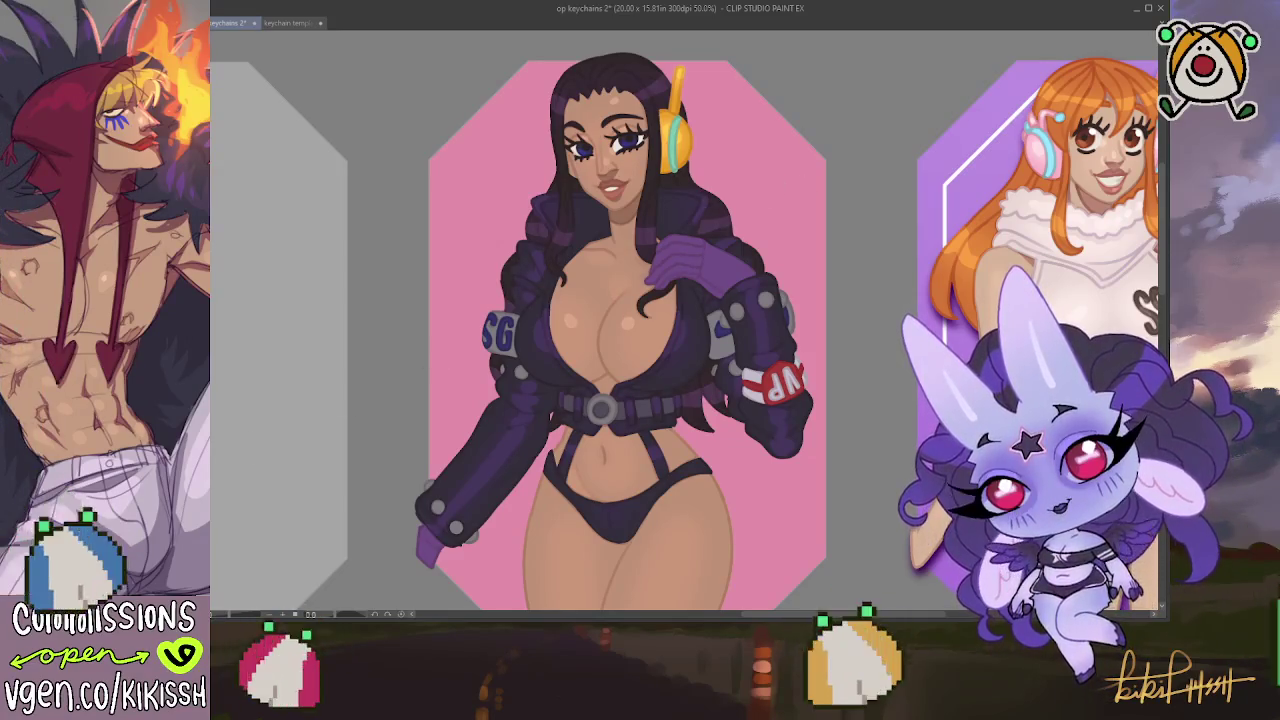
{"action": "scroll", "coordinate": [370, 402], "scroll_direction": "right", "scroll_amount": 5}
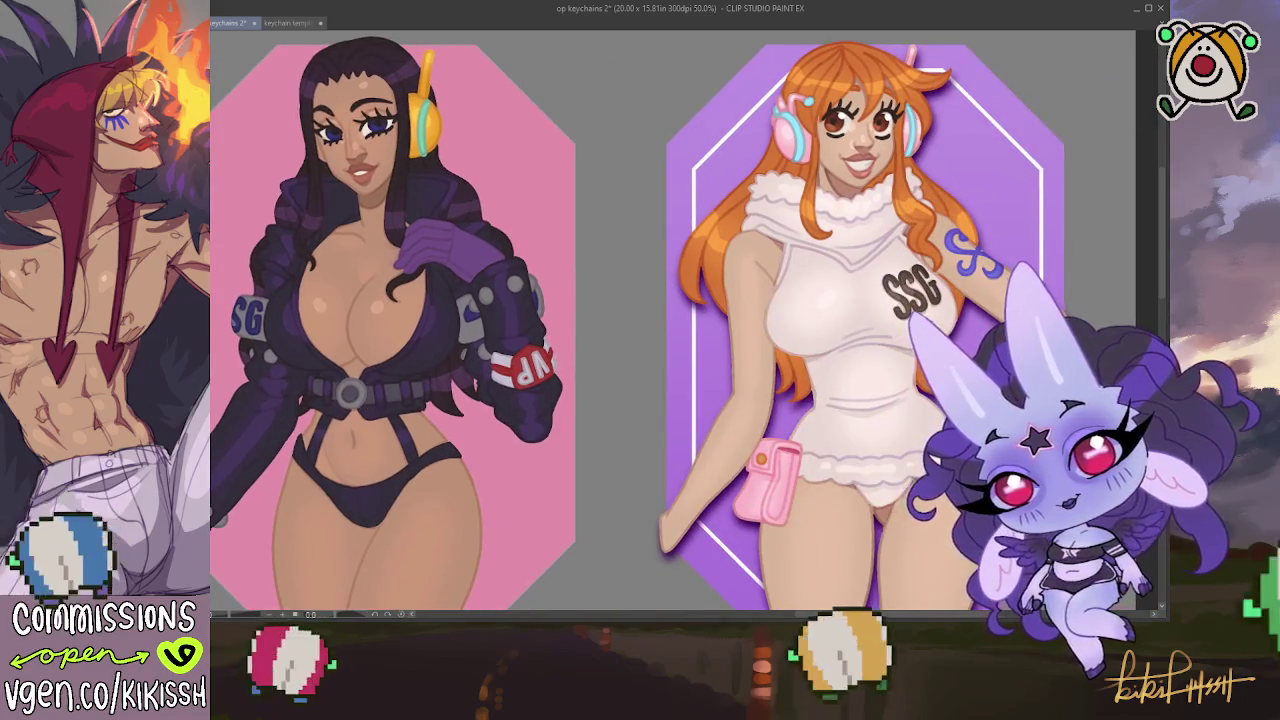
Reselect, then clear the selection and frame the purple keychain's orange-haired character beside the pink one
{"action": "key", "text": "ctrl+a"}
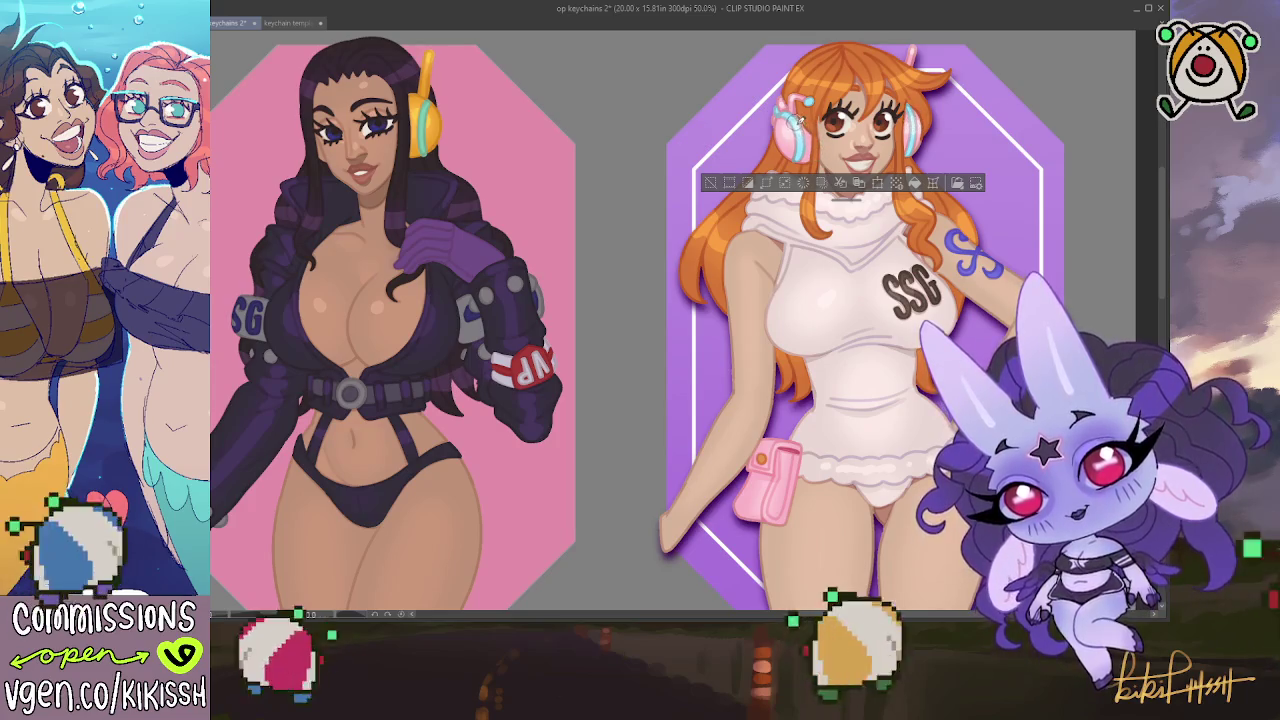
{"action": "key", "text": "ctrl+d"}
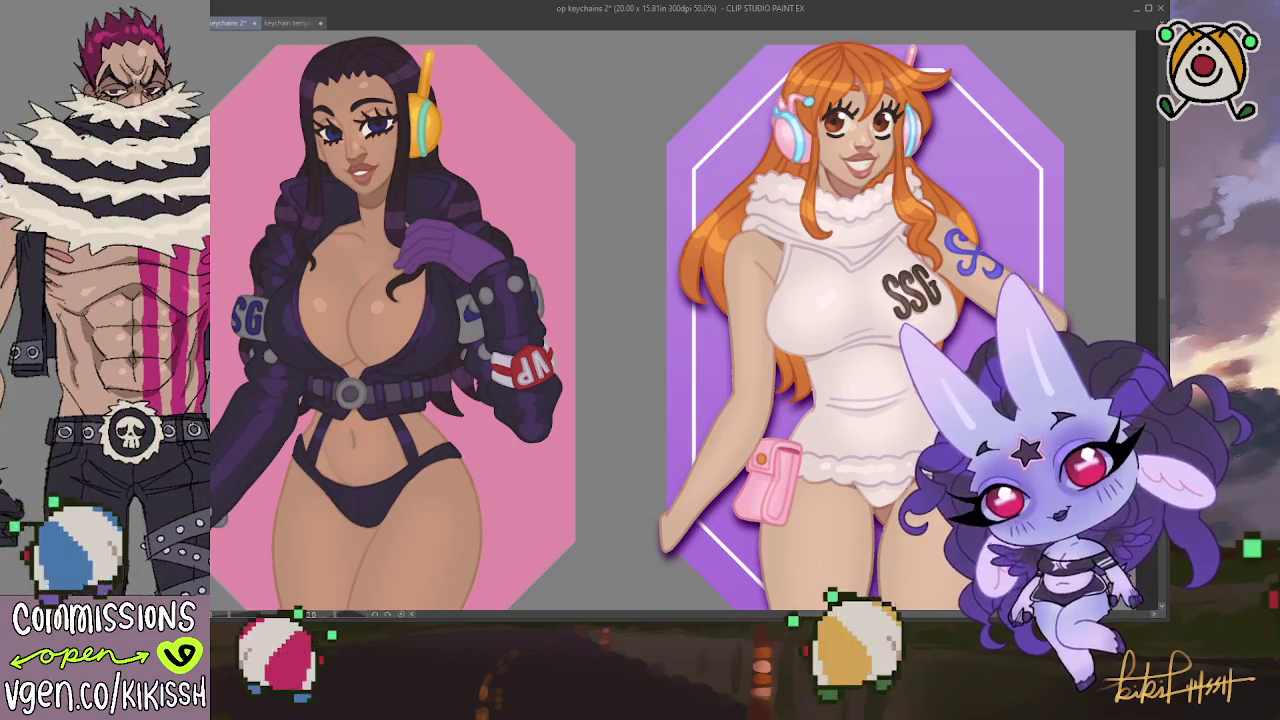
{"action": "left_click_drag", "start_coordinate": [327, 390], "coordinate": [487, 407]}
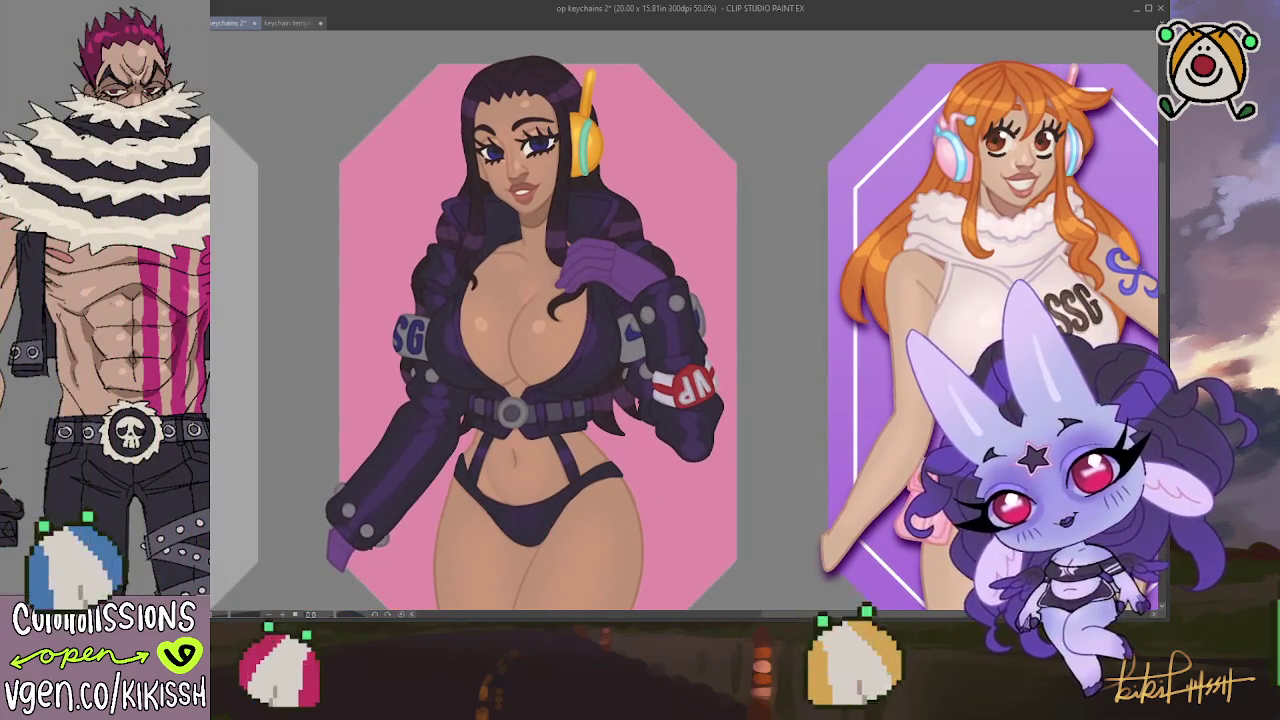
Reselect the SG sleeve patches and jacket buttons, brush them lighter, then deselect
{"action": "left_click", "coordinate": [585, 140]}
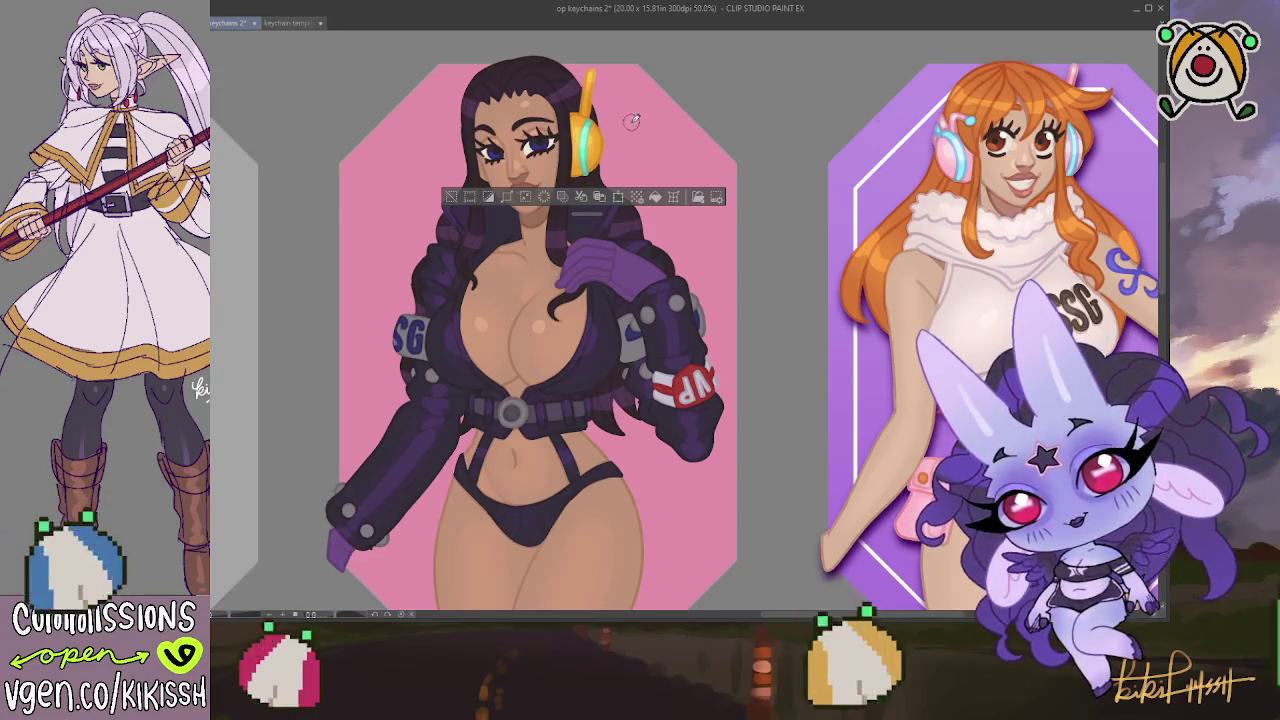
{"action": "key", "text": "ctrl+d"}
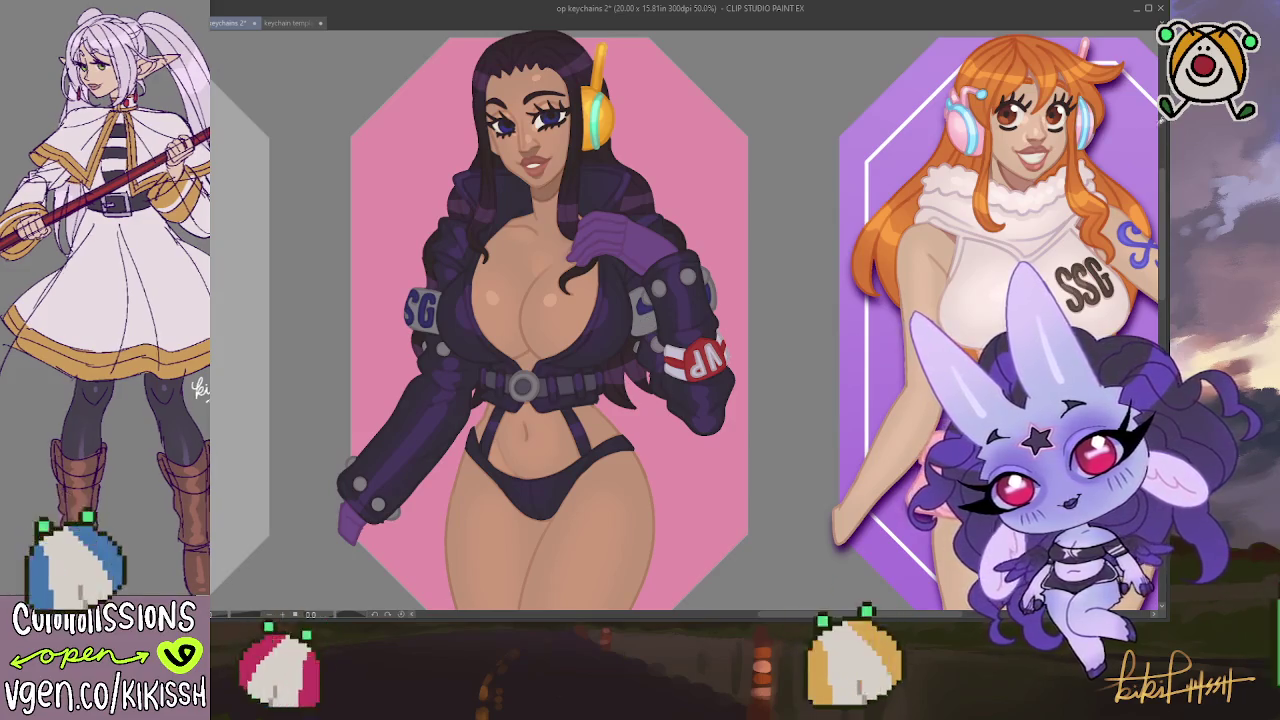
{"action": "key", "text": "ctrl+shift+d"}
{"action": "left_click_drag", "start_coordinate": [415, 305], "coordinate": [652, 313]}
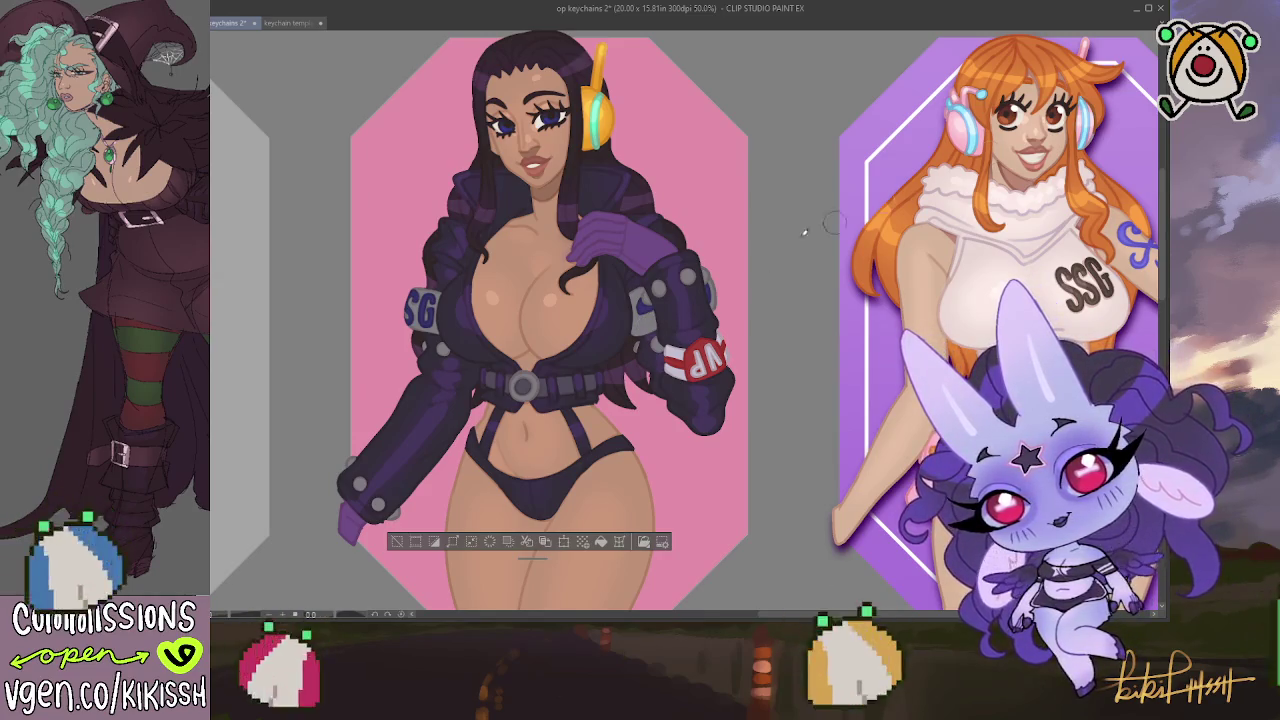
{"action": "left_click_drag", "start_coordinate": [445, 325], "coordinate": [438, 318]}
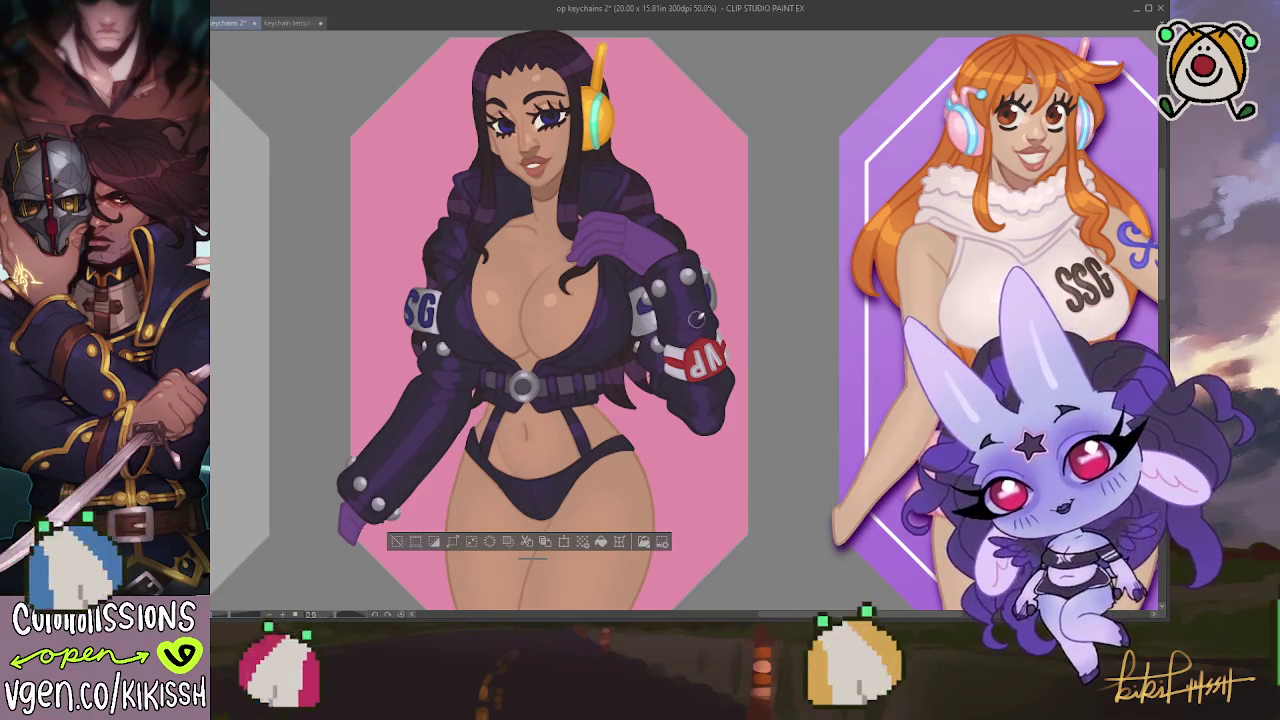
{"action": "key", "text": "ctrl+d"}
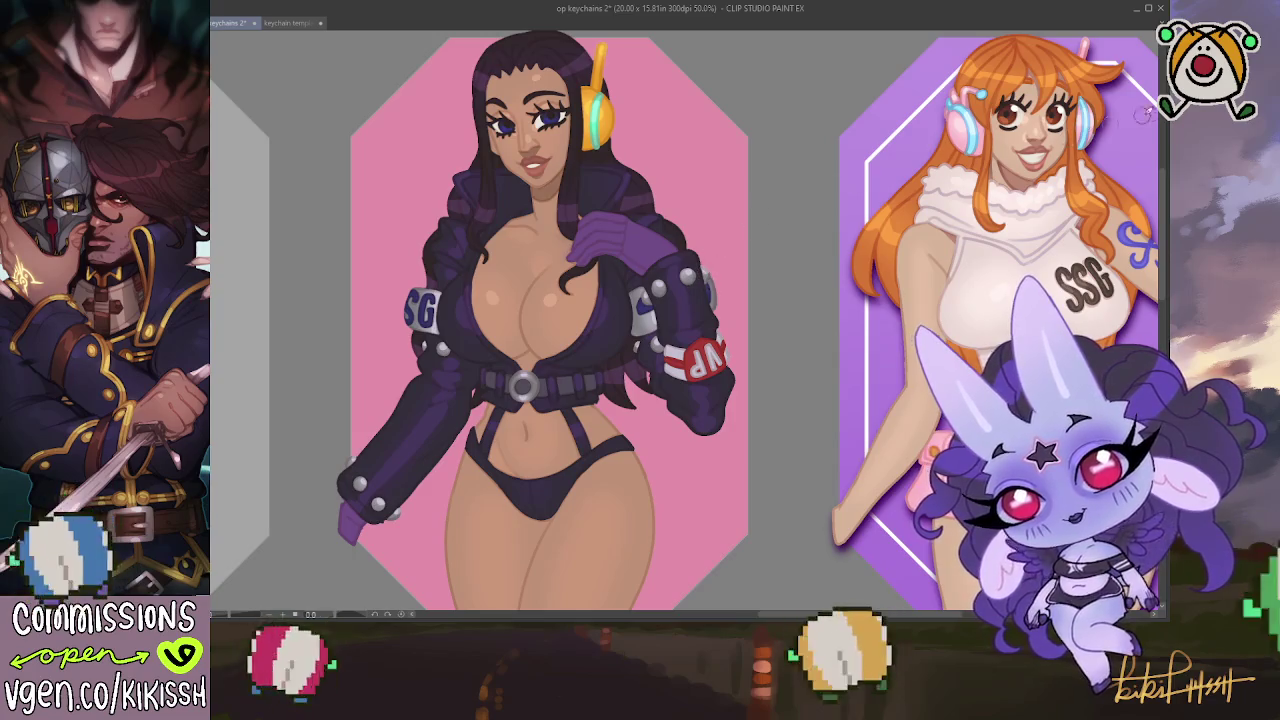
{"action": "key", "text": "ctrl+z"}
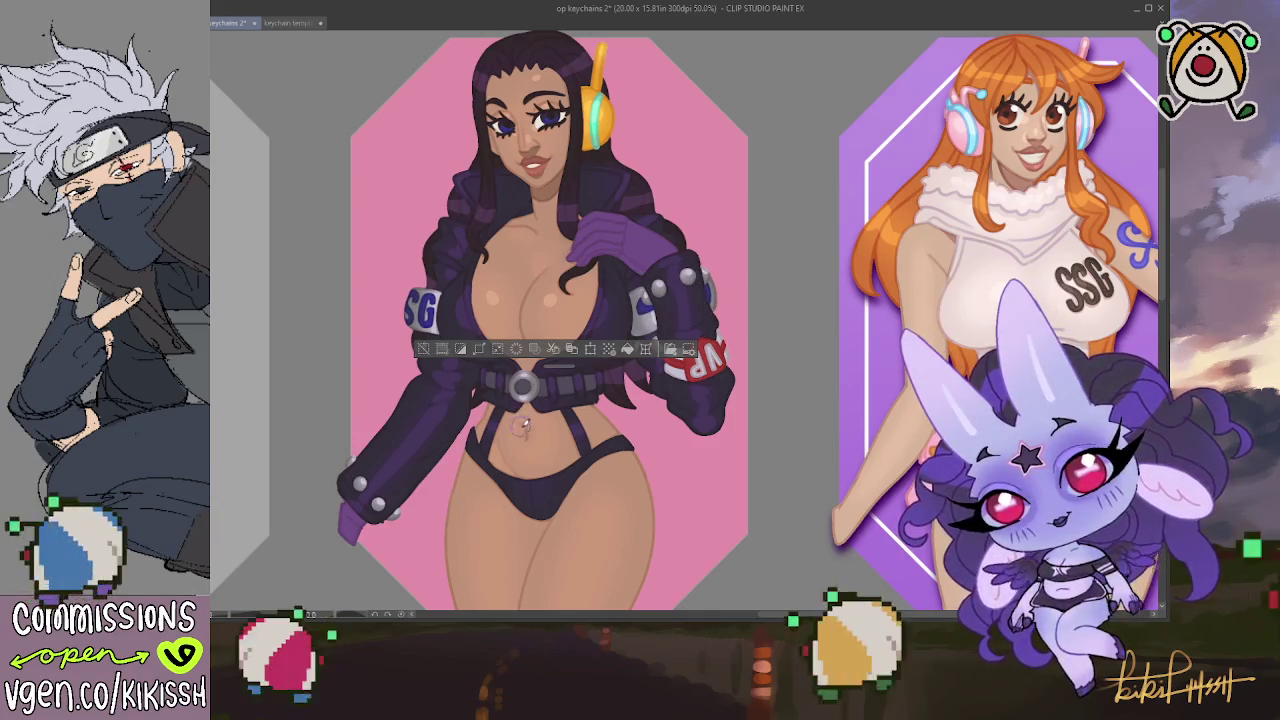
{"action": "key", "text": "ctrl+d"}
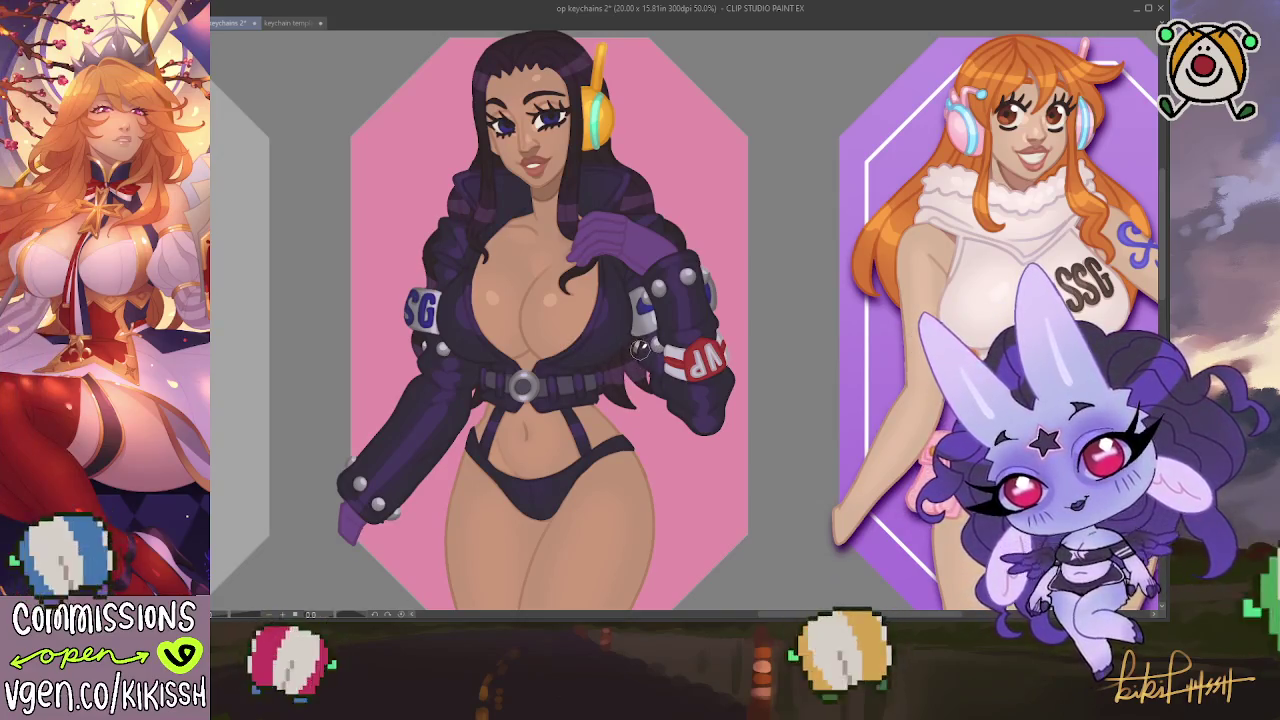
{"action": "scroll", "coordinate": [680, 420], "scroll_direction": "down", "scroll_amount": 5}
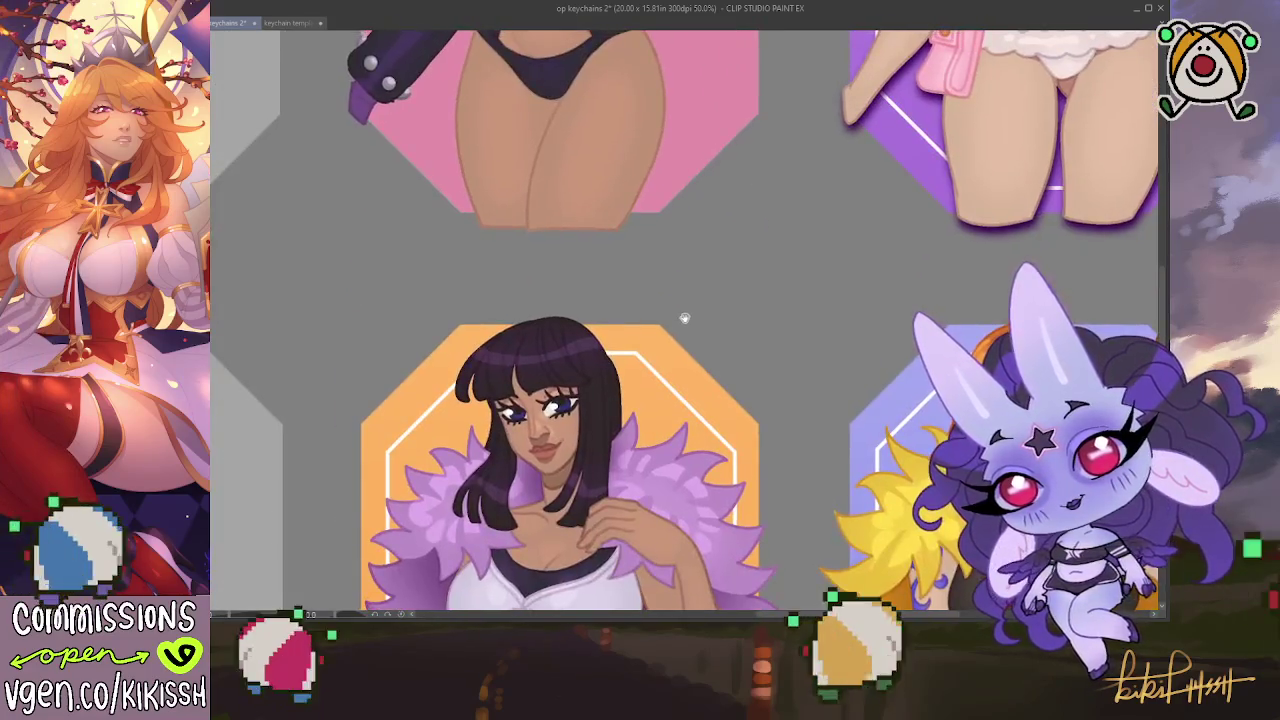
{"action": "scroll", "coordinate": [708, 515], "scroll_direction": "up", "scroll_amount": 3}
{"action": "scroll", "coordinate": [708, 515], "scroll_direction": "down", "scroll_amount": 3}
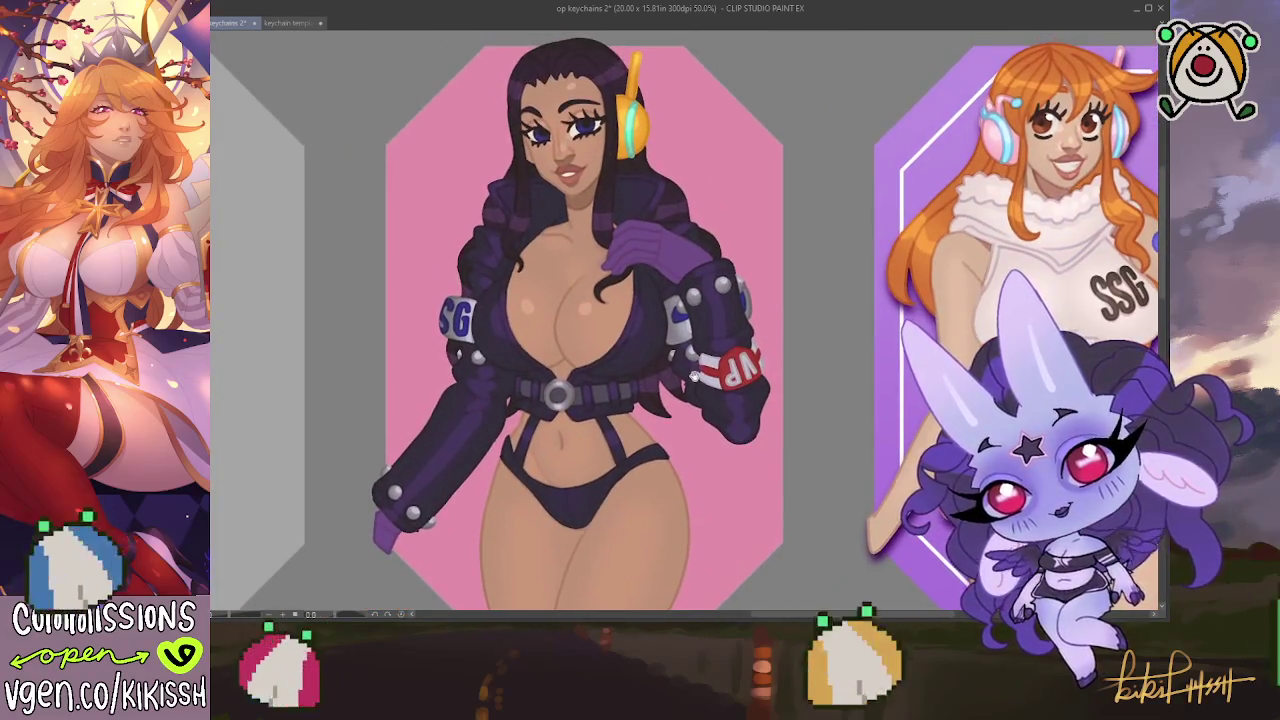
{"action": "scroll", "coordinate": [677, 329], "scroll_direction": "up", "scroll_amount": 3}
{"action": "left_click_drag", "start_coordinate": [677, 329], "coordinate": [627, 200]}
{"action": "scroll", "coordinate": [627, 200], "scroll_direction": "down", "scroll_amount": 2}
{"action": "scroll", "coordinate": [625, 215], "scroll_direction": "down", "scroll_amount": 1}
{"action": "scroll", "coordinate": [620, 235], "scroll_direction": "up", "scroll_amount": 2}
{"action": "scroll", "coordinate": [617, 249], "scroll_direction": "up", "scroll_amount": 1}
{"action": "mouse_move", "coordinate": [617, 249]}
{"action": "left_mouse_down"}
{"action": "mouse_move", "coordinate": [640, 440]}
{"action": "mouse_move", "coordinate": [646, 282]}
{"action": "left_mouse_up"}
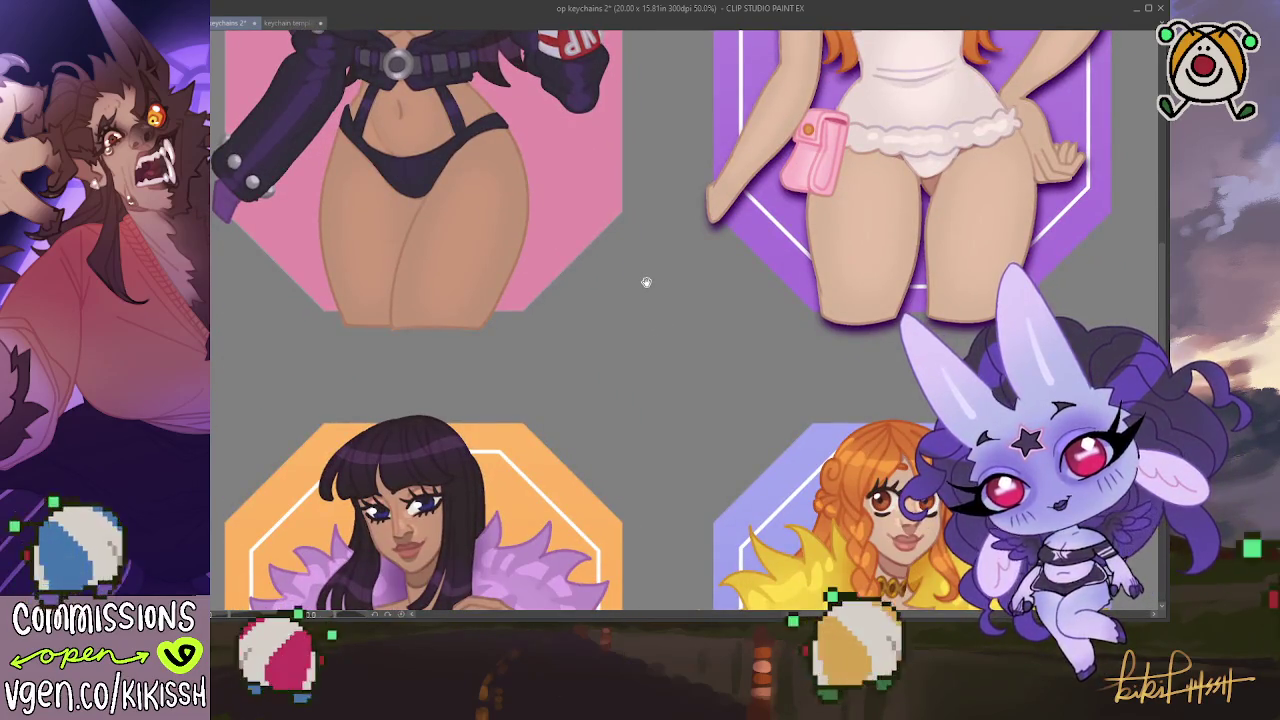
{"action": "mouse_move", "coordinate": [646, 282]}
{"action": "left_mouse_down"}
{"action": "mouse_move", "coordinate": [636, 438]}
{"action": "mouse_move", "coordinate": [626, 266]}
{"action": "mouse_move", "coordinate": [644, 286]}
{"action": "mouse_move", "coordinate": [627, 391]}
{"action": "mouse_move", "coordinate": [749, 249]}
{"action": "mouse_move", "coordinate": [790, 110]}
{"action": "mouse_move", "coordinate": [843, 357]}
{"action": "left_mouse_up"}
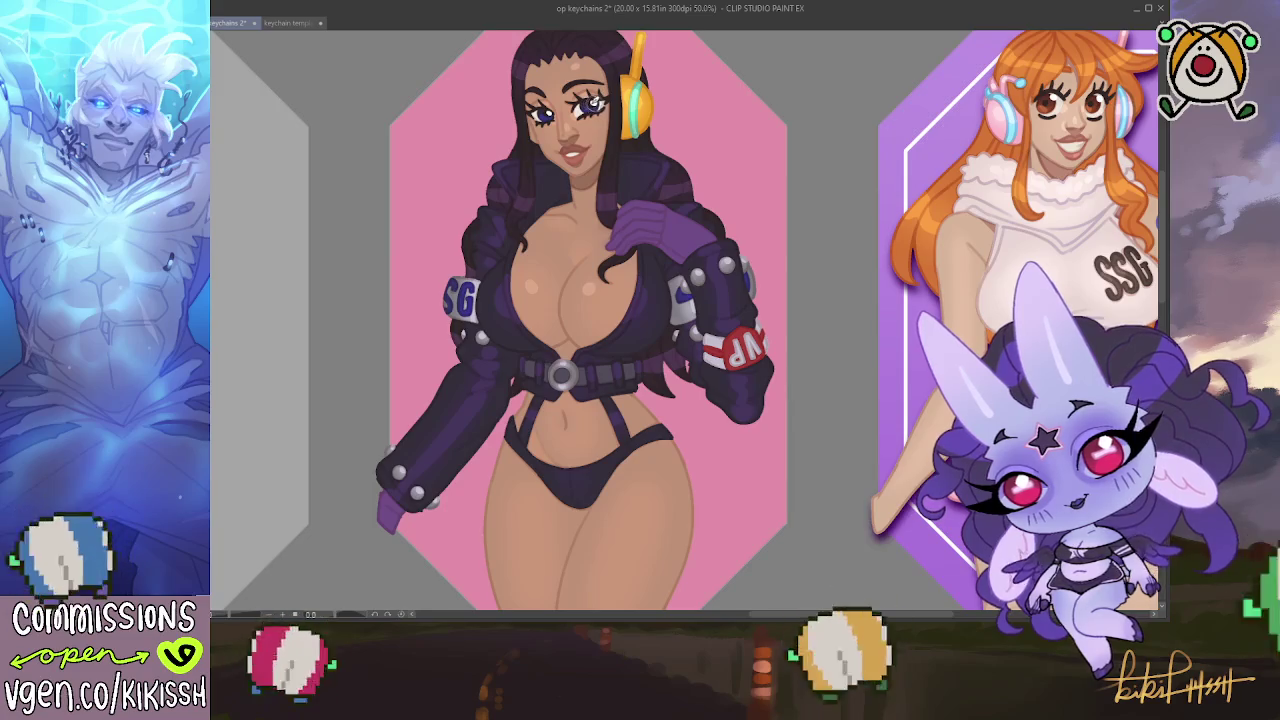
Clear the selection and scroll down to look over the pink keychain character
{"action": "left_click_drag", "start_coordinate": [607, 105], "coordinate": [658, 207]}
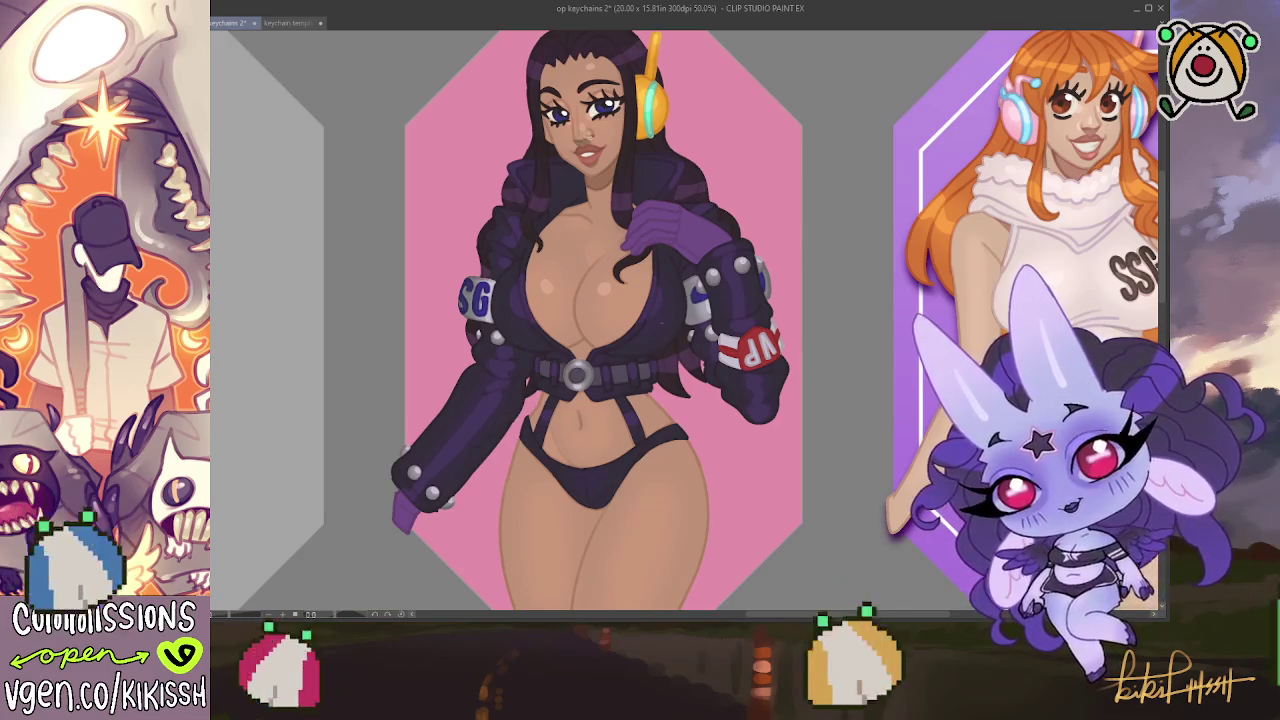
{"action": "key", "text": "ctrl+a"}
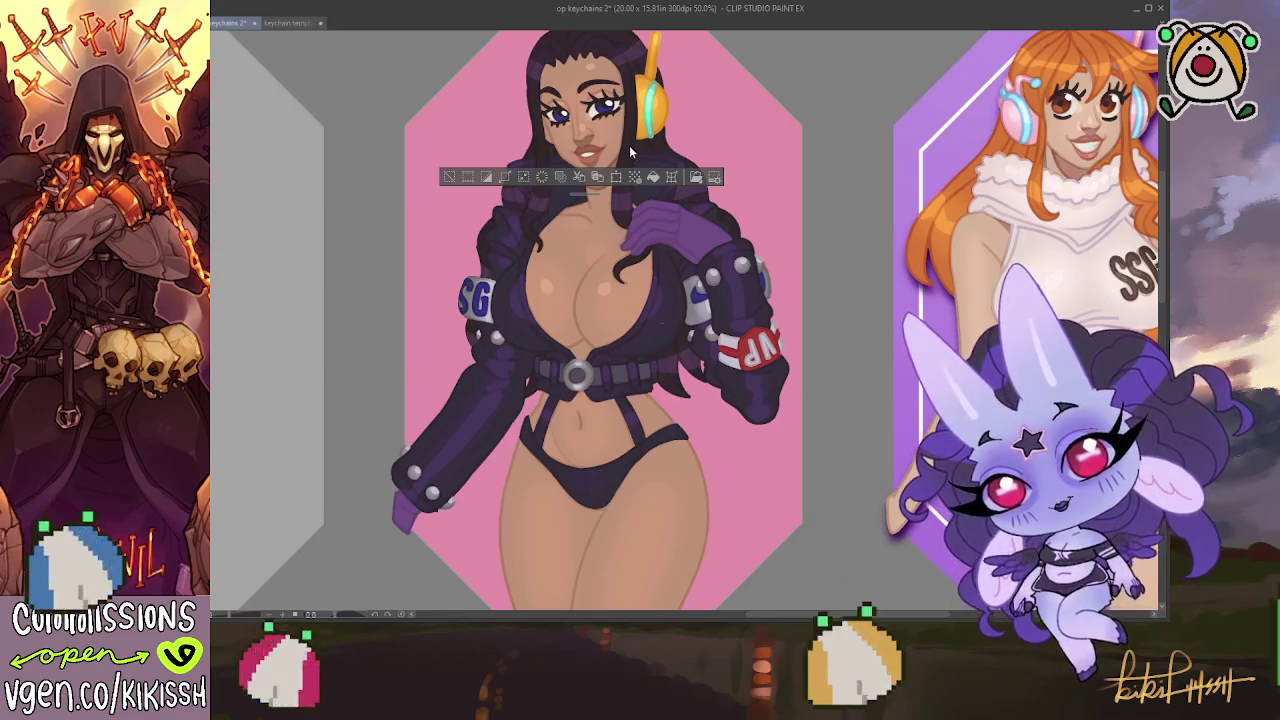
{"action": "key", "text": "ctrl+d"}
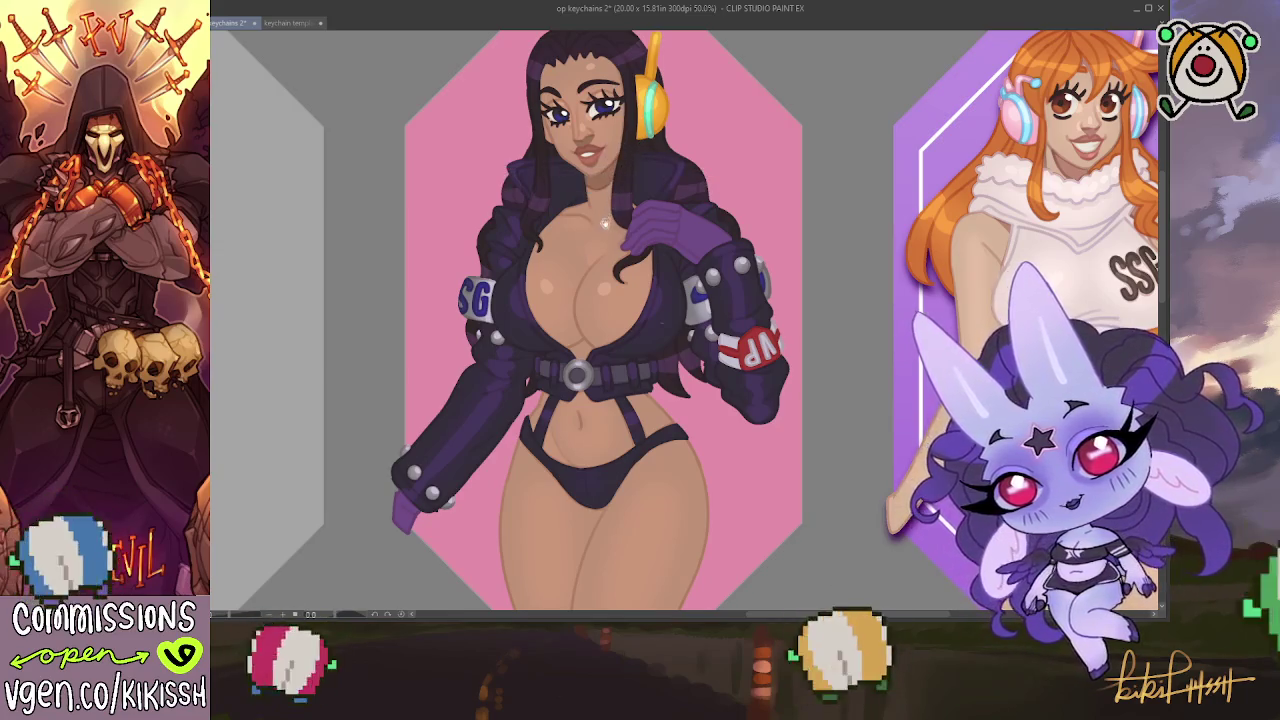
{"action": "scroll", "coordinate": [716, 322], "scroll_direction": "down", "scroll_amount": 1}
{"action": "scroll", "coordinate": [717, 324], "scroll_direction": "down", "scroll_amount": 1}
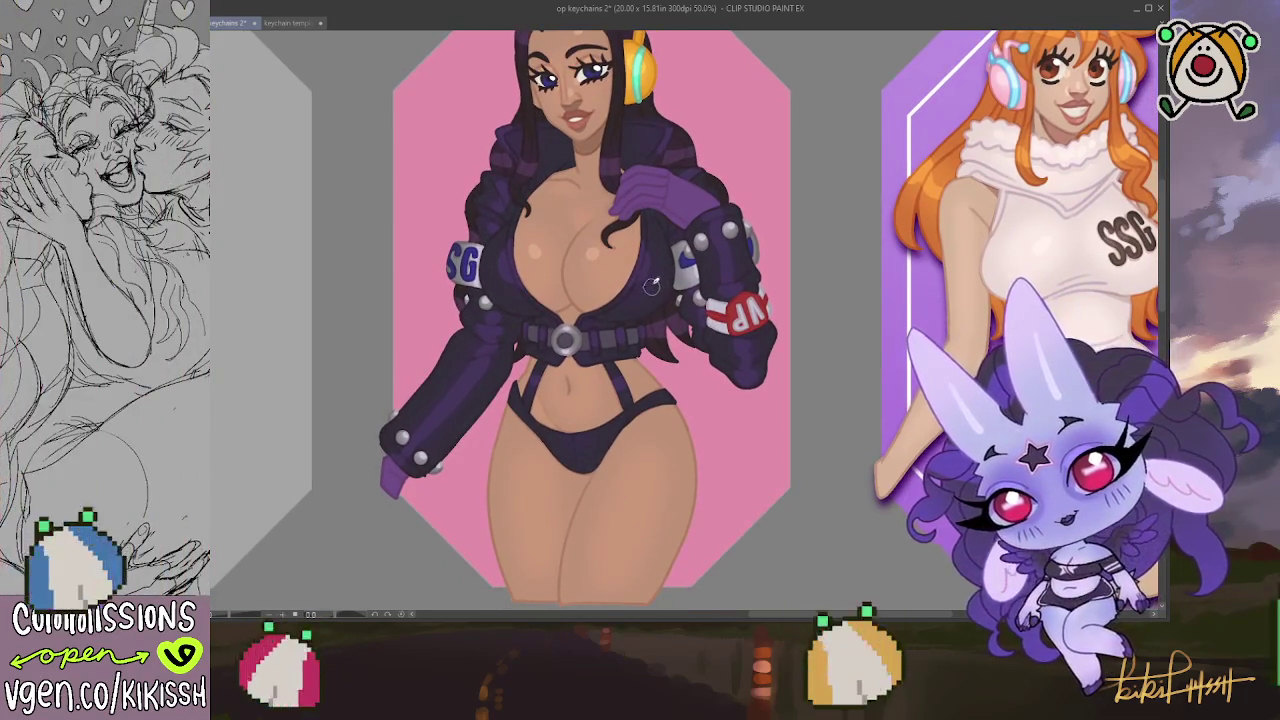
Bring the VP armband on the sleeve into view and clear the existing selection
{"action": "scroll", "coordinate": [668, 305], "scroll_direction": "down", "scroll_amount": 2}
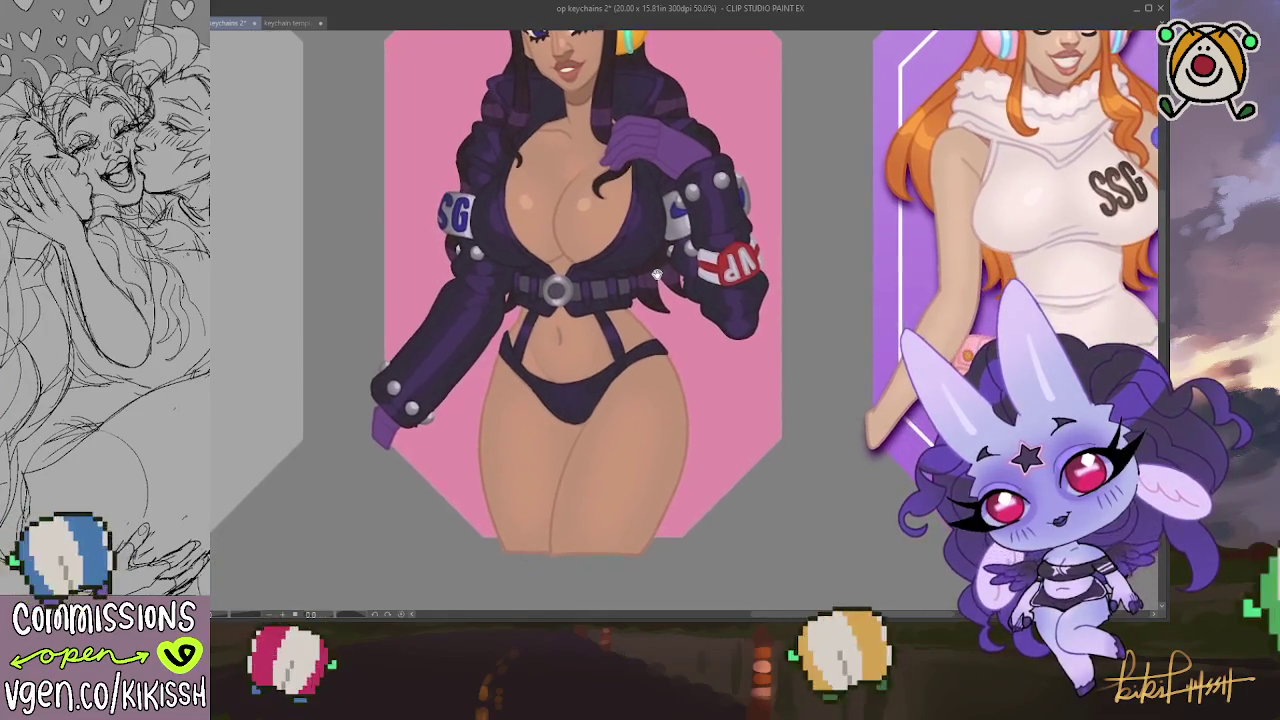
{"action": "left_click_drag", "start_coordinate": [657, 273], "coordinate": [650, 278]}
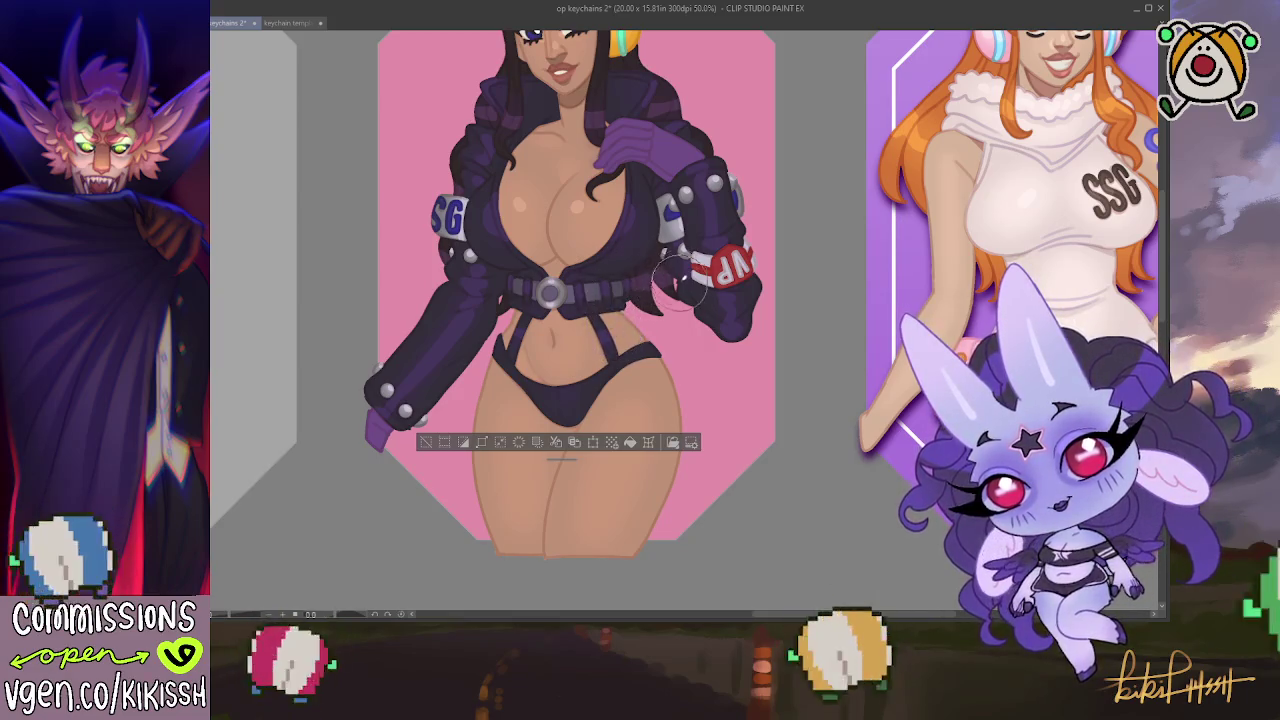
{"action": "key", "text": "ctrl+d"}
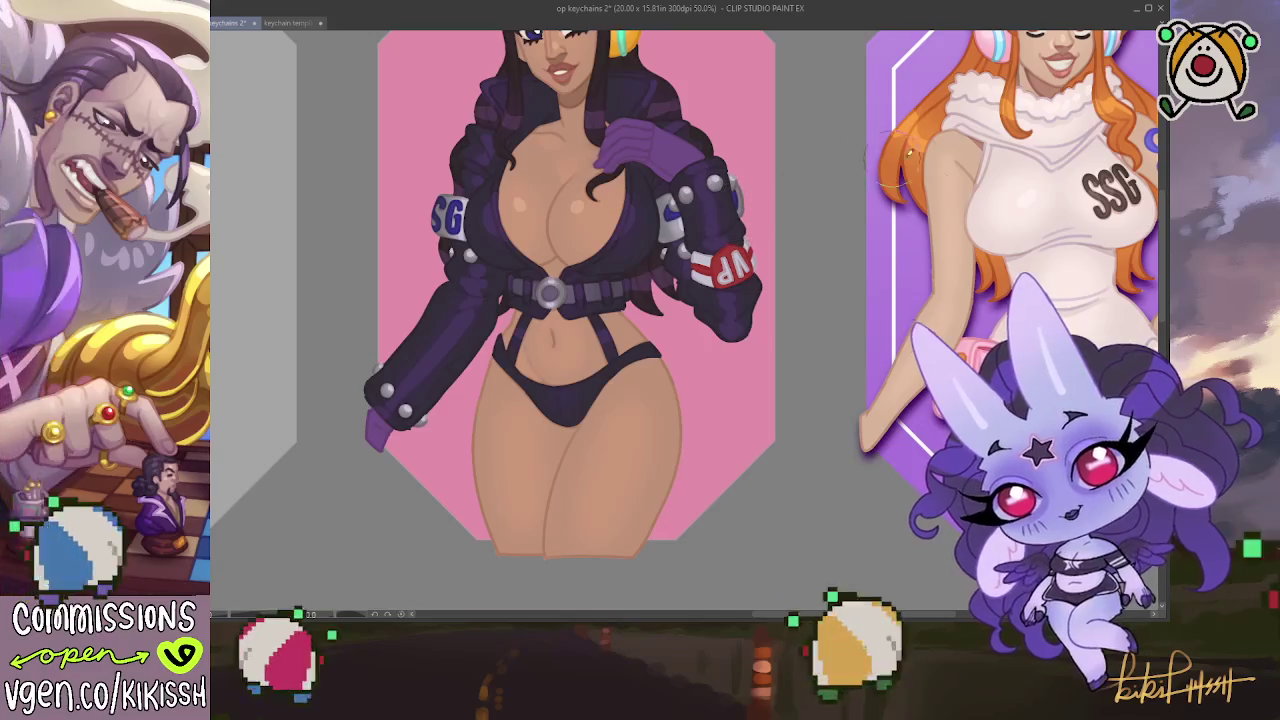
{"action": "key", "text": "ctrl+z"}
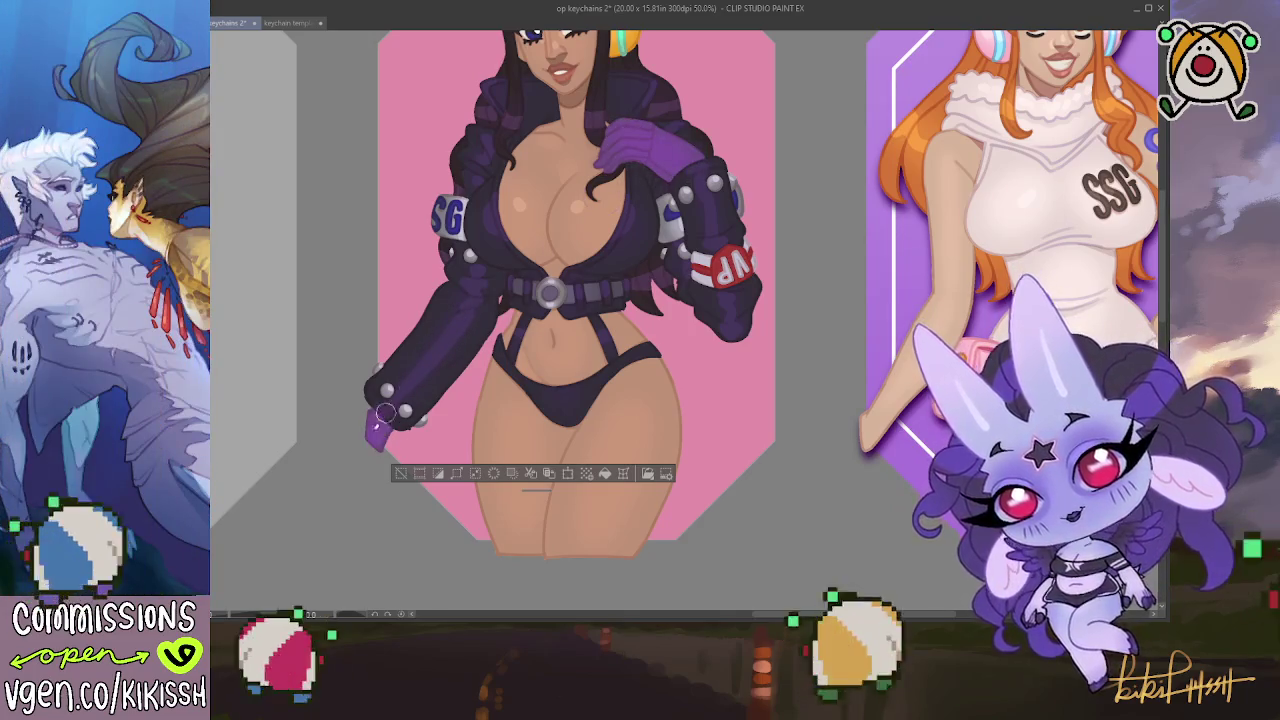
{"action": "scroll", "coordinate": [745, 413], "scroll_direction": "up", "scroll_amount": 3}
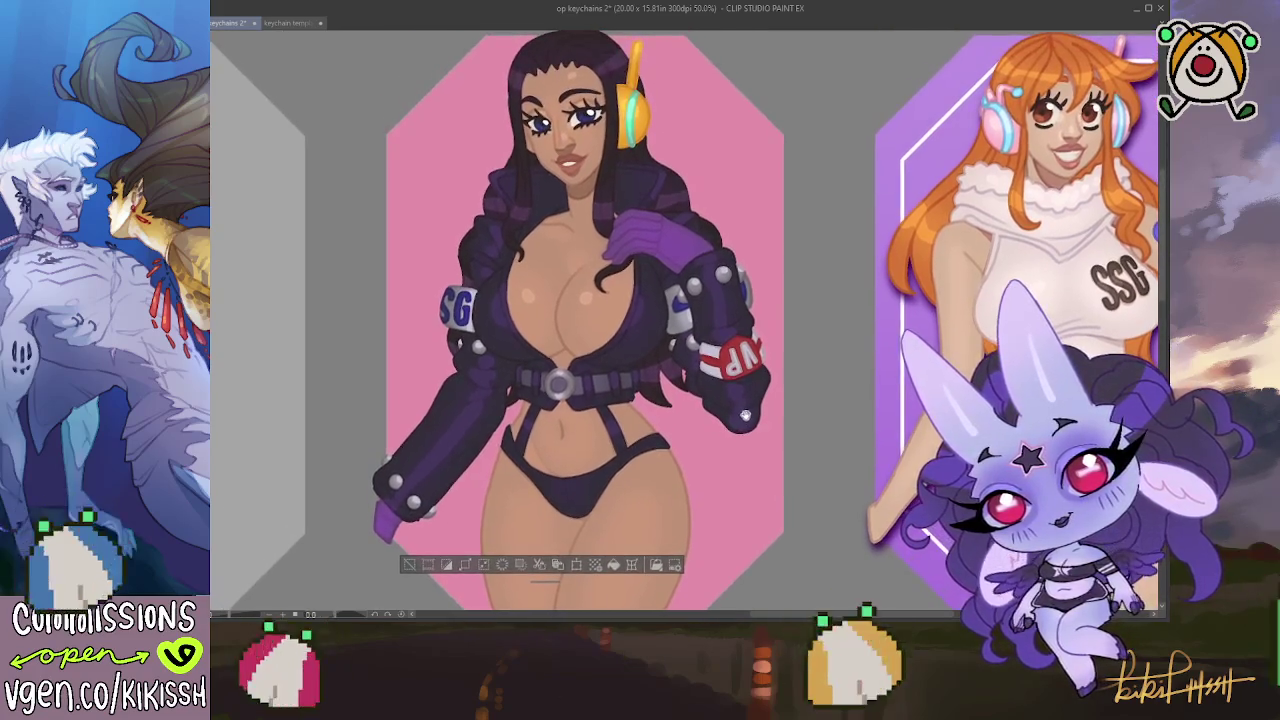
{"action": "key", "text": "ctrl+d"}
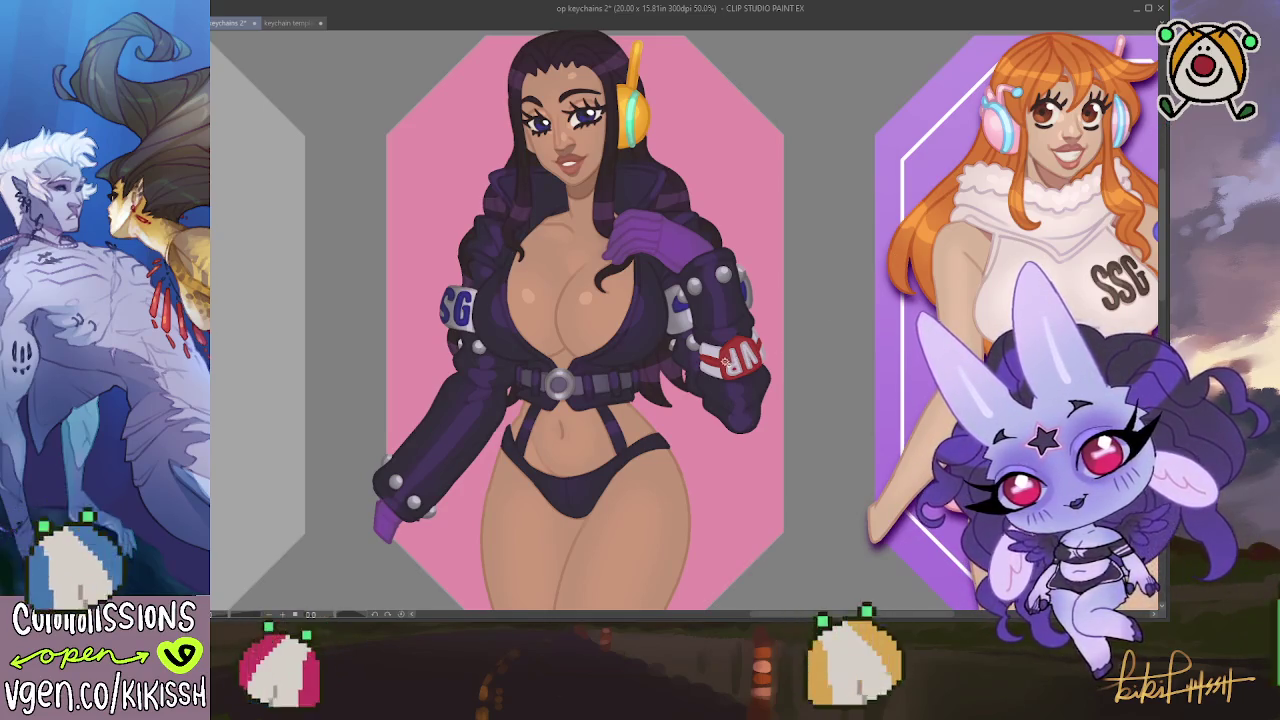
Select around the VP armband, repaint its red lettering and trim, then deselect
{"action": "left_click_drag", "start_coordinate": [770, 352], "coordinate": [765, 345]}
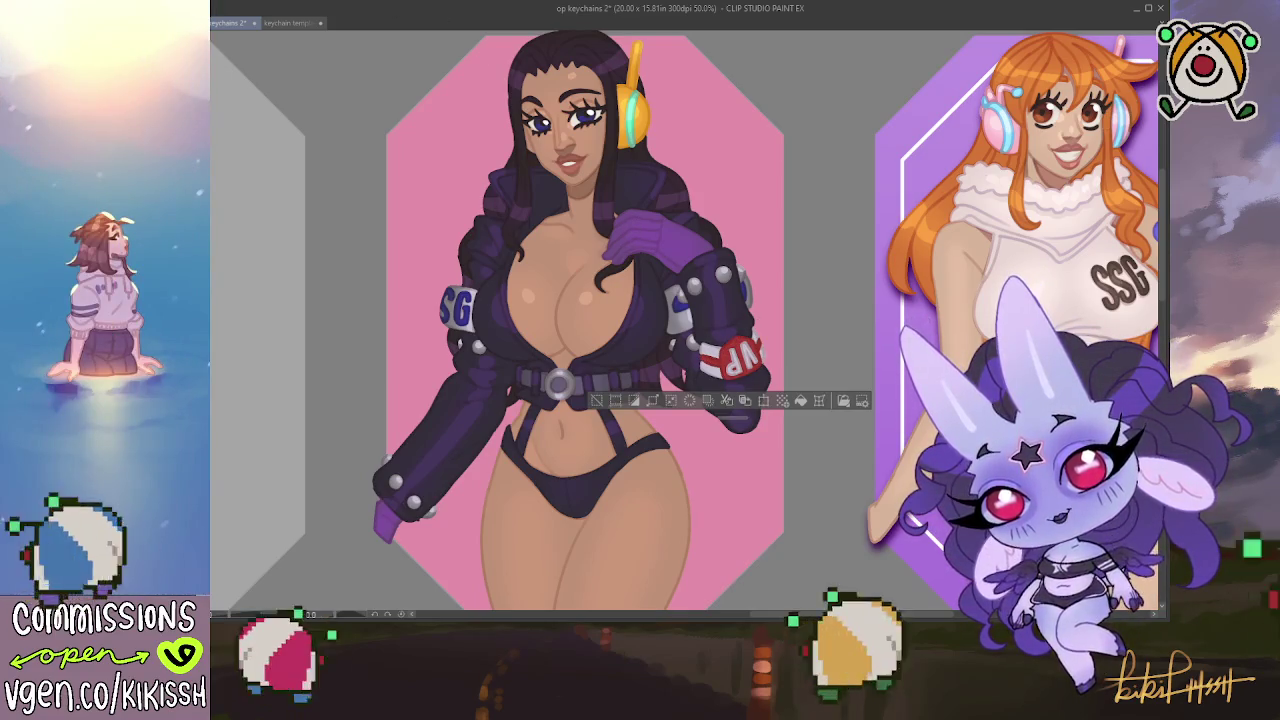
{"action": "left_click_drag", "start_coordinate": [782, 337], "coordinate": [725, 335]}
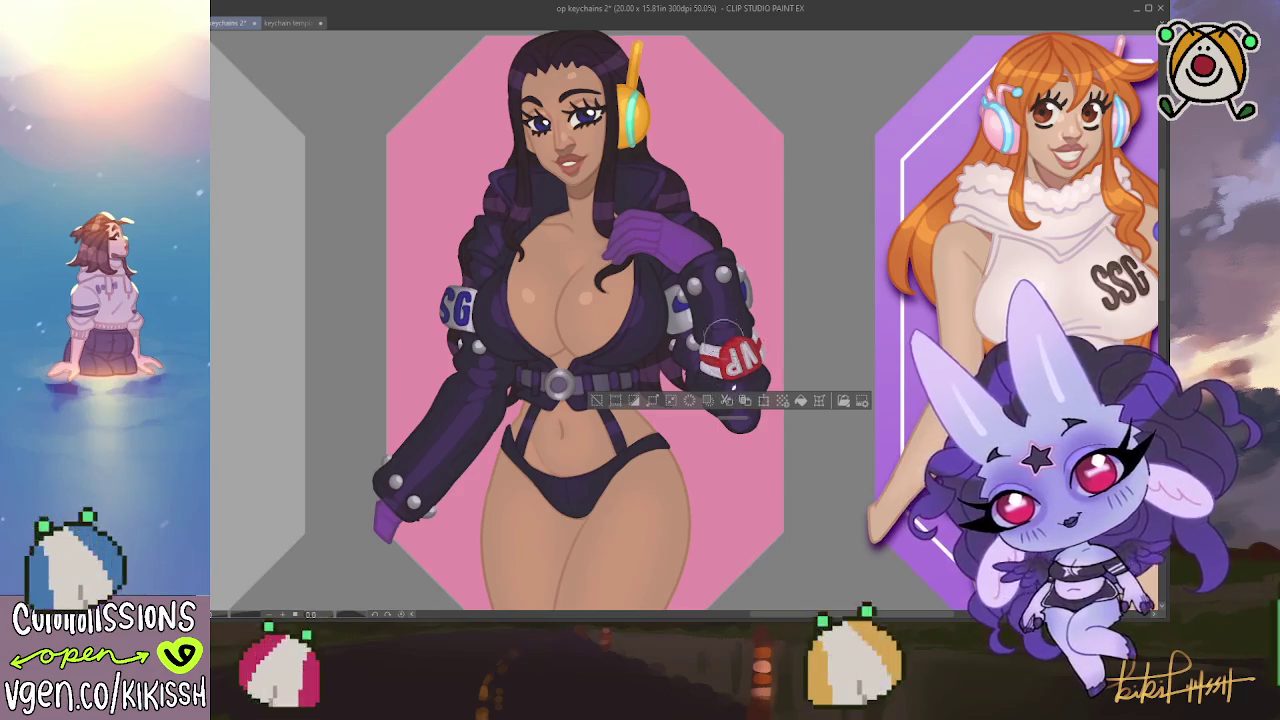
{"action": "key", "text": "ctrl+d"}
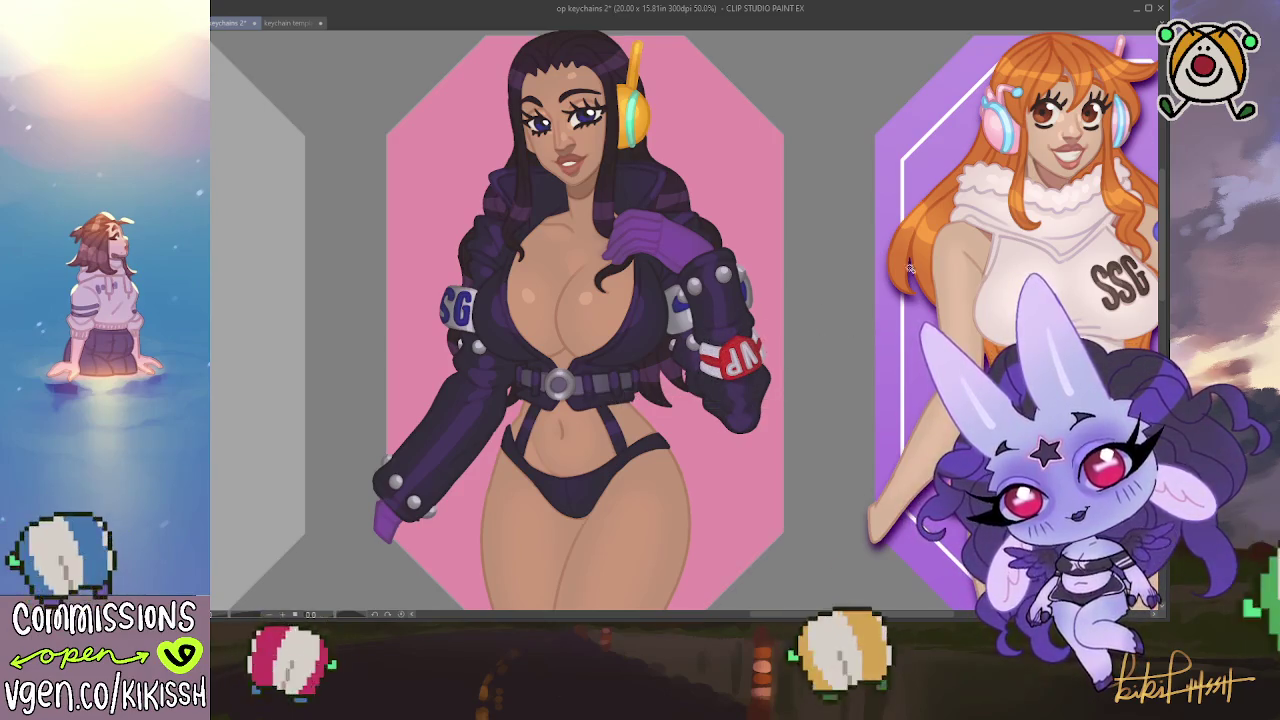
{"action": "key", "text": "ctrl+z"}
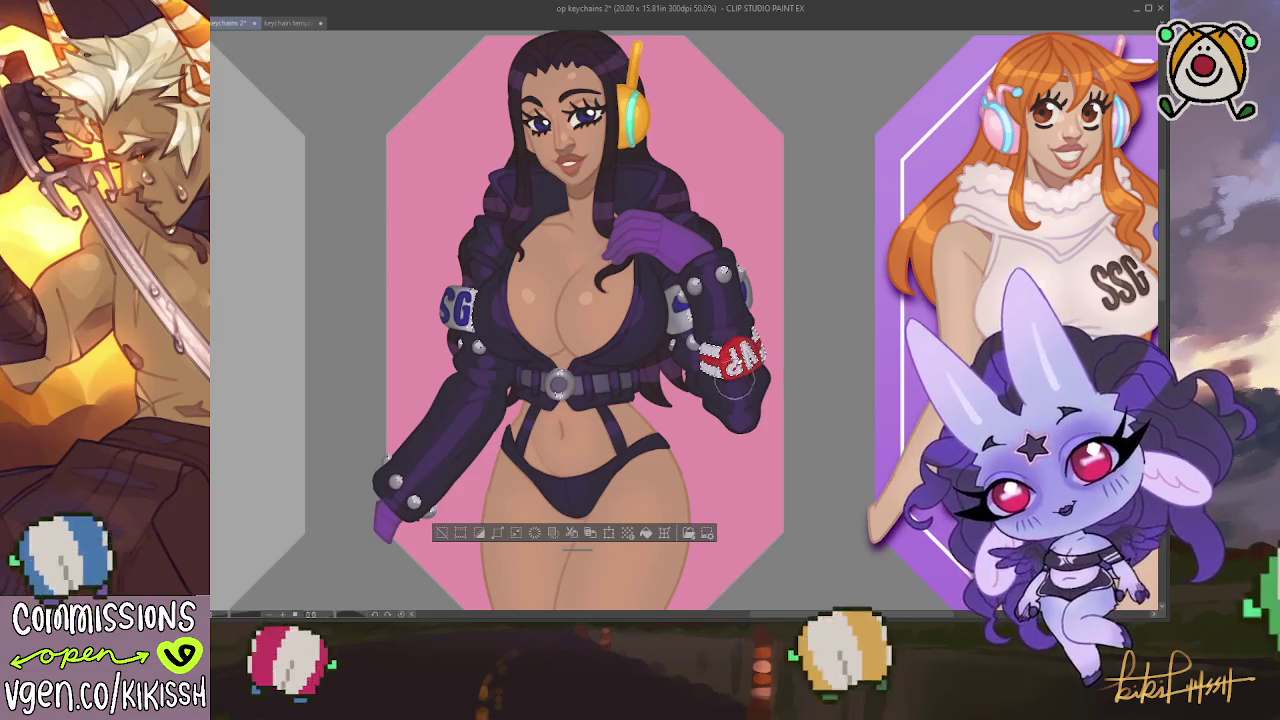
{"action": "key", "text": "ctrl+d"}
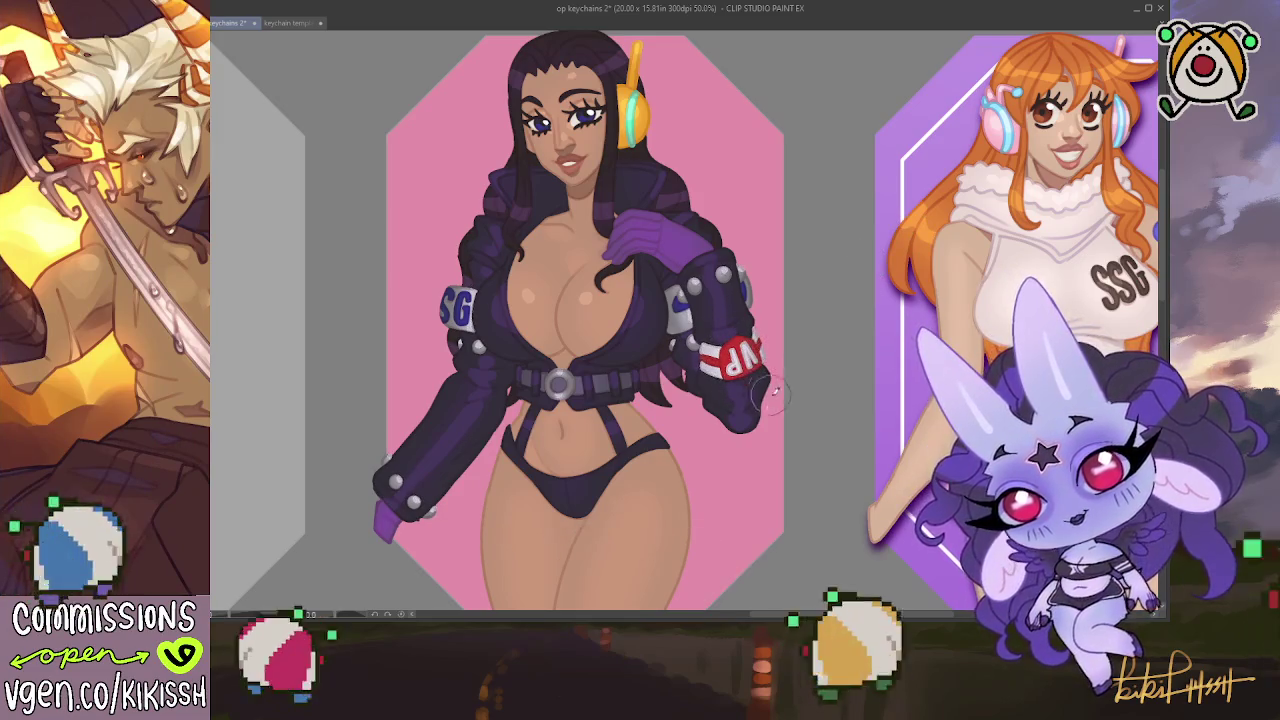
{"action": "scroll", "coordinate": [770, 400], "scroll_direction": "down", "scroll_amount": 1}
{"action": "left_click_drag", "start_coordinate": [765, 420], "coordinate": [767, 420]}
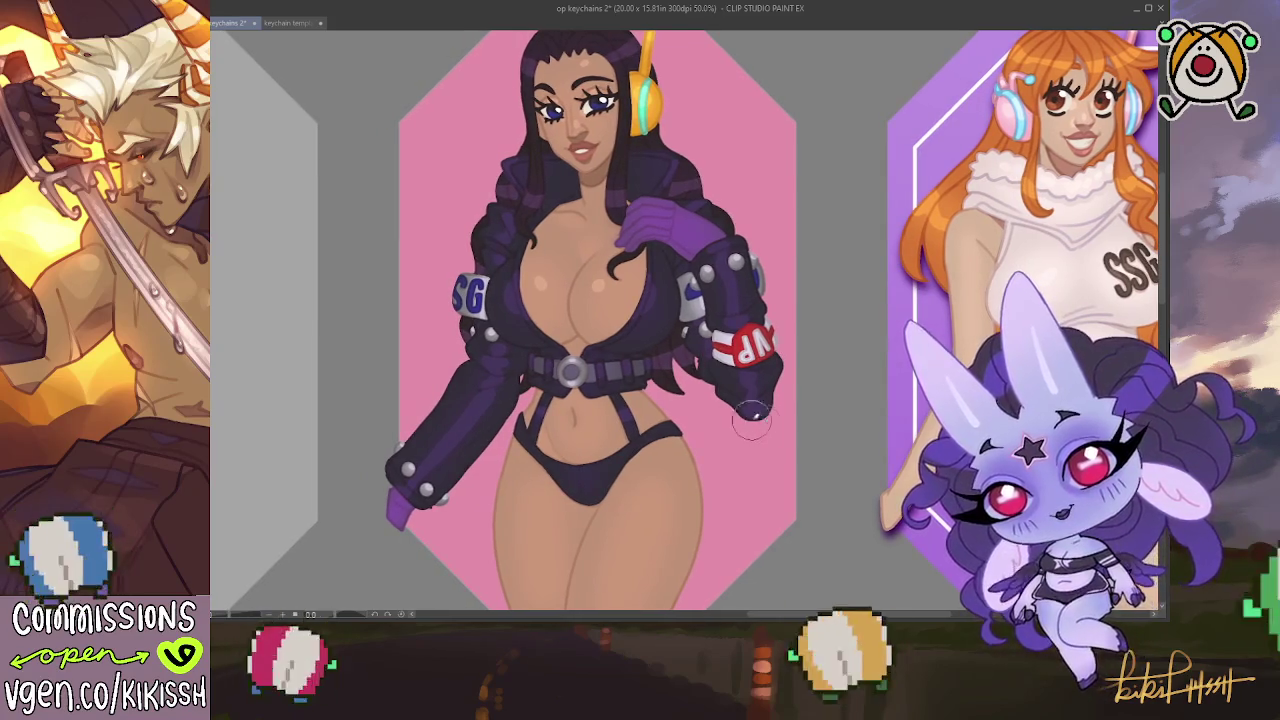
{"action": "scroll", "coordinate": [779, 400], "scroll_direction": "down", "scroll_amount": 1}
{"action": "scroll", "coordinate": [779, 400], "scroll_direction": "down", "scroll_amount": 1}
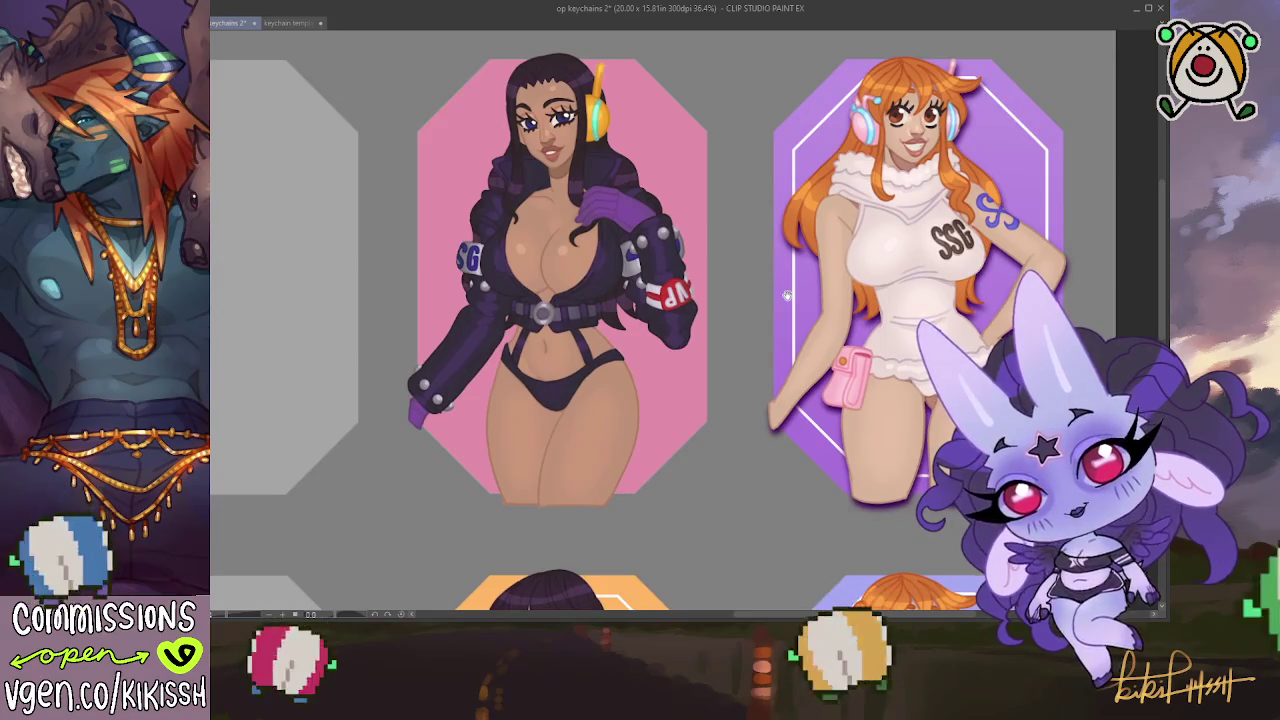
Compare the lower-row keychains and paste the white inner octagon border onto the pink panel
{"action": "scroll", "coordinate": [787, 290], "scroll_direction": "down", "scroll_amount": 2}
{"action": "scroll", "coordinate": [780, 250], "scroll_direction": "down", "scroll_amount": 3}
{"action": "scroll", "coordinate": [770, 210], "scroll_direction": "down", "scroll_amount": 3}
{"action": "scroll", "coordinate": [760, 400], "scroll_direction": "up", "scroll_amount": 3}
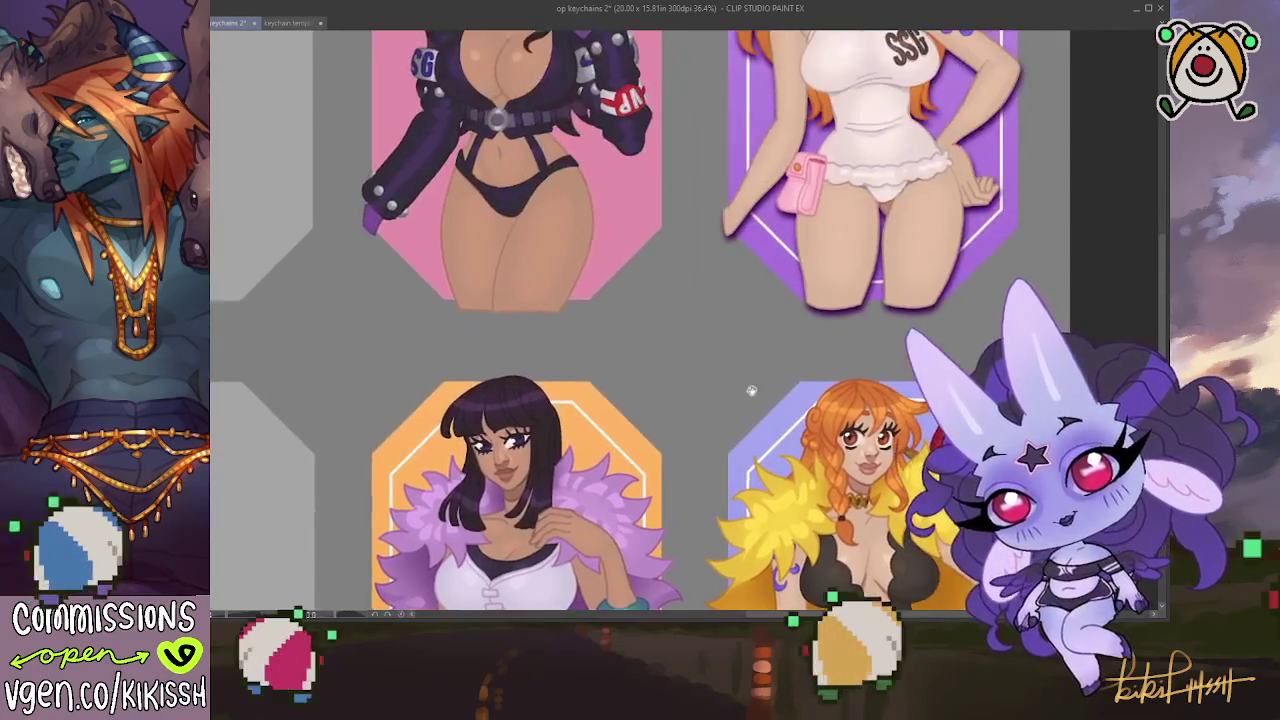
{"action": "scroll", "coordinate": [757, 410], "scroll_direction": "up", "scroll_amount": 5}
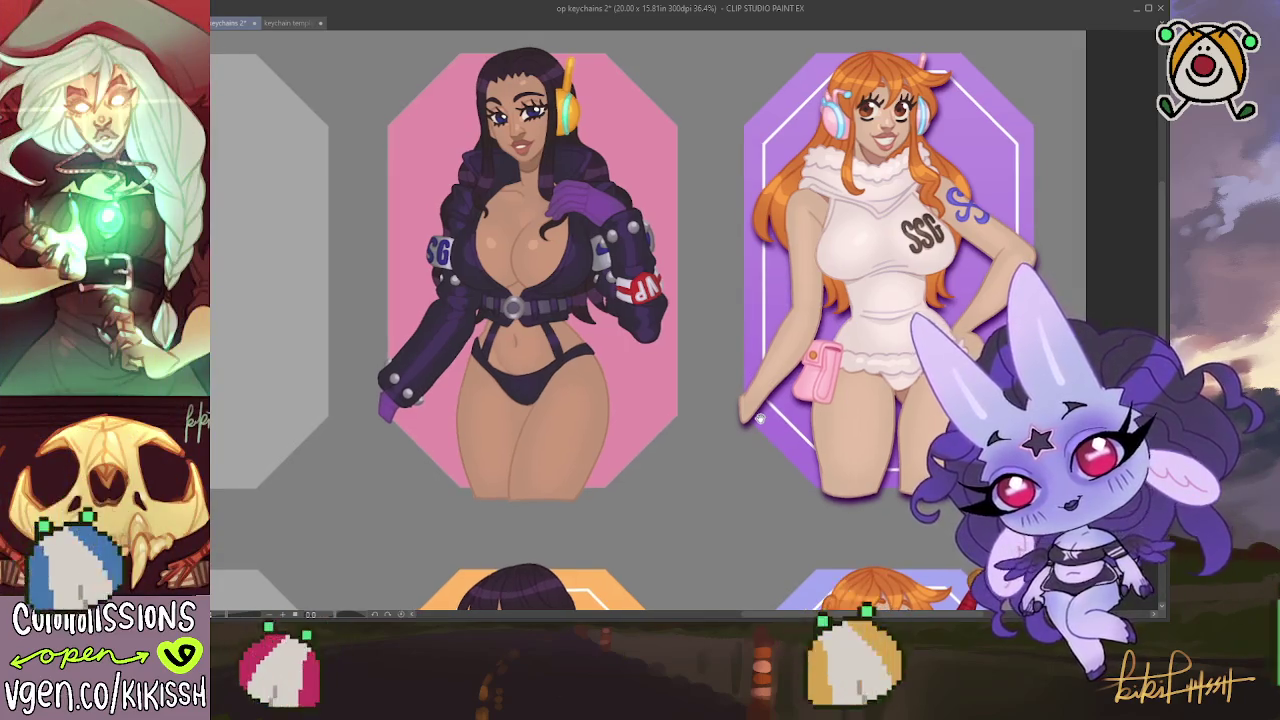
{"action": "scroll", "coordinate": [760, 237], "scroll_direction": "down", "scroll_amount": 5}
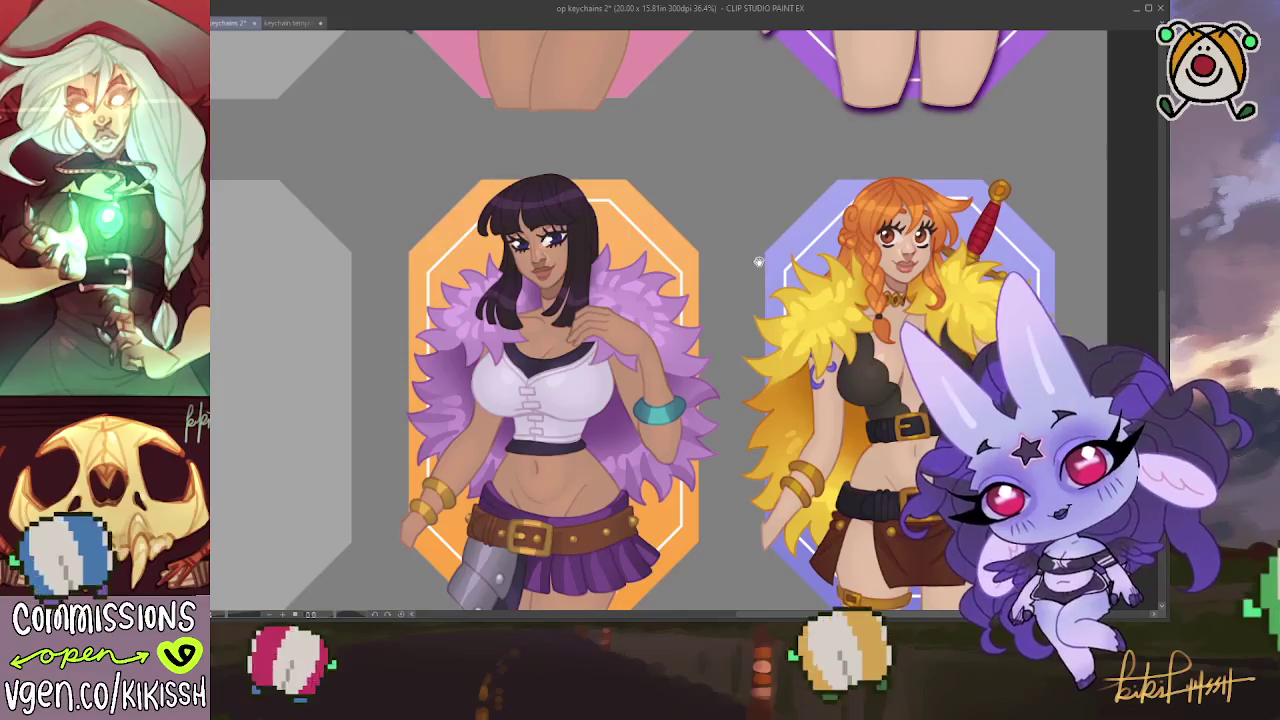
{"action": "scroll", "coordinate": [538, 248], "scroll_direction": "up", "scroll_amount": 2}
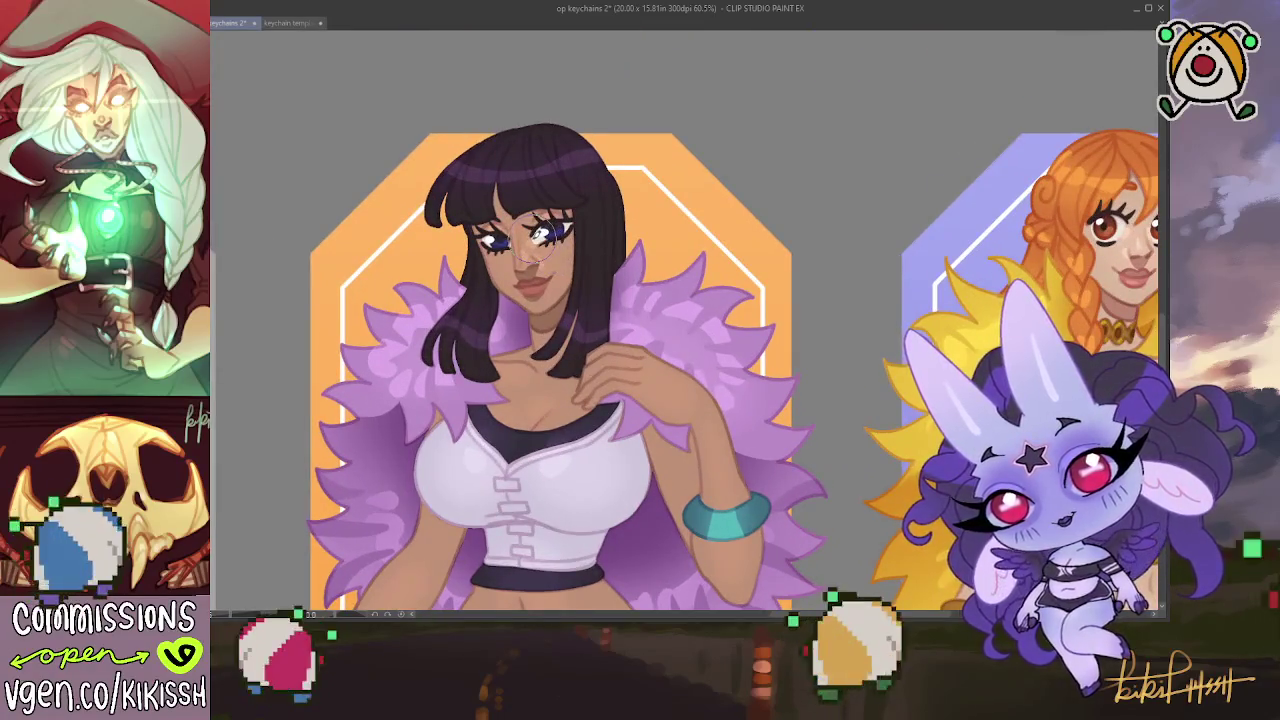
{"action": "scroll", "coordinate": [545, 225], "scroll_direction": "down", "scroll_amount": 2}
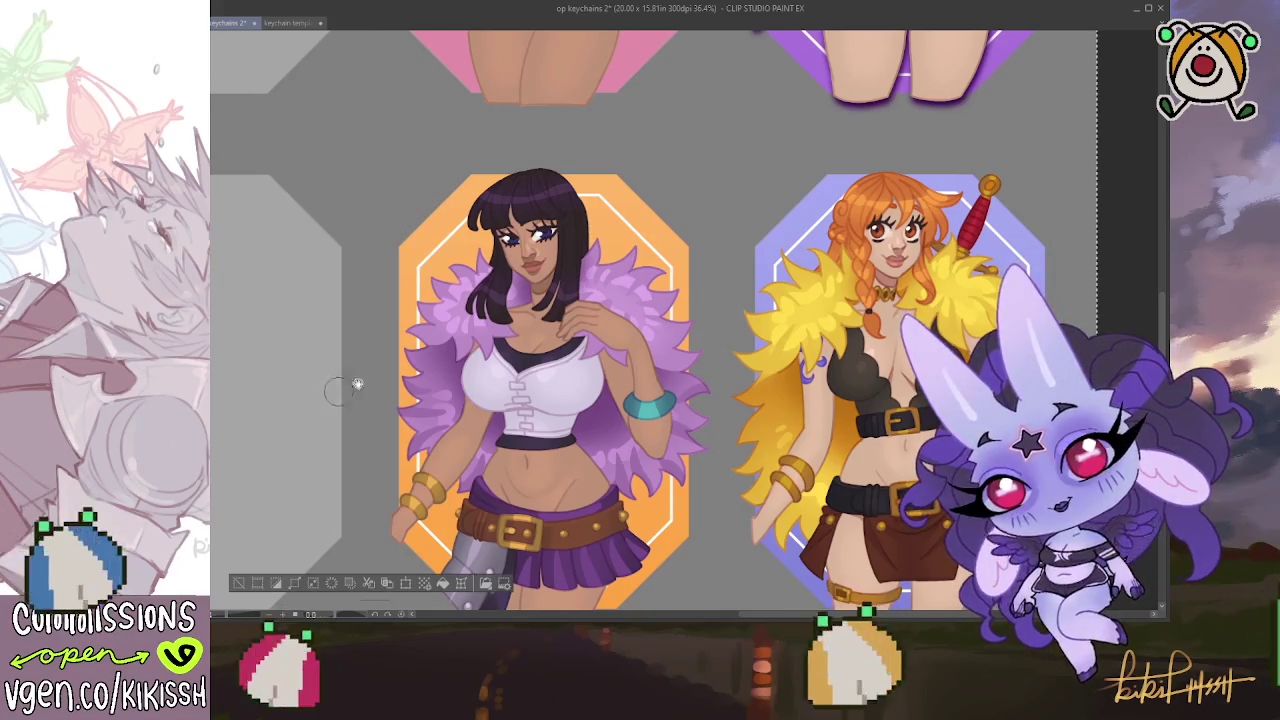
{"action": "scroll", "coordinate": [524, 538], "scroll_direction": "up", "scroll_amount": 5}
{"action": "scroll", "coordinate": [524, 538], "scroll_direction": "up", "scroll_amount": 2}
{"action": "key", "text": "ctrl+v"}
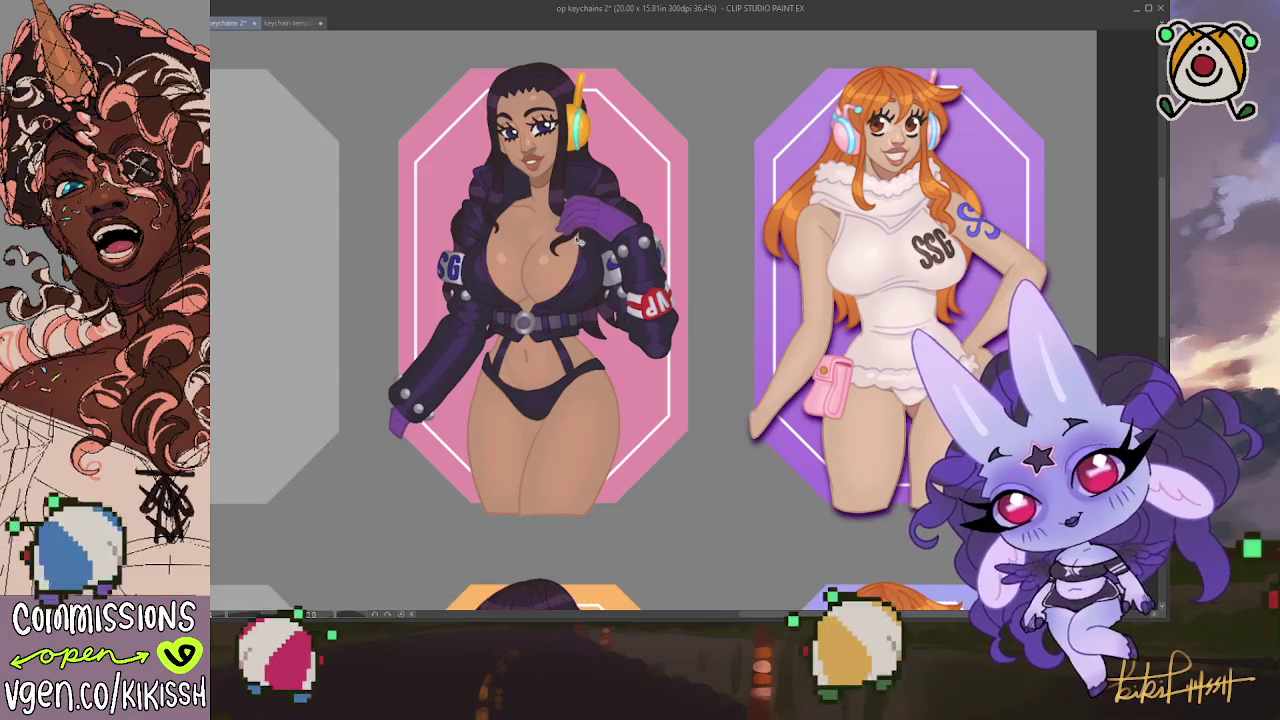
{"action": "scroll", "coordinate": [586, 235], "scroll_direction": "down", "scroll_amount": 2}
{"action": "scroll", "coordinate": [575, 240], "scroll_direction": "down", "scroll_amount": 1}
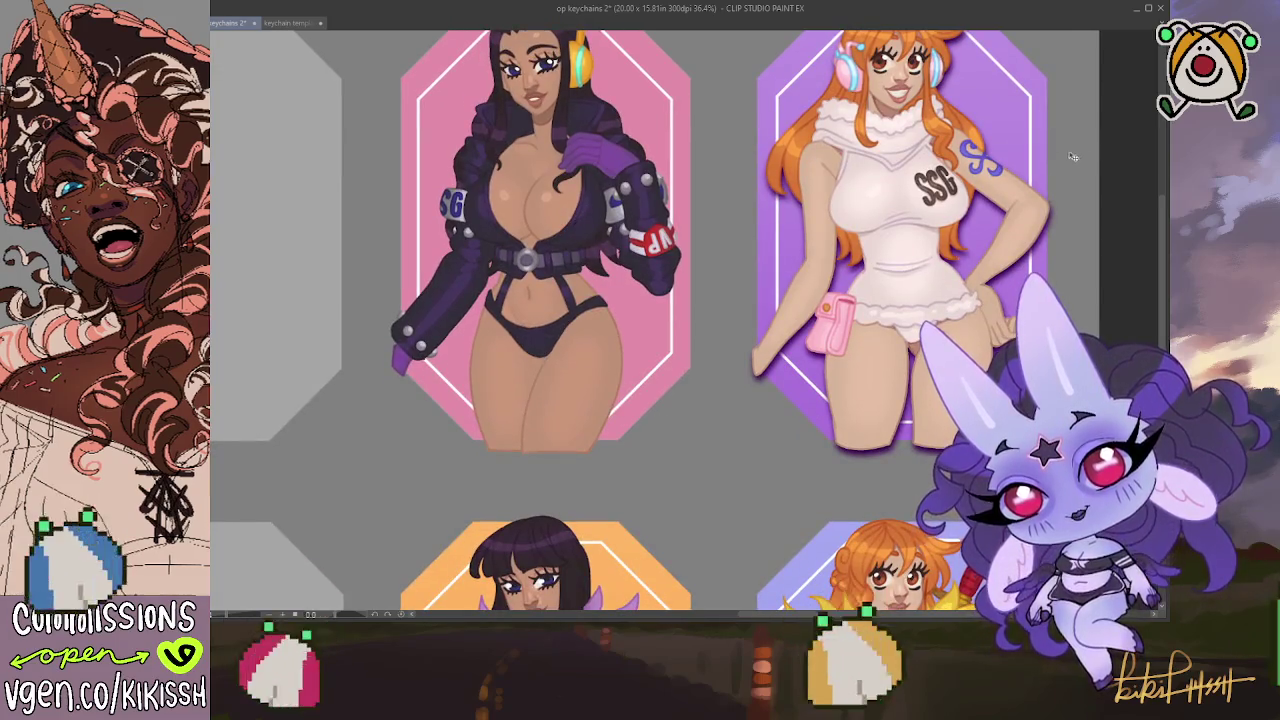
{"action": "scroll", "coordinate": [640, 300], "scroll_direction": "up", "scroll_amount": 2}
Select the pink keychain and apply a darker-pink gradient rising from its bottom edge, then deselect
{"action": "left_click_drag", "start_coordinate": [738, 44], "coordinate": [364, 550]}
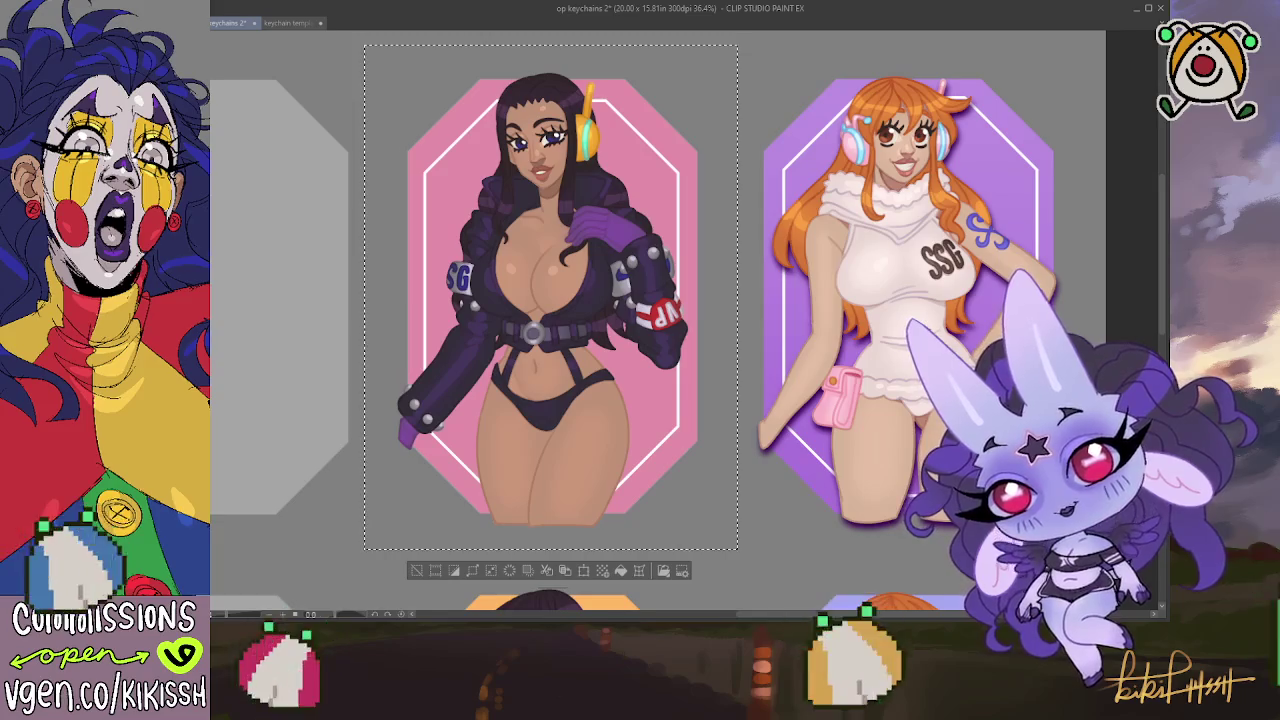
{"action": "left_click_drag", "start_coordinate": [537, 524], "coordinate": [537, 104]}
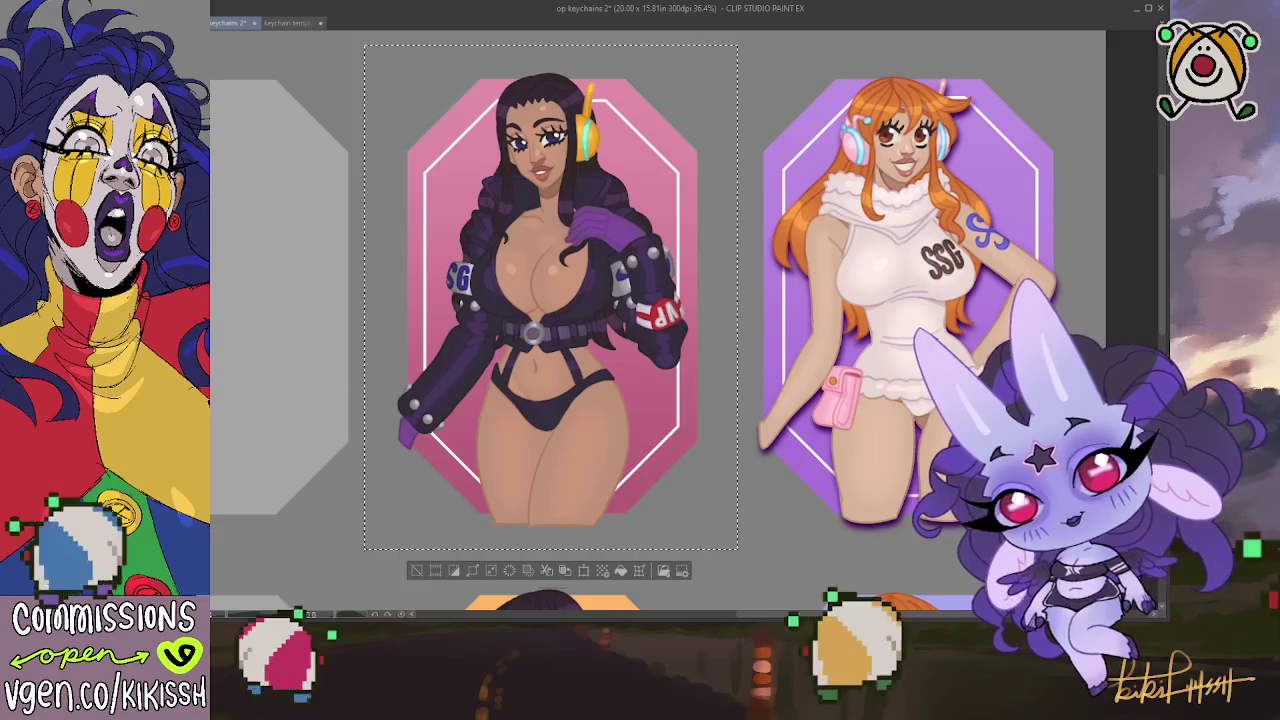
{"action": "key", "text": "ctrl+z"}
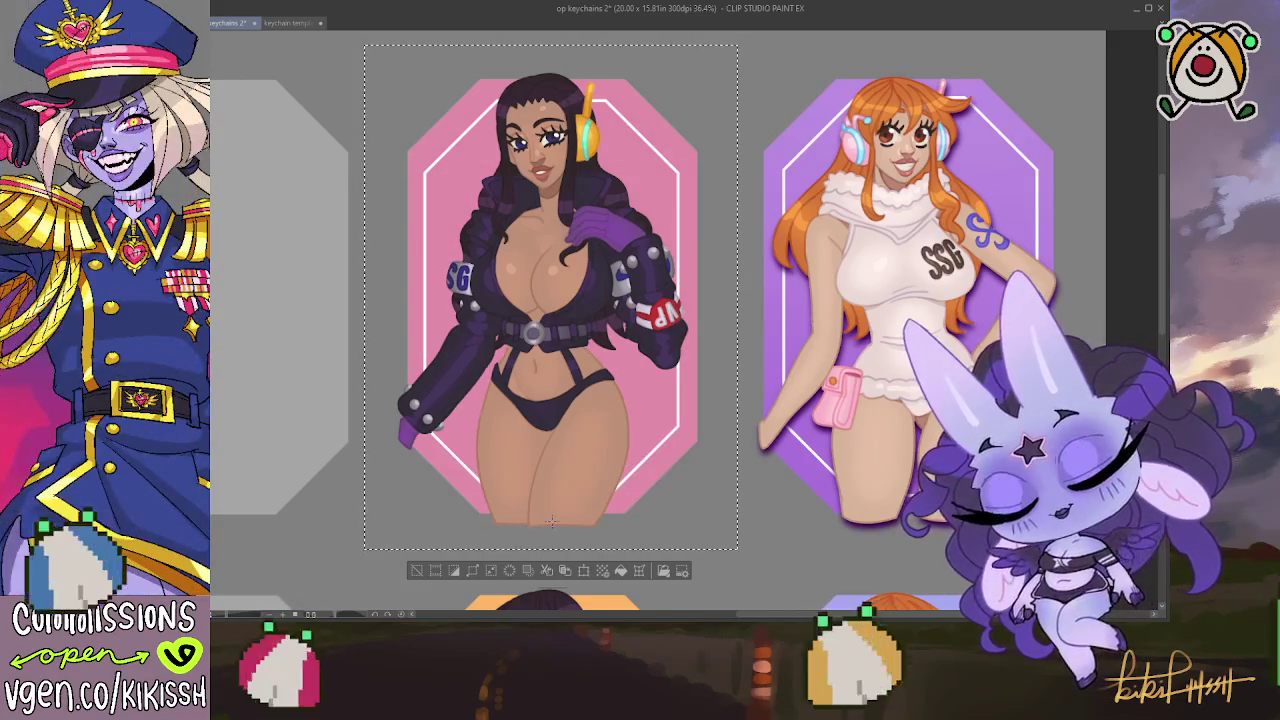
{"action": "left_click_drag", "start_coordinate": [550, 520], "coordinate": [552, 132]}
{"action": "left_click_drag", "start_coordinate": [552, 76], "coordinate": [552, 76]}
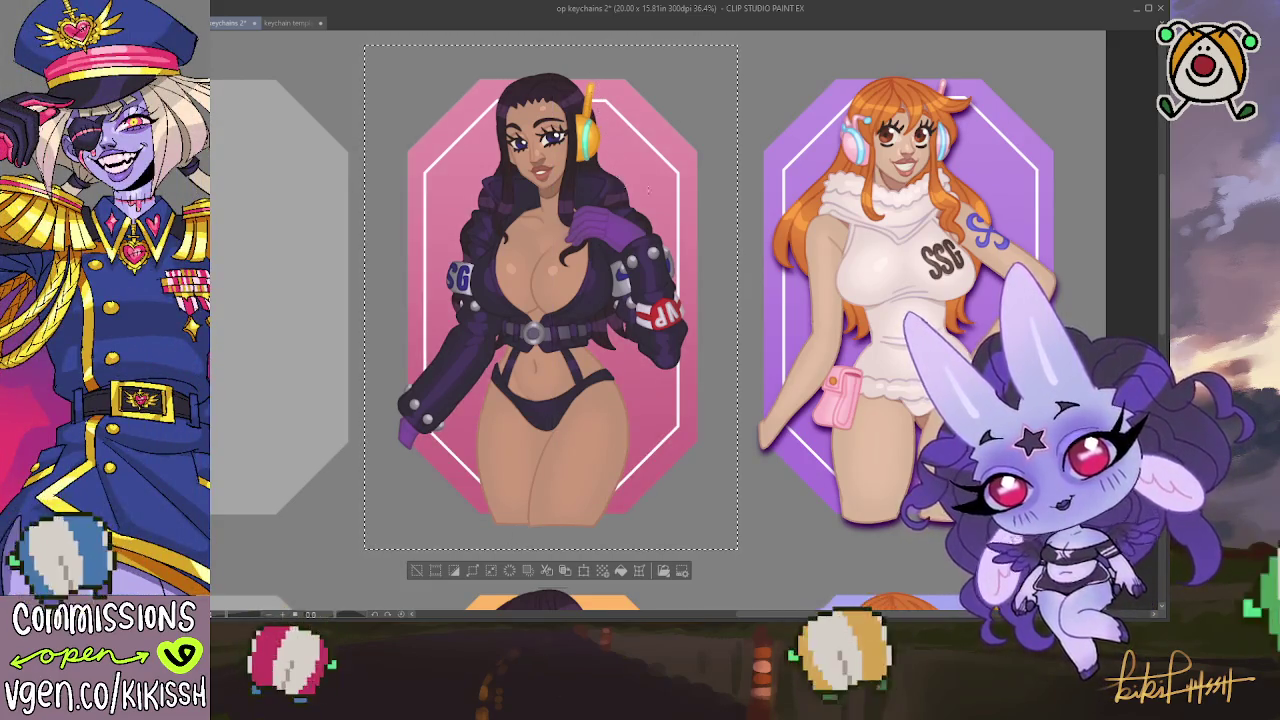
{"action": "key", "text": "ctrl+z"}
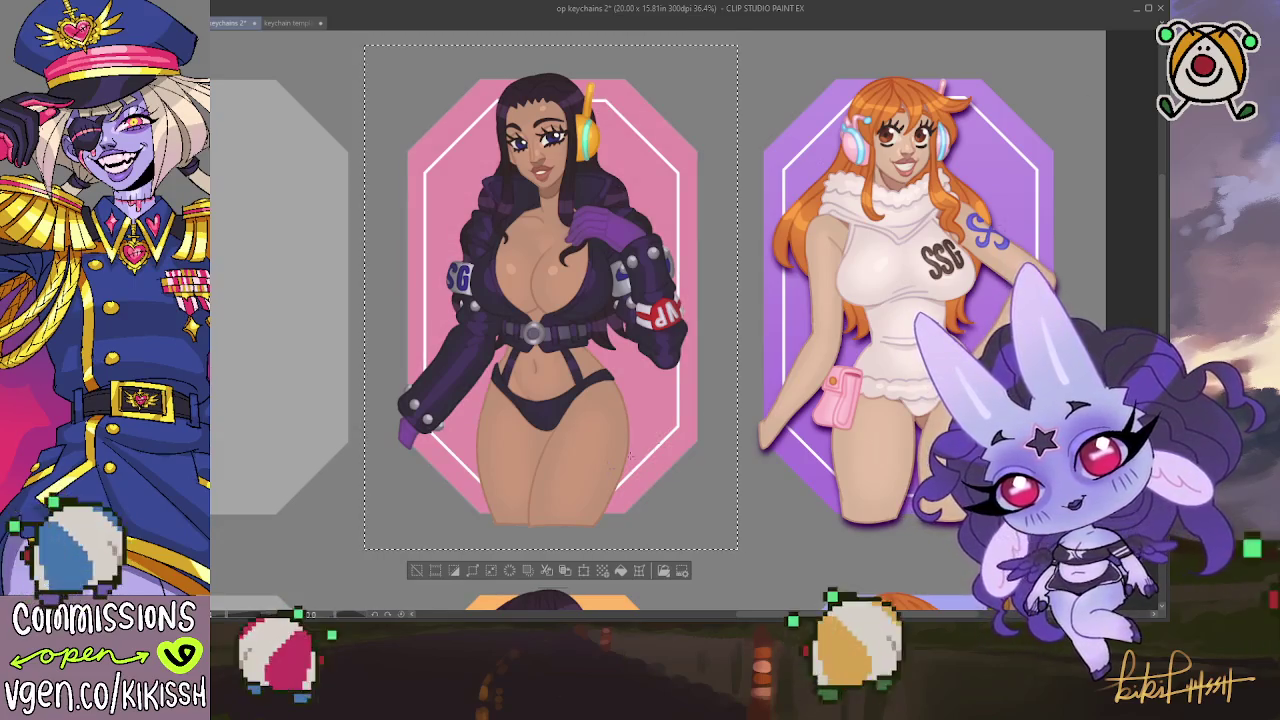
{"action": "left_click_drag", "start_coordinate": [547, 518], "coordinate": [548, 160]}
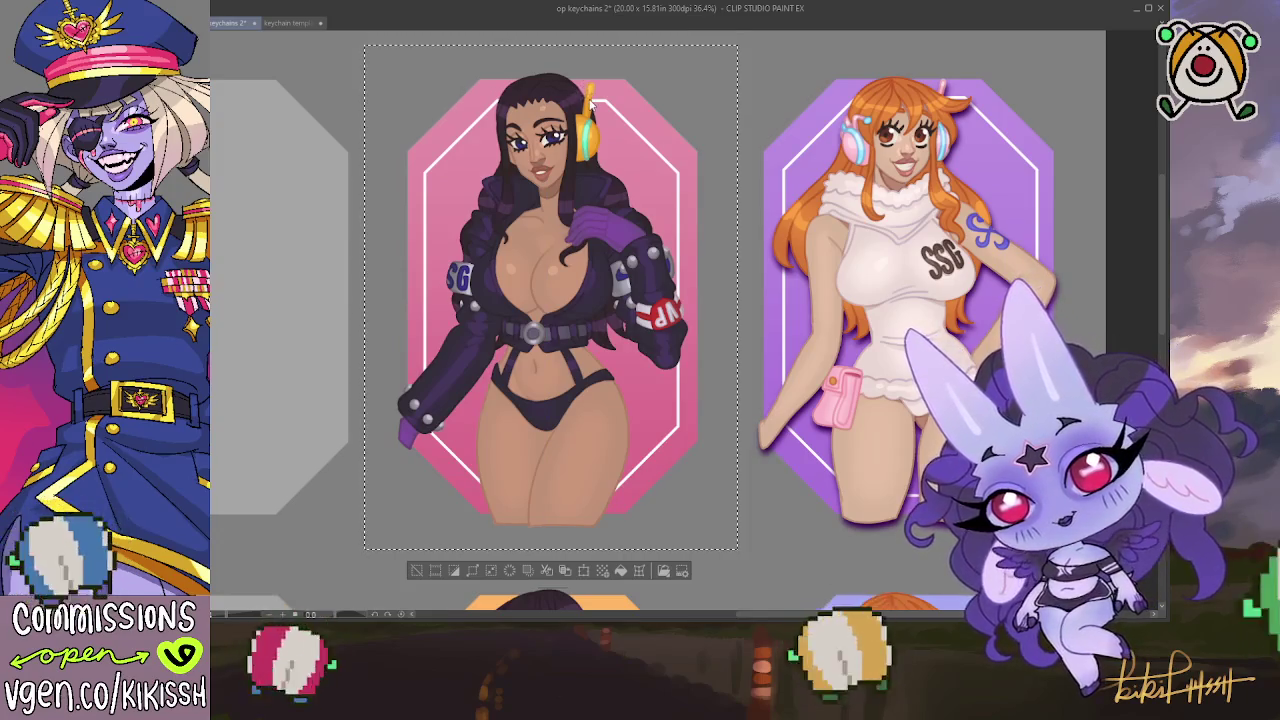
{"action": "key", "text": "ctrl+d"}
{"action": "left_click_drag", "start_coordinate": [684, 286], "coordinate": [694, 280]}
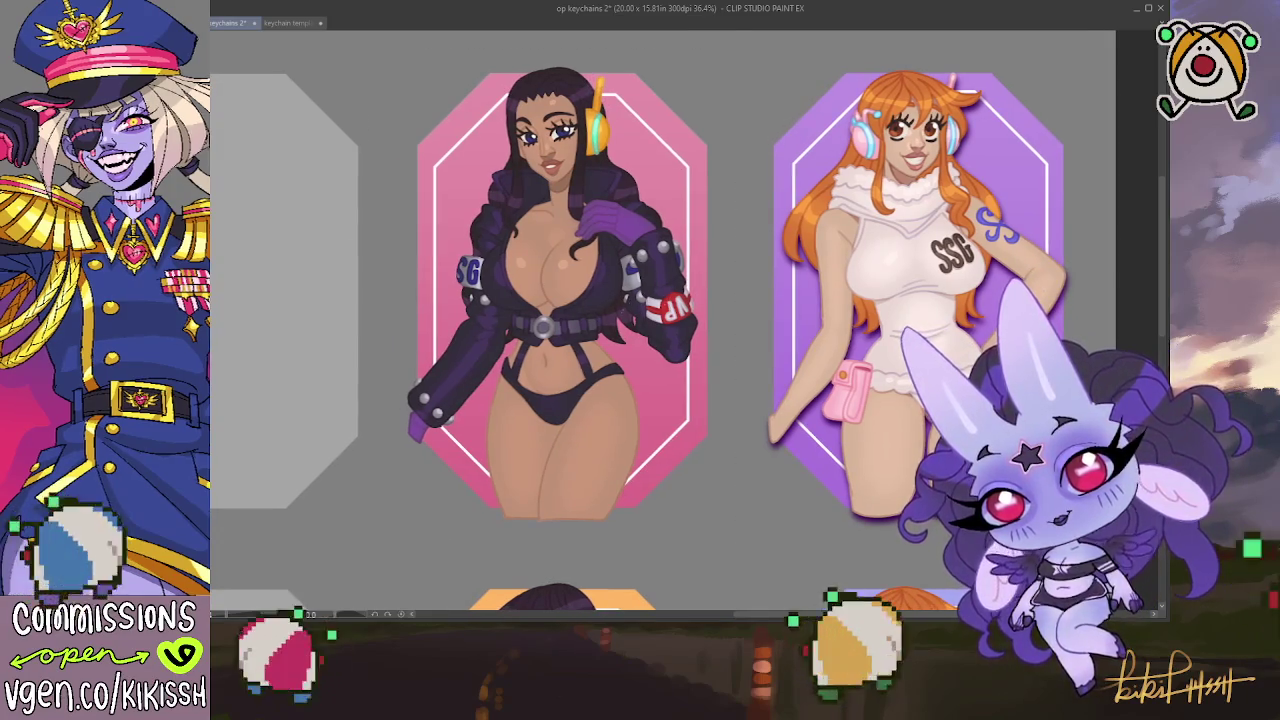
{"action": "scroll", "coordinate": [447, 465], "scroll_direction": "down", "scroll_amount": 1}
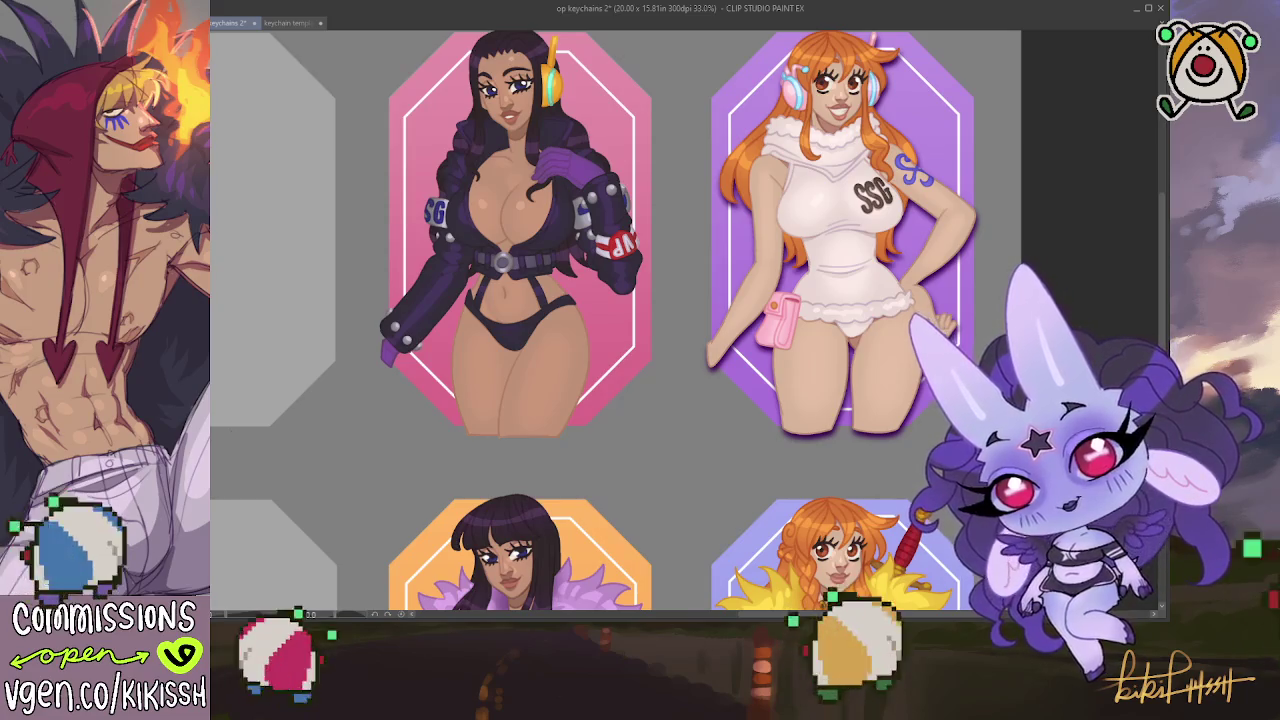
Deselect the orange keychain and scroll through the keychain rows to review them
{"action": "scroll", "coordinate": [392, 236], "scroll_direction": "down", "scroll_amount": 5}
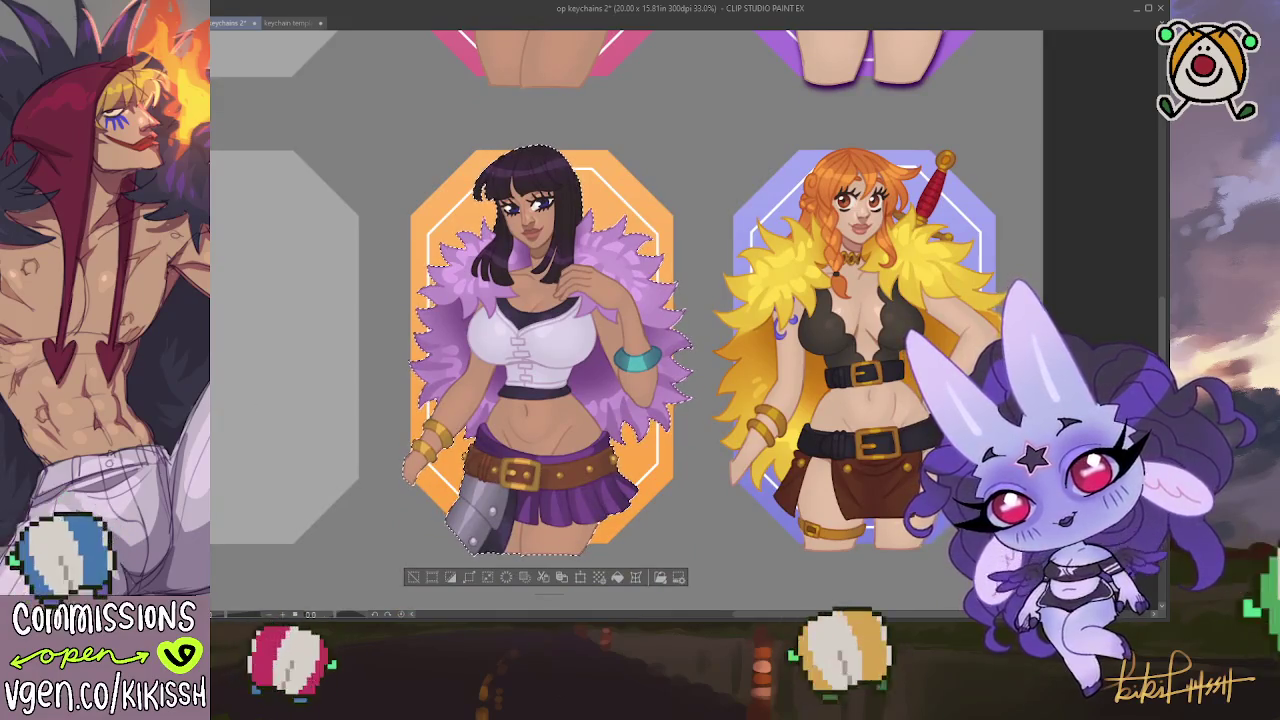
{"action": "key", "text": "ctrl+d"}
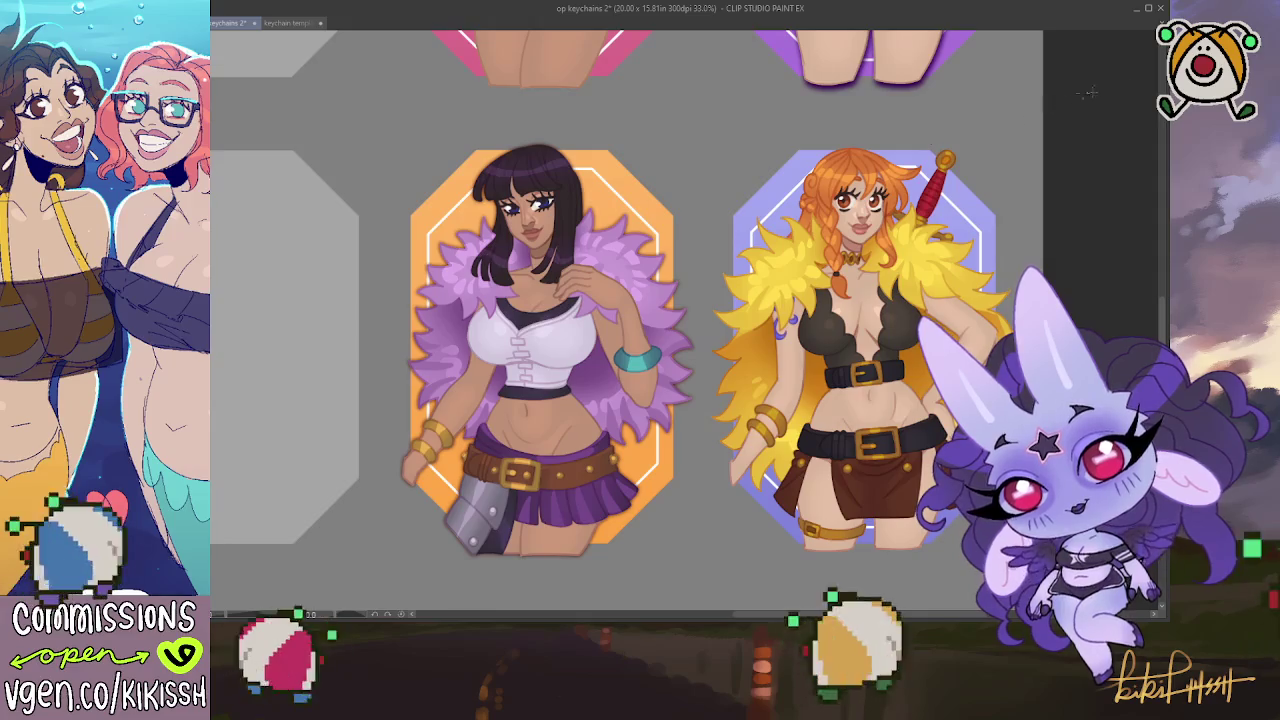
{"action": "scroll", "coordinate": [1160, 154], "scroll_direction": "up", "scroll_amount": 5}
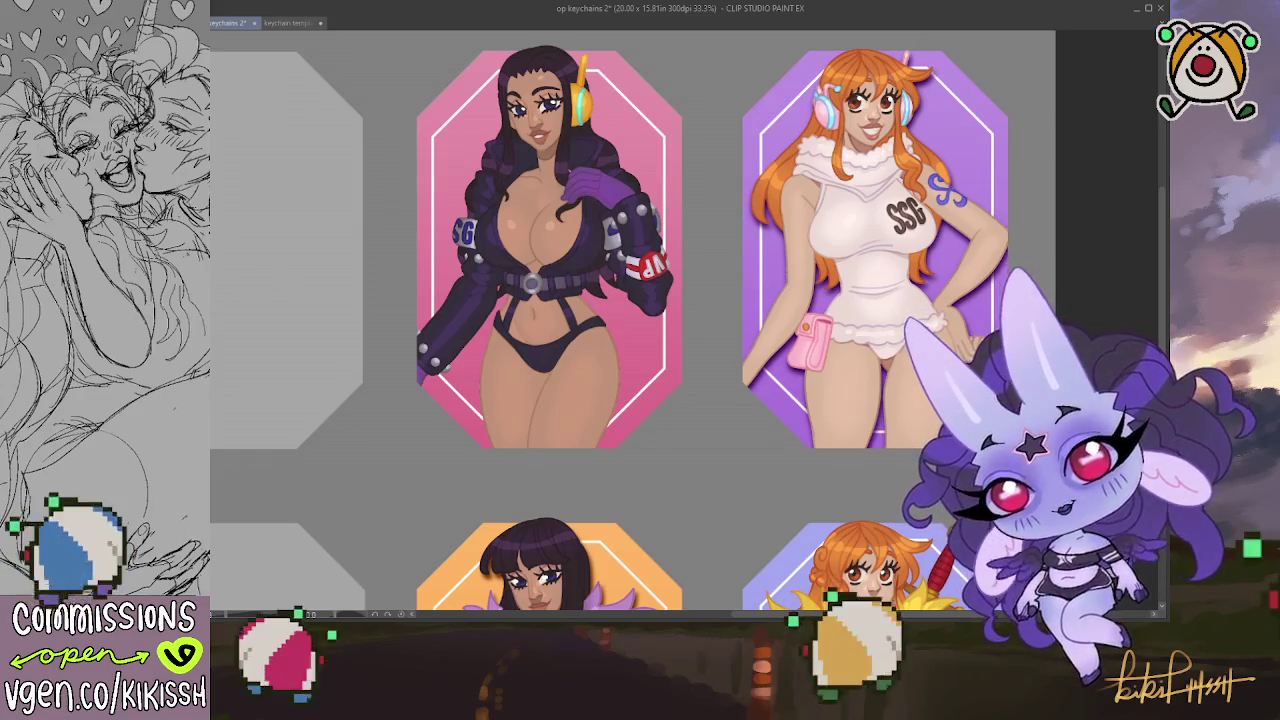
{"action": "scroll", "coordinate": [389, 206], "scroll_direction": "down", "scroll_amount": 5}
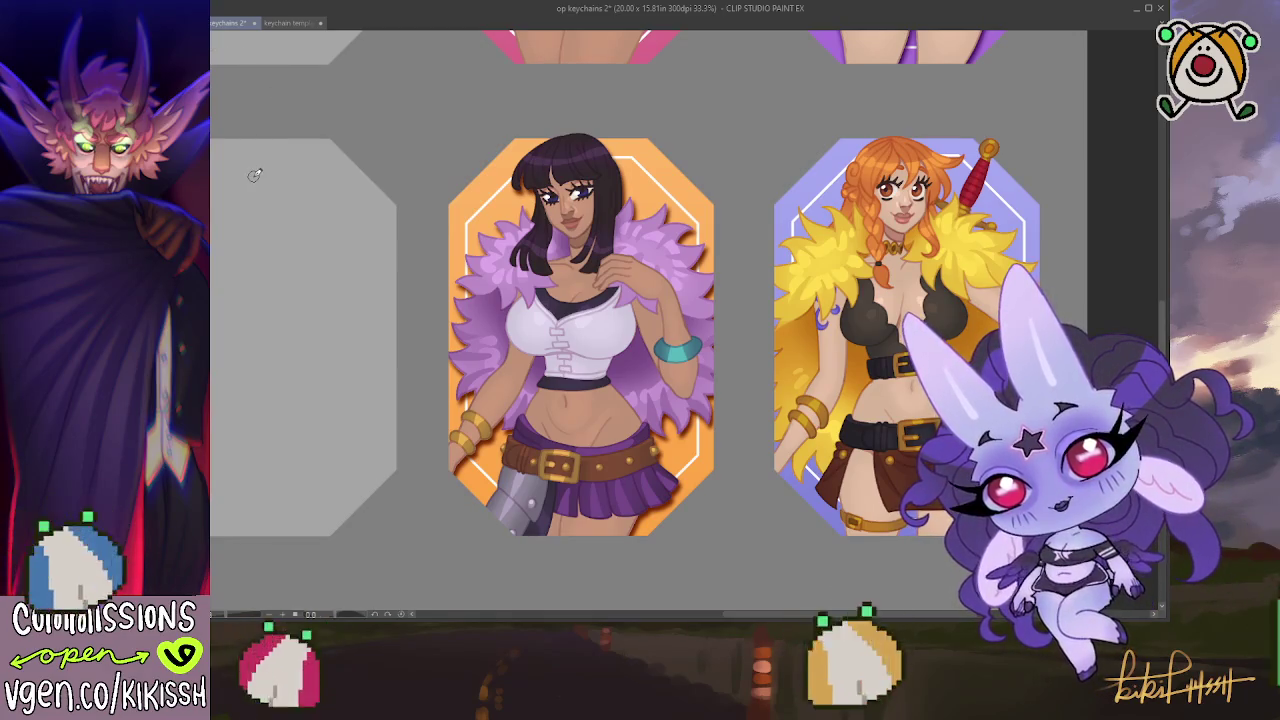
{"action": "scroll", "coordinate": [300, 200], "scroll_direction": "up", "scroll_amount": 2}
{"action": "scroll", "coordinate": [377, 183], "scroll_direction": "up", "scroll_amount": 1}
{"action": "scroll", "coordinate": [391, 170], "scroll_direction": "up", "scroll_amount": 1}
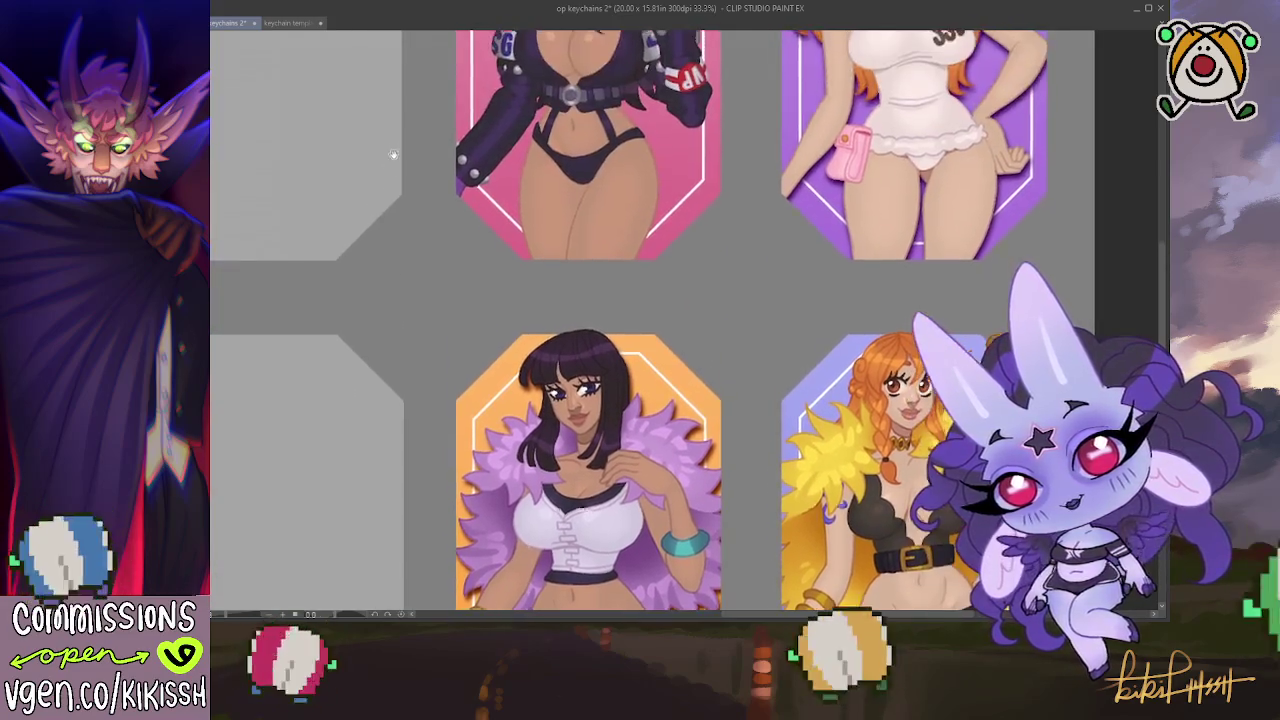
{"action": "scroll", "coordinate": [393, 150], "scroll_direction": "up", "scroll_amount": 3}
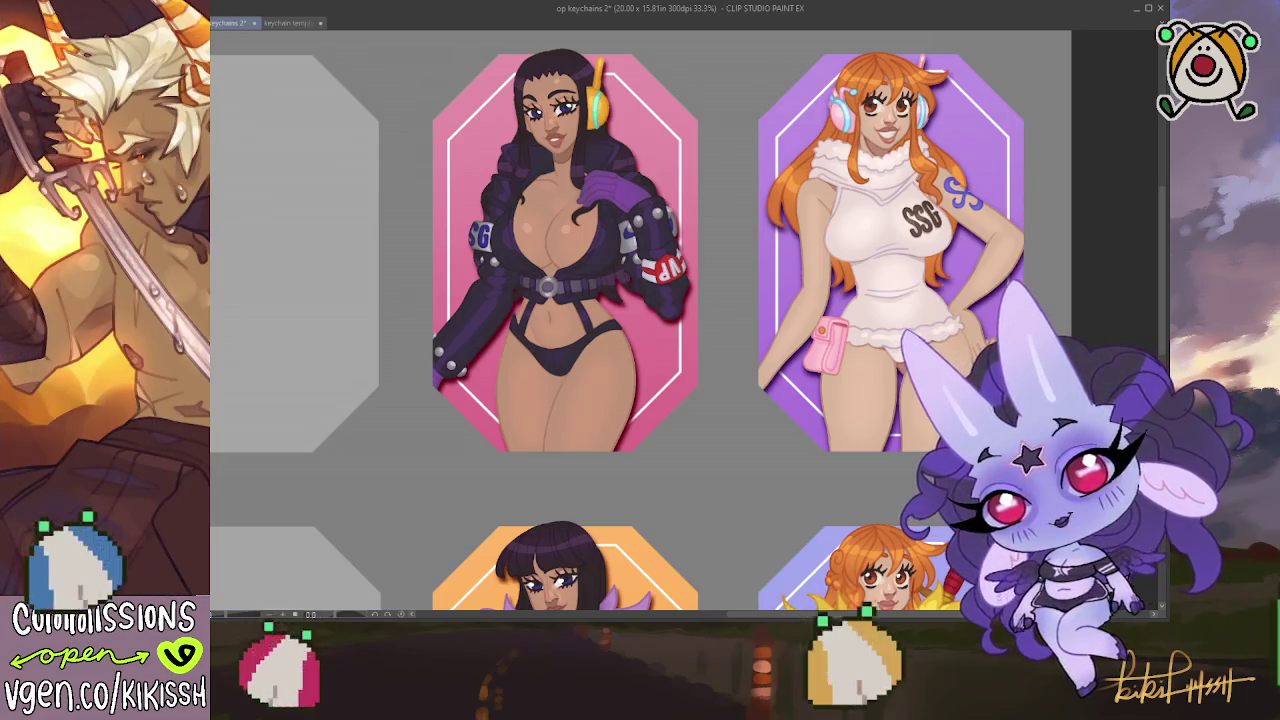
{"action": "left_click_drag", "start_coordinate": [537, 457], "coordinate": [486, 262]}
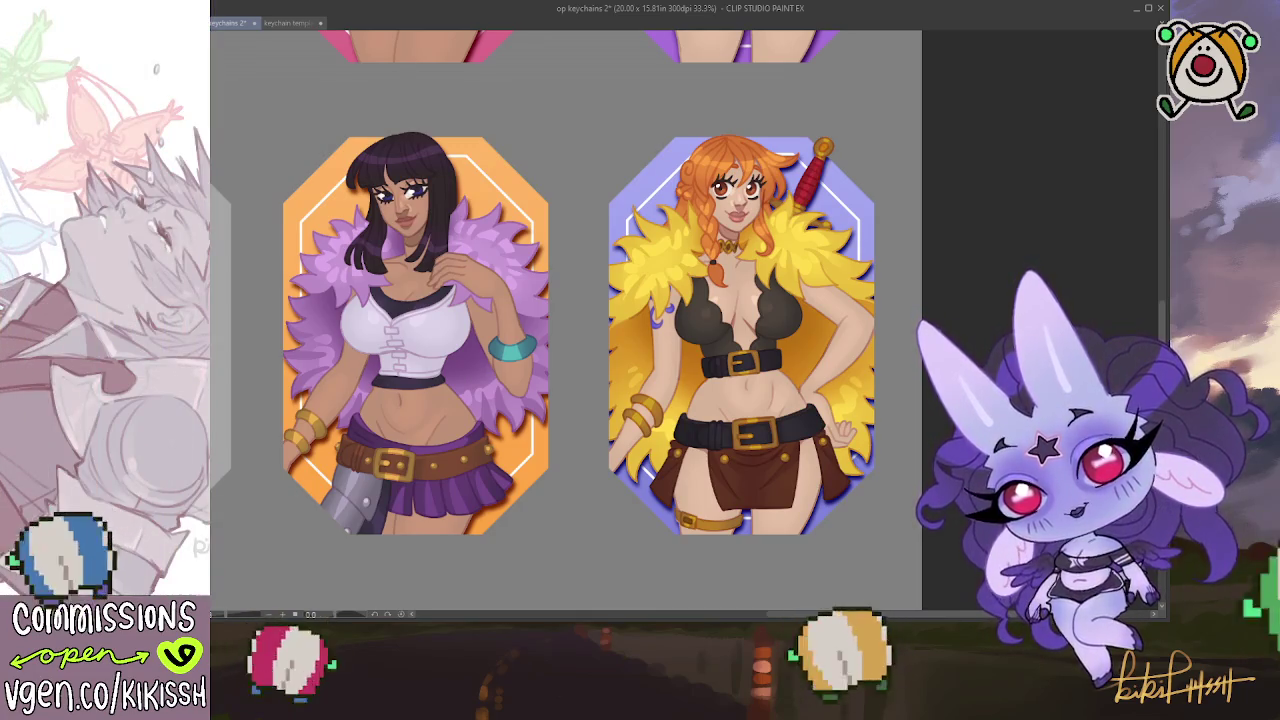
{"action": "scroll", "coordinate": [580, 320], "scroll_direction": "up", "scroll_amount": 4}
{"action": "scroll", "coordinate": [580, 320], "scroll_direction": "up", "scroll_amount": 1}
{"action": "scroll", "coordinate": [923, 307], "scroll_direction": "down", "scroll_amount": 4}
{"action": "scroll", "coordinate": [923, 307], "scroll_direction": "up", "scroll_amount": 1}
{"action": "scroll", "coordinate": [923, 307], "scroll_direction": "down", "scroll_amount": 1}
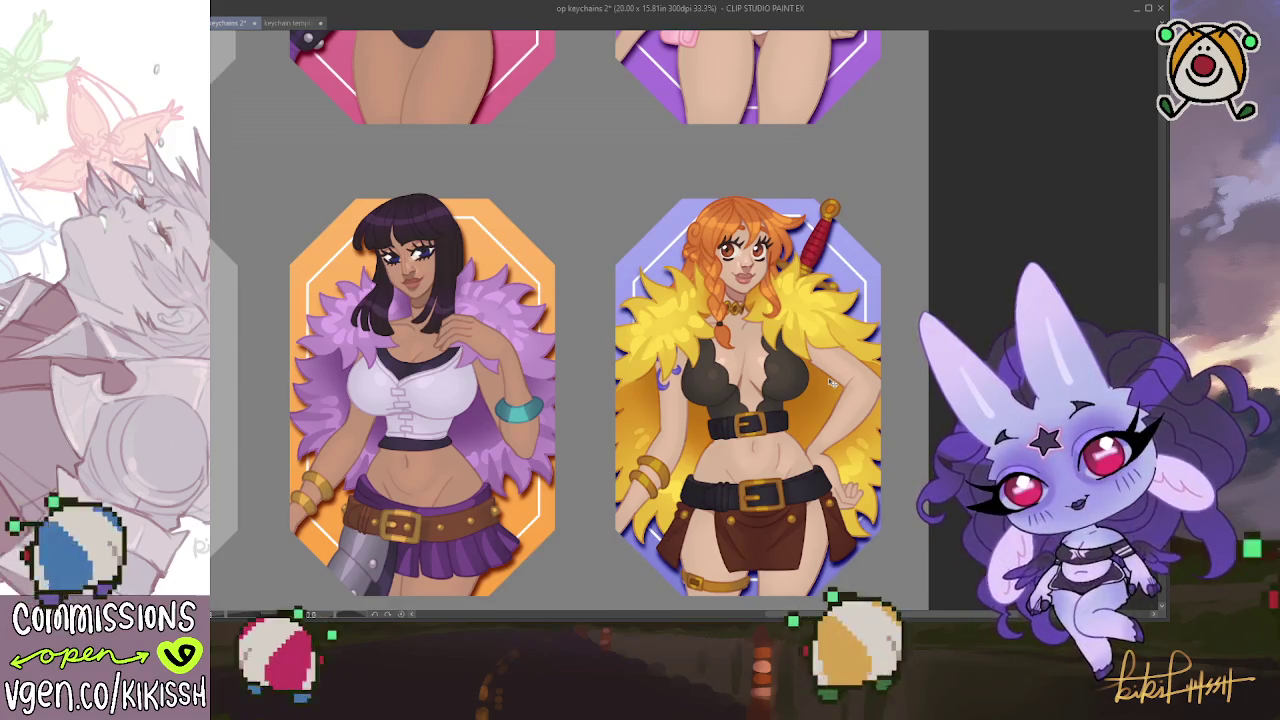
{"action": "scroll", "coordinate": [830, 382], "scroll_direction": "up", "scroll_amount": 3}
{"action": "scroll", "coordinate": [830, 382], "scroll_direction": "up", "scroll_amount": 2}
{"action": "mouse_move", "coordinate": [929, 640]}
{"action": "left_mouse_down"}
{"action": "mouse_move", "coordinate": [925, 604]}
{"action": "mouse_move", "coordinate": [945, 580]}
{"action": "left_mouse_up"}
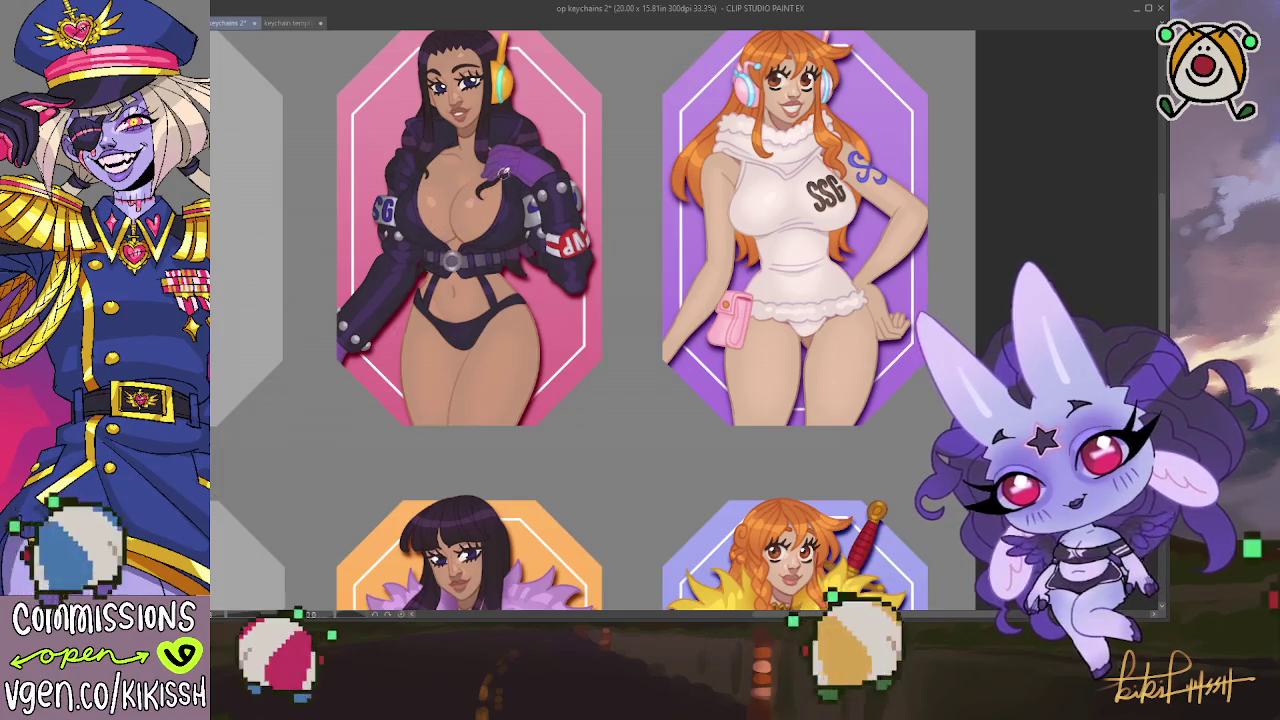
{"action": "scroll", "coordinate": [590, 320], "scroll_direction": "up", "scroll_amount": 1}
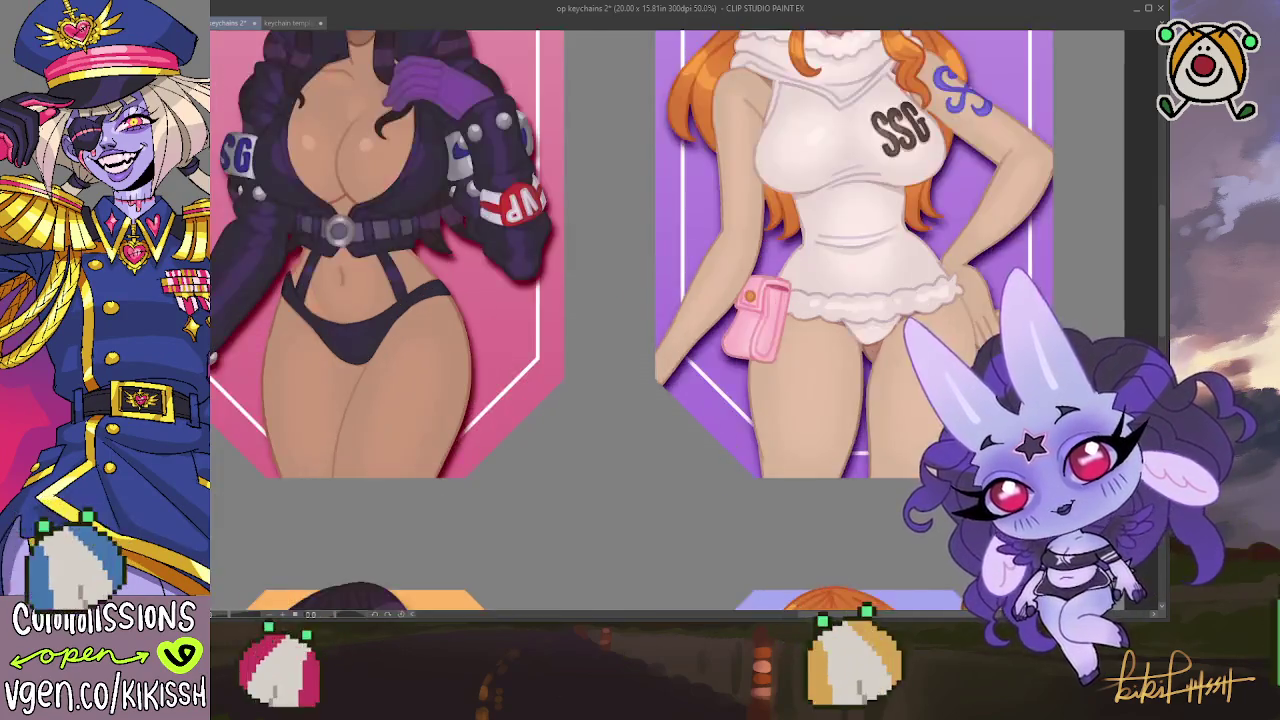
{"action": "left_click_drag", "start_coordinate": [560, 300], "coordinate": [715, 427]}
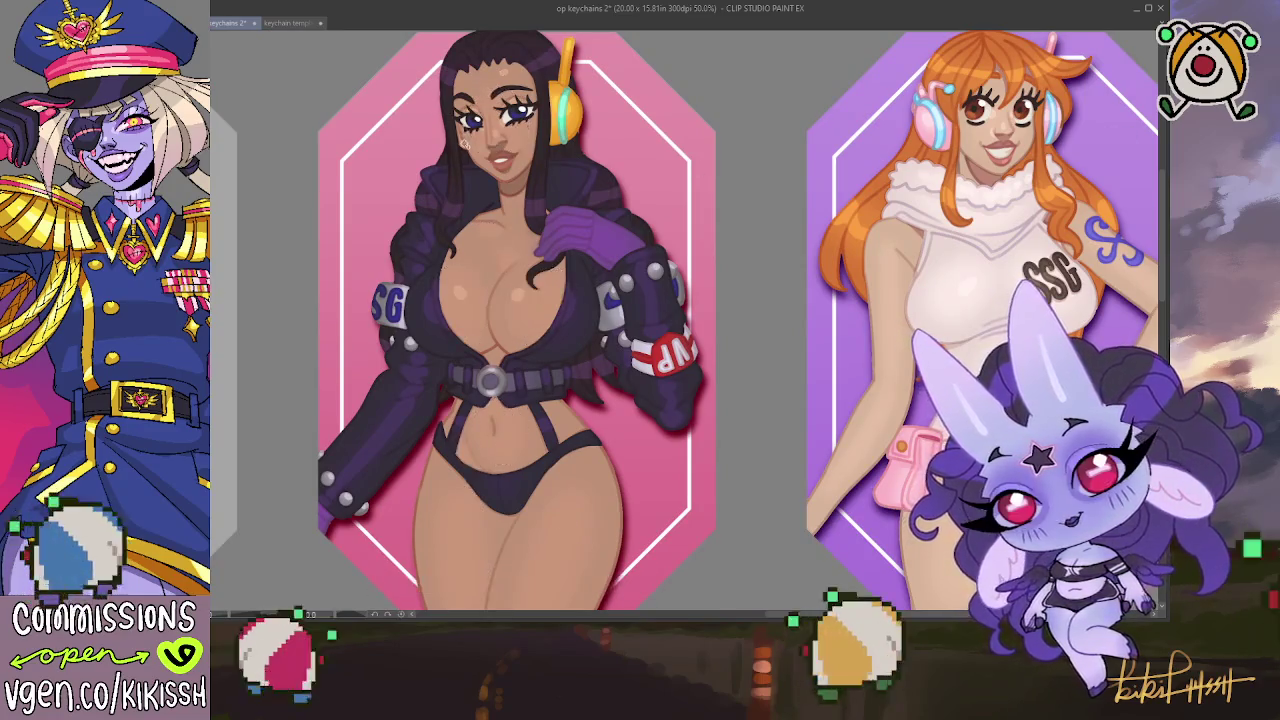
{"action": "key", "text": "ctrl+a"}
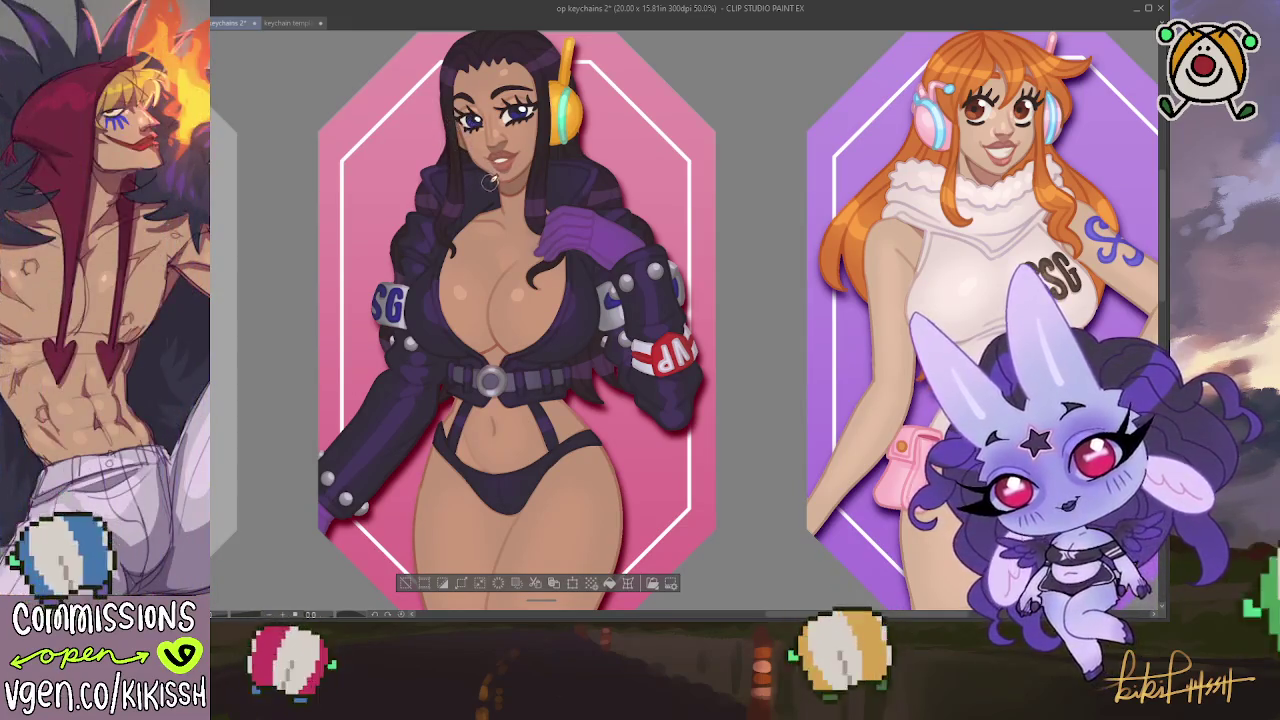
{"action": "key", "text": "ctrl+d"}
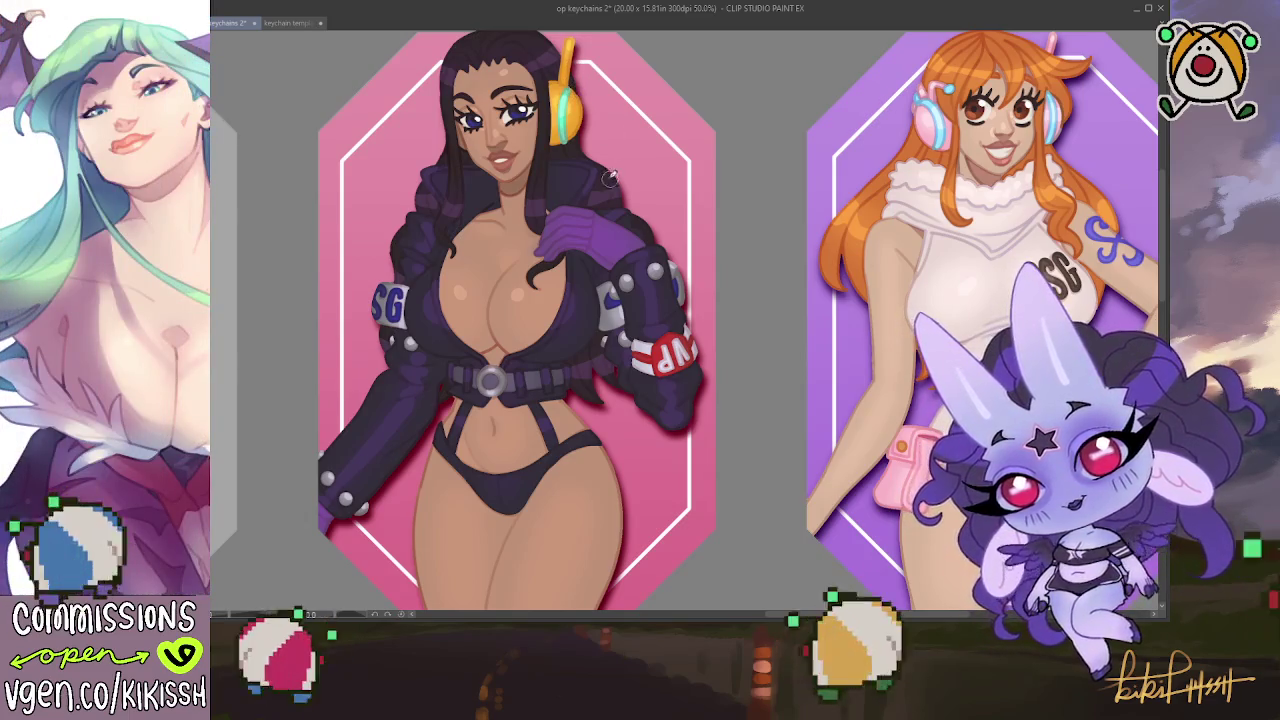
{"action": "scroll", "coordinate": [590, 110], "scroll_direction": "down", "scroll_amount": 1}
{"action": "scroll", "coordinate": [590, 110], "scroll_direction": "down", "scroll_amount": 1}
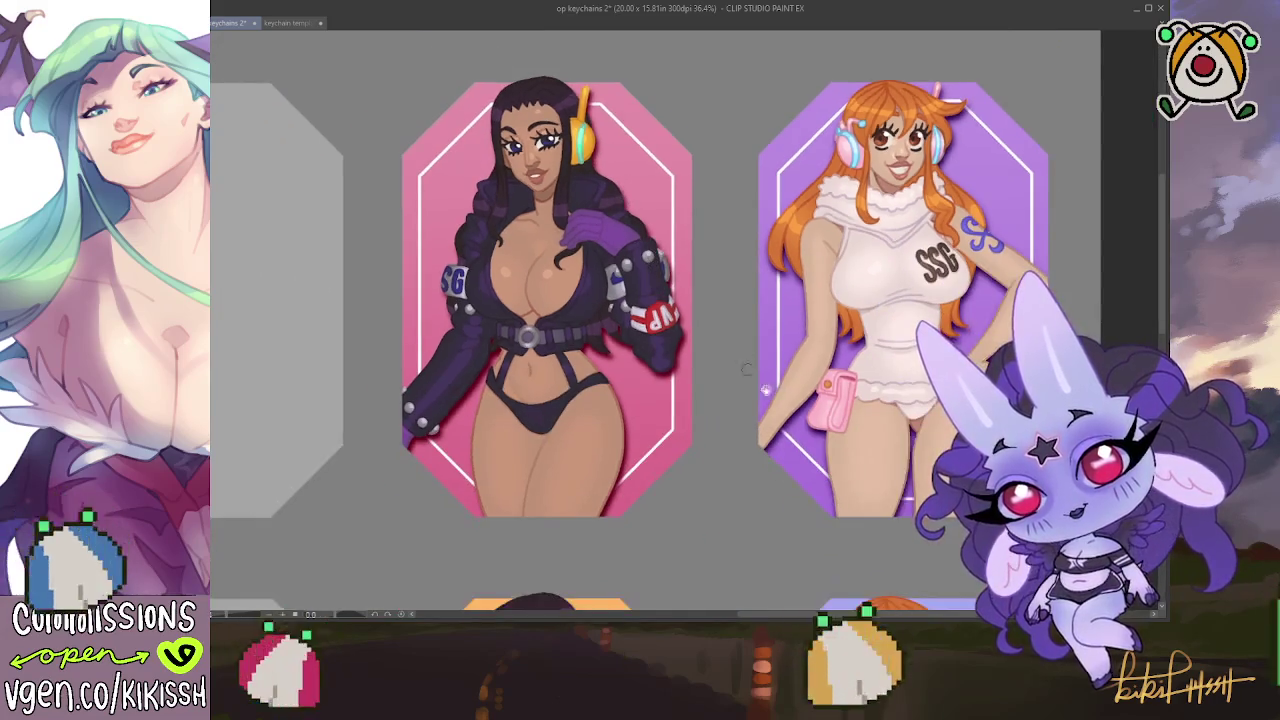
Mirror the canvas horizontally to check the lower-row keychain designs
{"action": "scroll", "coordinate": [590, 110], "scroll_direction": "down", "scroll_amount": 1}
{"action": "scroll", "coordinate": [765, 366], "scroll_direction": "down", "scroll_amount": 1}
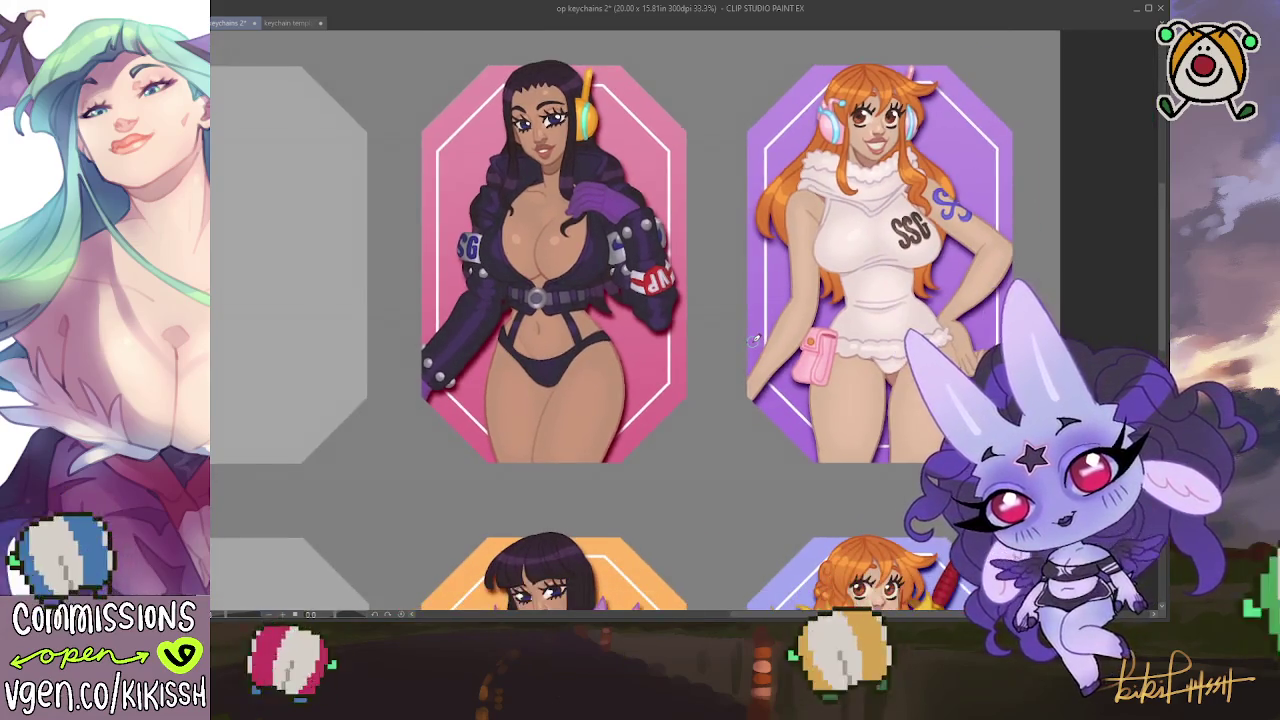
{"action": "scroll", "coordinate": [775, 365], "scroll_direction": "down", "scroll_amount": 1}
{"action": "mouse_move", "coordinate": [778, 365]}
{"action": "left_mouse_down"}
{"action": "mouse_move", "coordinate": [667, 348]}
{"action": "mouse_move", "coordinate": [677, 234]}
{"action": "left_mouse_up"}
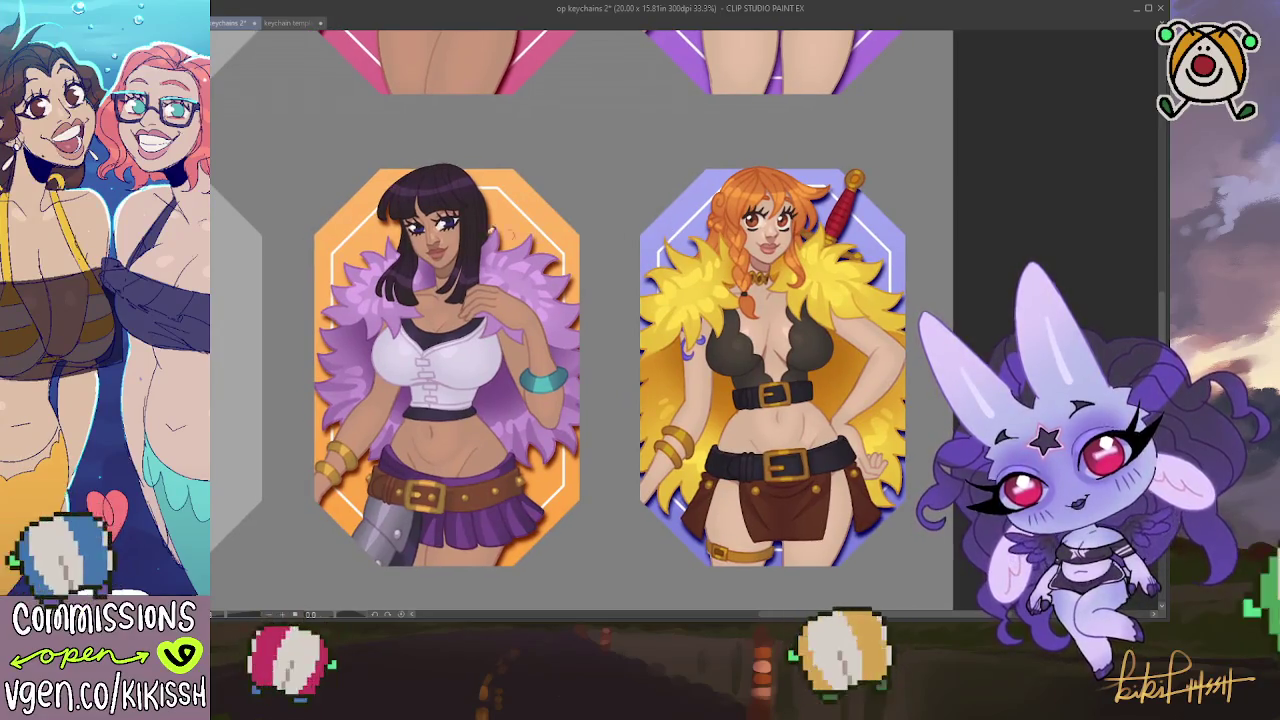
{"action": "key", "text": "h"}
{"action": "key", "text": "h"}
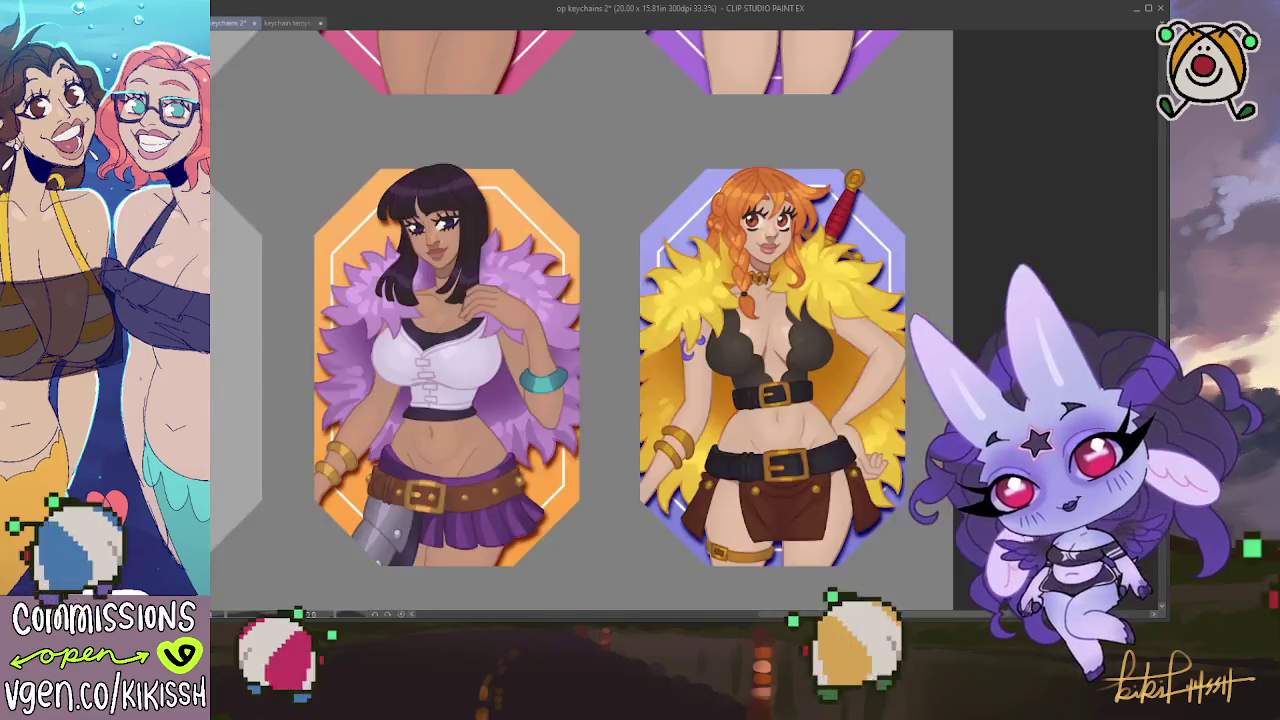
{"action": "scroll", "coordinate": [606, 450], "scroll_direction": "up", "scroll_amount": 5}
{"action": "scroll", "coordinate": [604, 432], "scroll_direction": "up", "scroll_amount": 1}
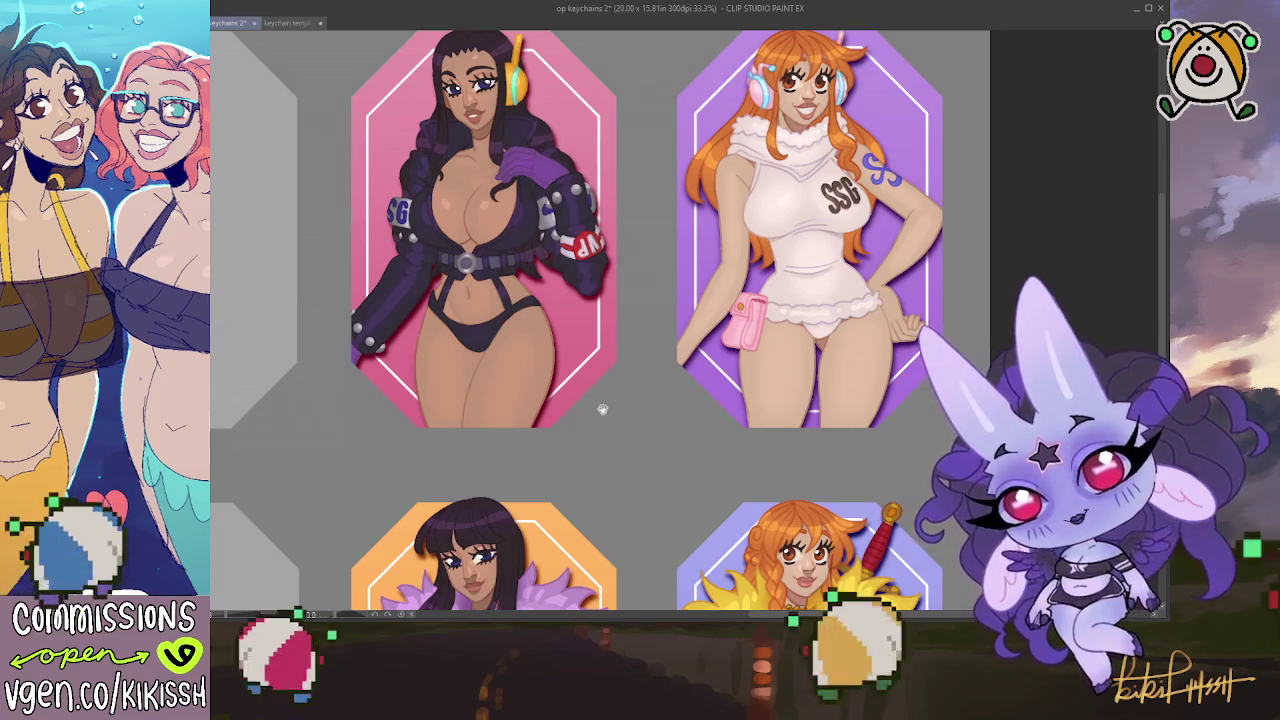
{"action": "left_click_drag", "start_coordinate": [602, 409], "coordinate": [600, 289]}
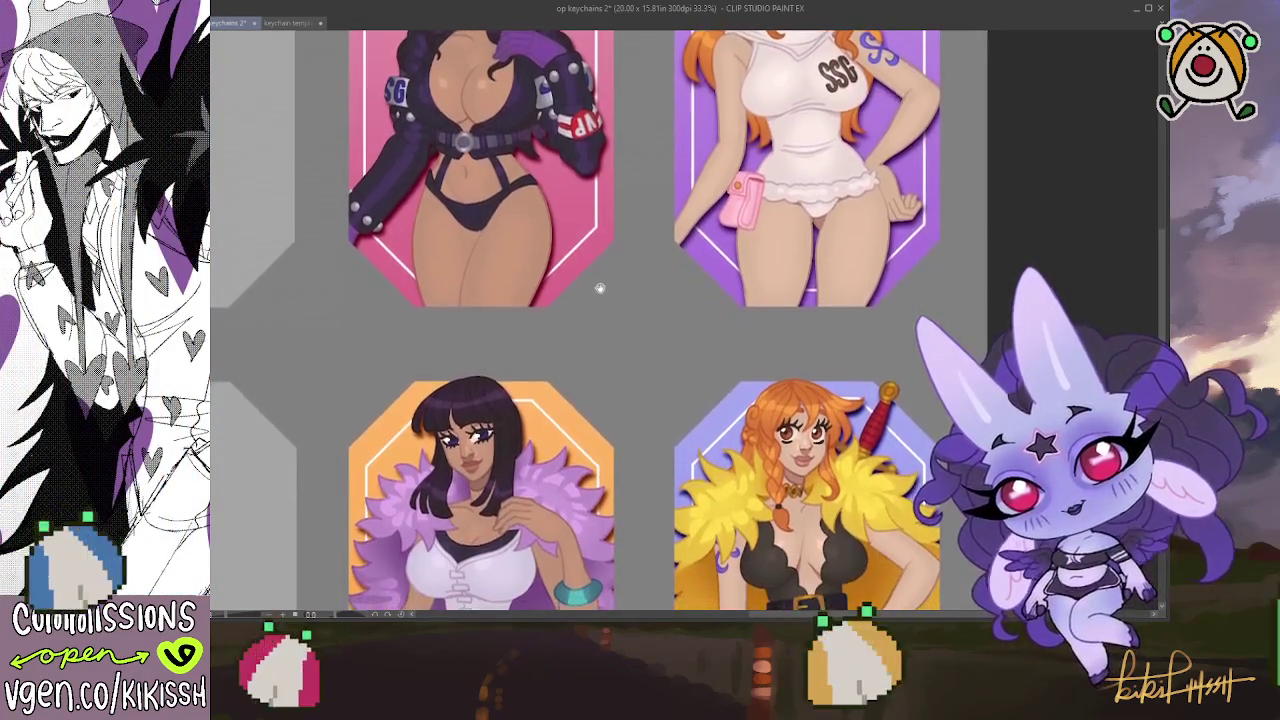
Save the op keychains 2 sheet
{"action": "scroll", "coordinate": [605, 245], "scroll_direction": "down", "scroll_amount": 2}
{"action": "scroll", "coordinate": [653, 234], "scroll_direction": "down", "scroll_amount": 2}
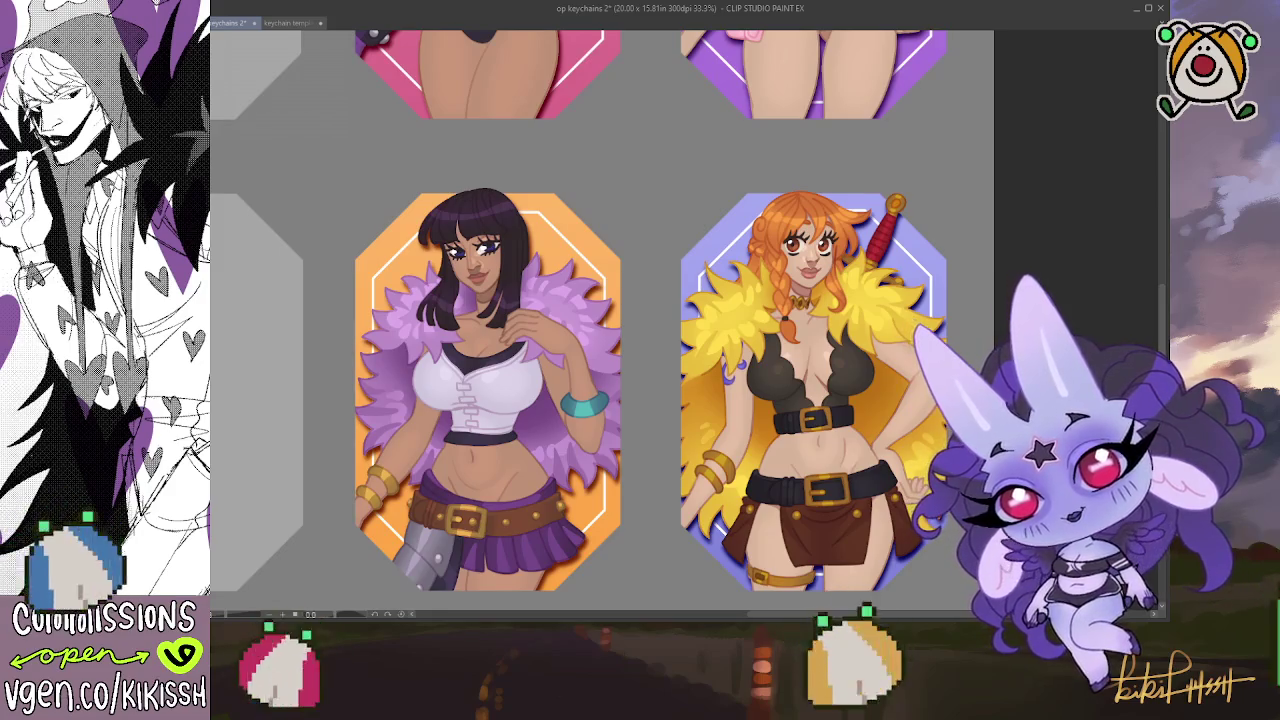
{"action": "key", "text": "ctrl+s"}
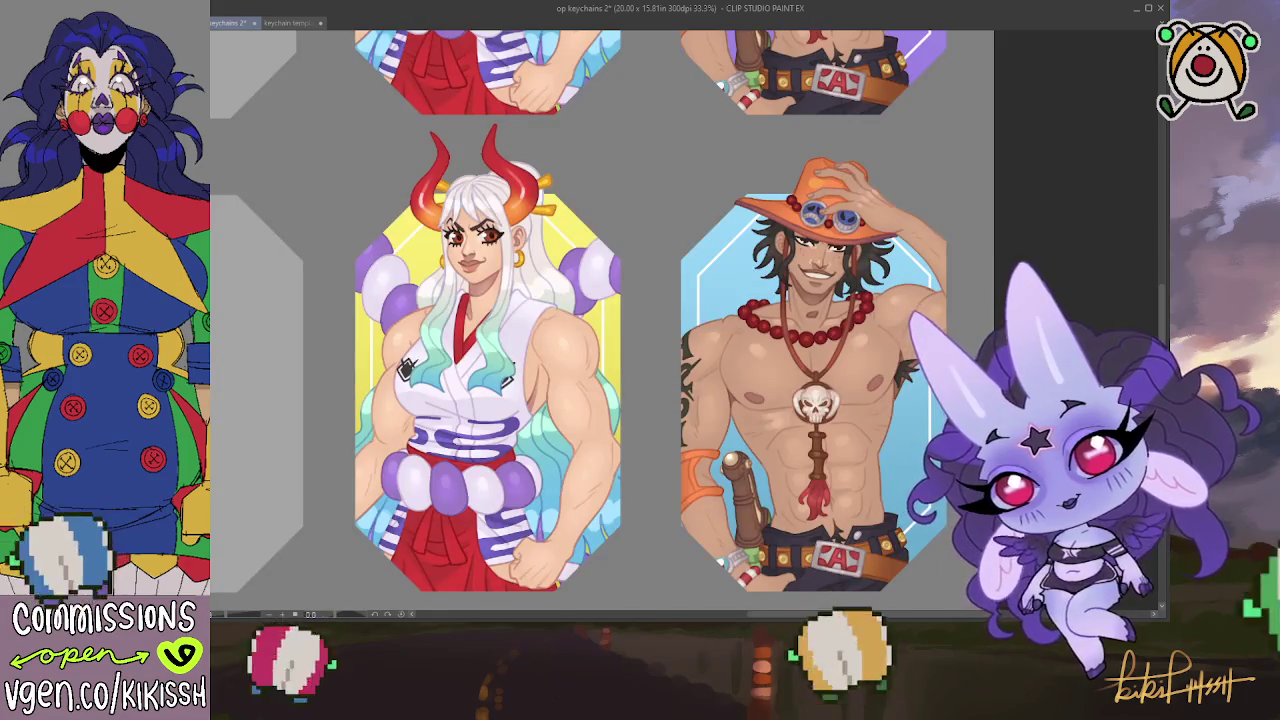
Flip the view horizontally to check the mirrored Ace and Yamato keychains, then pan to the second row
{"action": "key", "text": "h"}
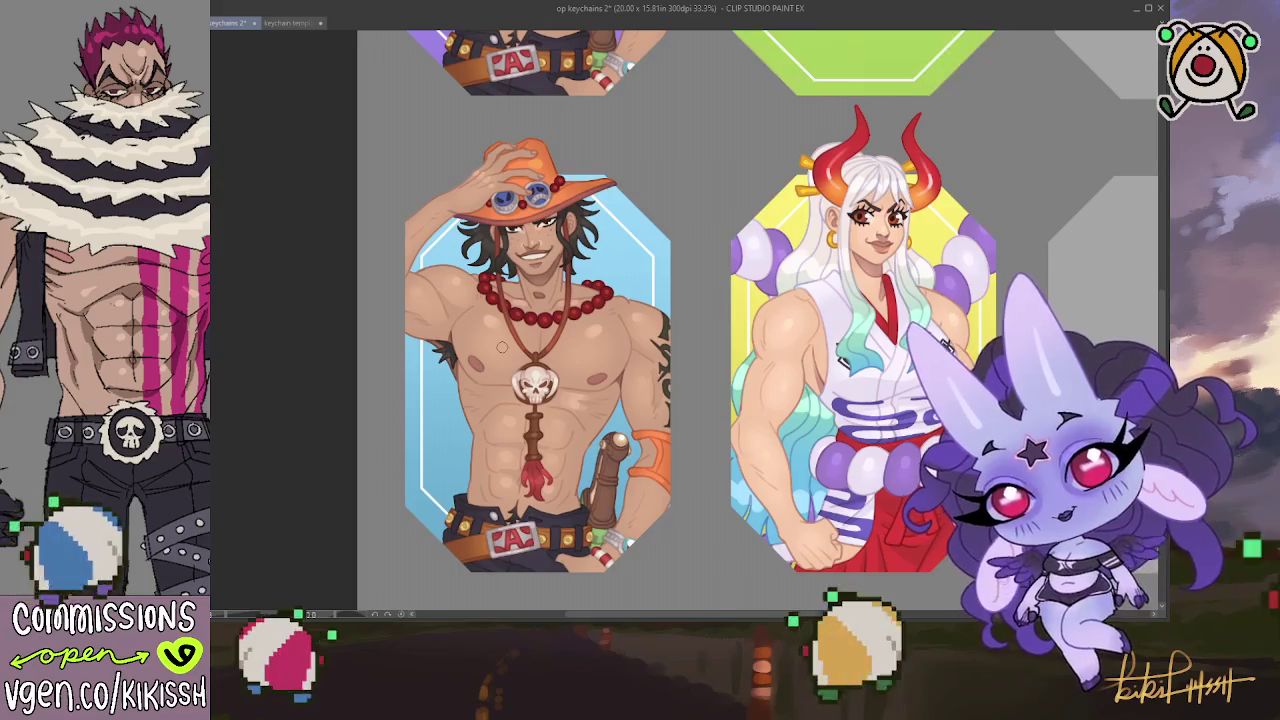
{"action": "scroll", "coordinate": [502, 347], "scroll_direction": "down", "scroll_amount": 5}
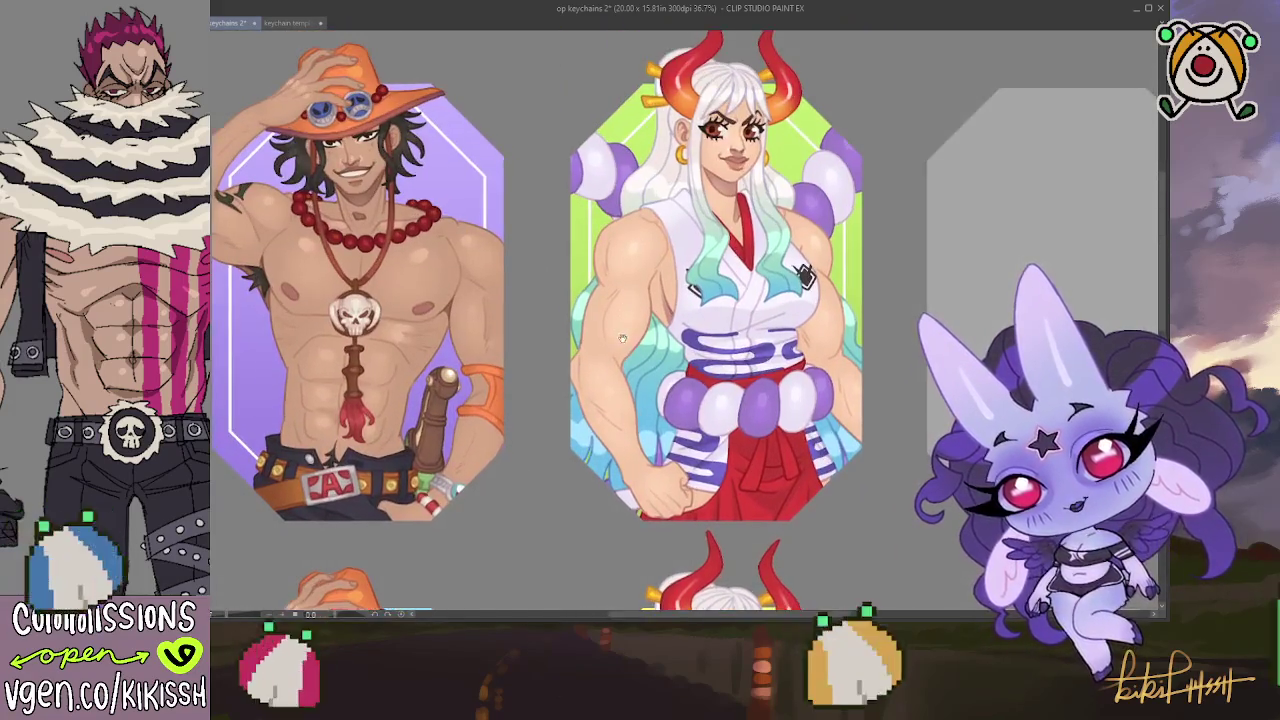
{"action": "scroll", "coordinate": [622, 335], "scroll_direction": "up", "scroll_amount": 1}
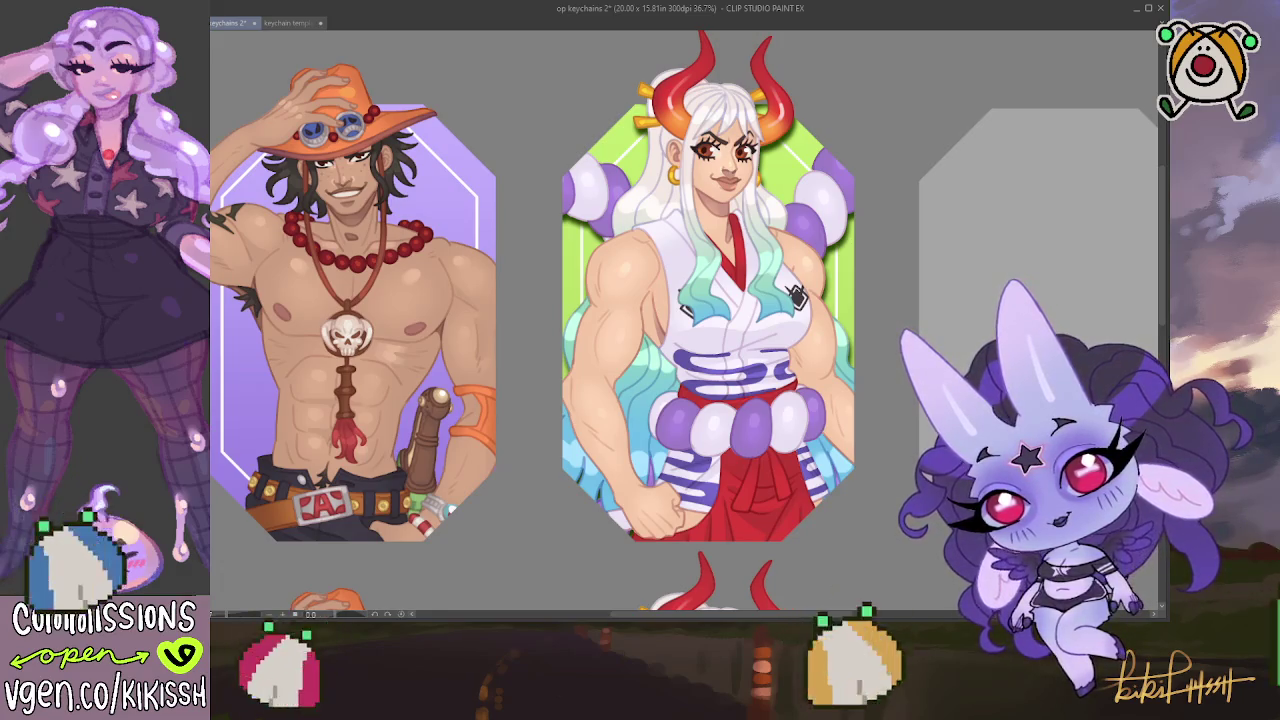
{"action": "left_click_drag", "start_coordinate": [494, 534], "coordinate": [466, 477]}
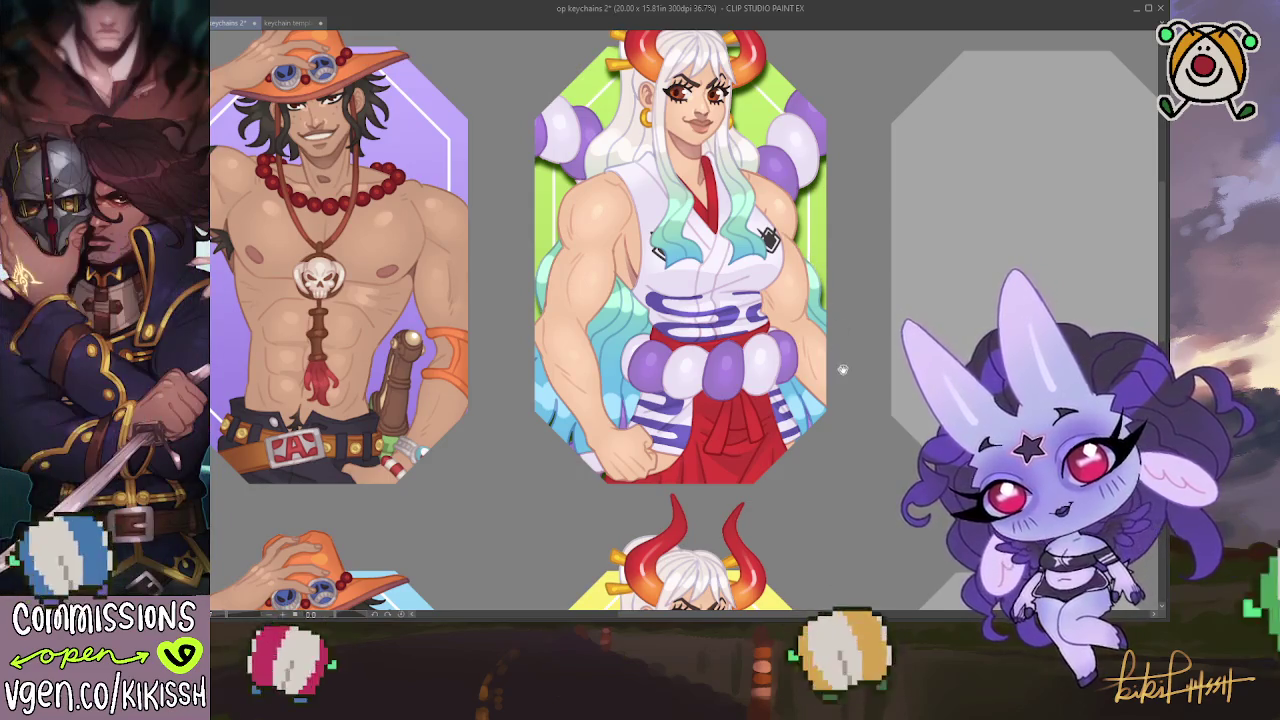
Pan to the second row and zoom in on the hatted and horned keychains on blue and yellow
{"action": "left_click_drag", "start_coordinate": [920, 396], "coordinate": [745, 310]}
{"action": "scroll", "coordinate": [745, 309], "scroll_direction": "down", "scroll_amount": 5}
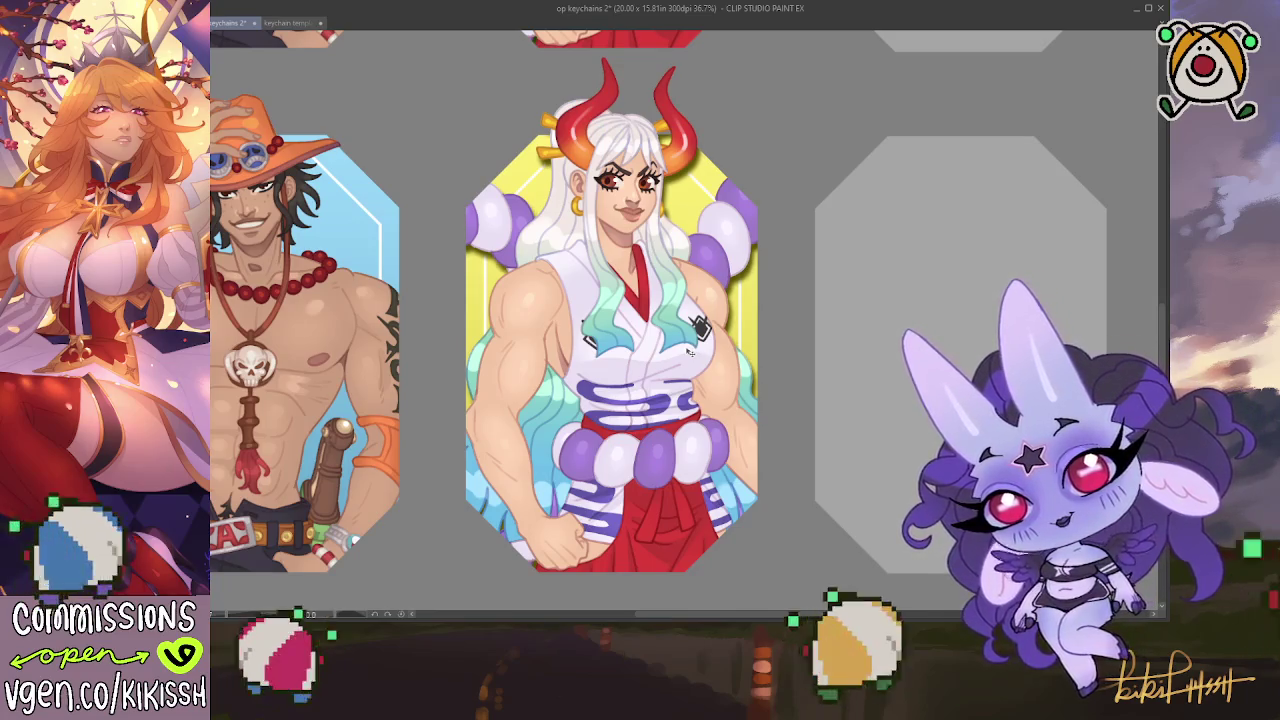
{"action": "scroll", "coordinate": [715, 430], "scroll_direction": "down", "scroll_amount": 5}
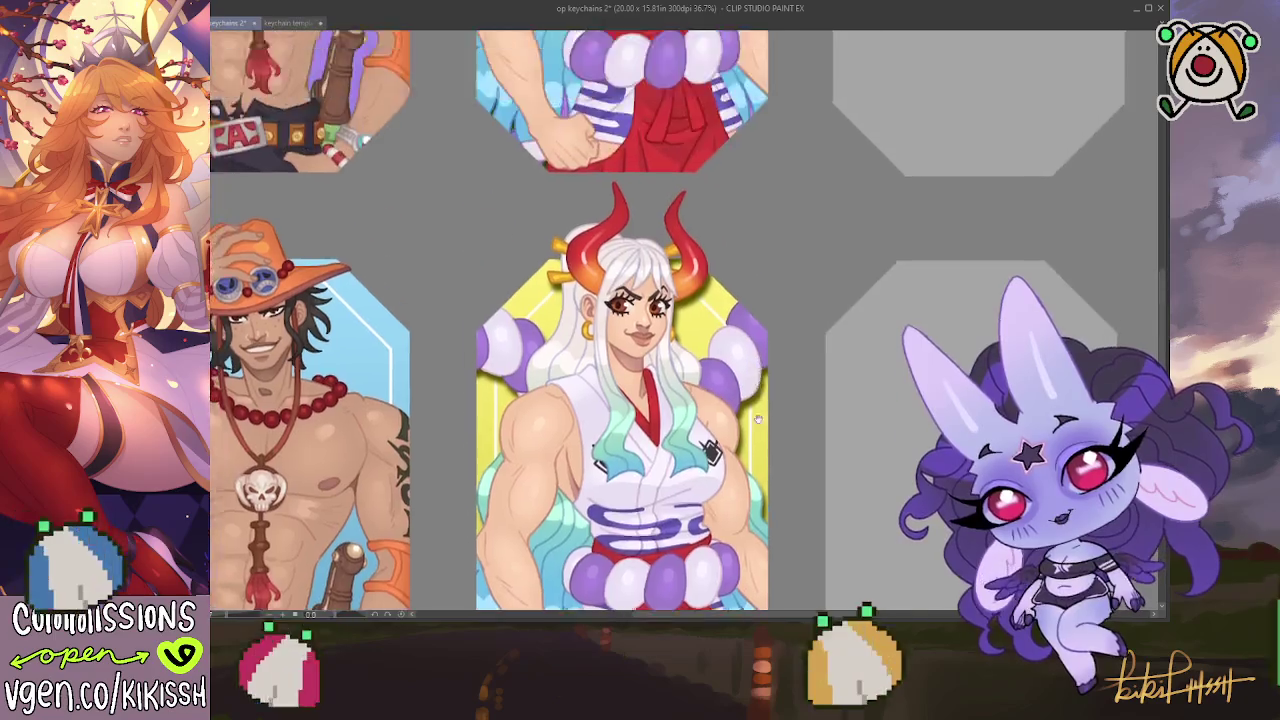
{"action": "scroll", "coordinate": [742, 510], "scroll_direction": "down", "scroll_amount": 3}
{"action": "scroll", "coordinate": [742, 510], "scroll_direction": "down", "scroll_amount": 5}
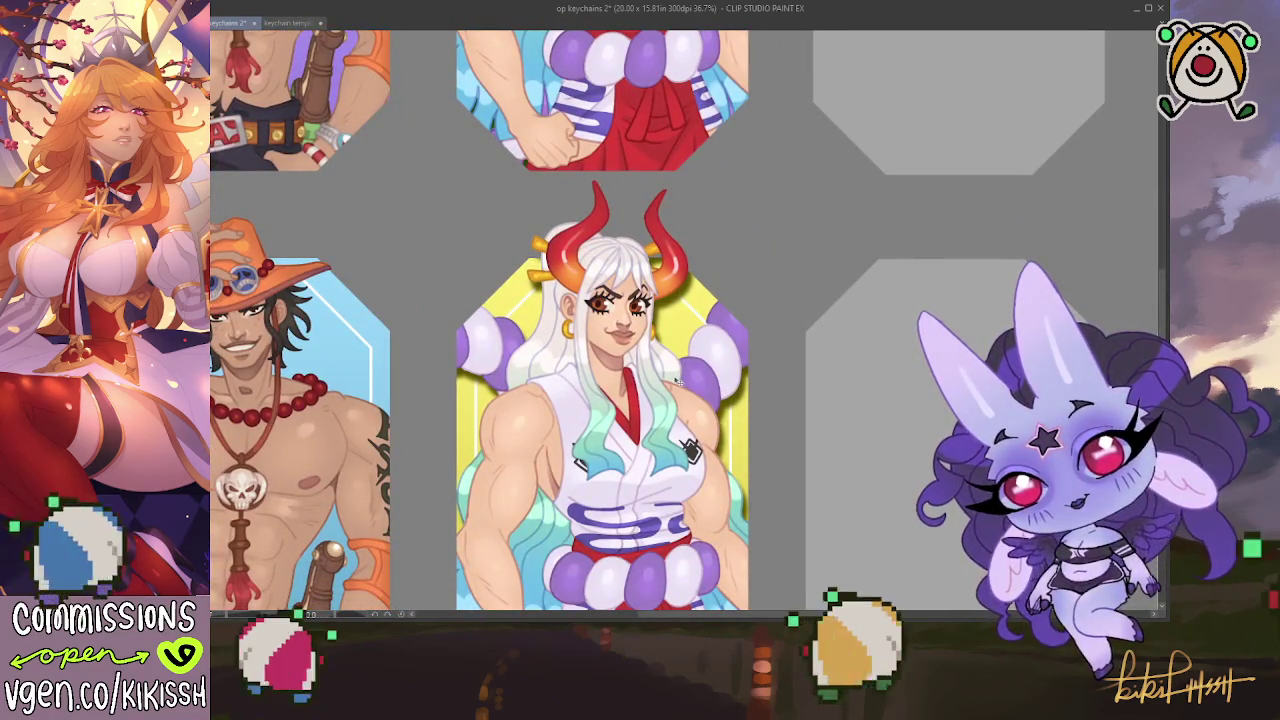
{"action": "scroll", "coordinate": [767, 371], "scroll_direction": "down", "scroll_amount": 2}
{"action": "scroll", "coordinate": [767, 371], "scroll_direction": "down", "scroll_amount": 3}
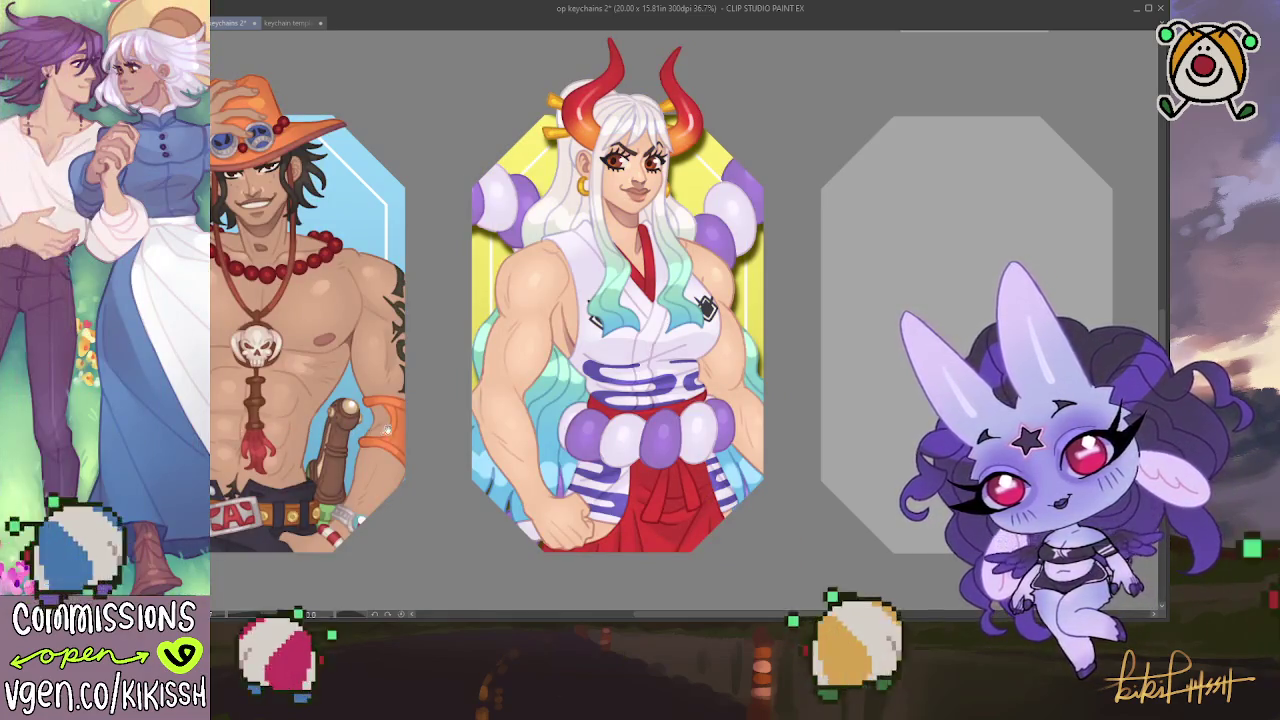
{"action": "scroll", "coordinate": [658, 446], "scroll_direction": "up", "scroll_amount": 3}
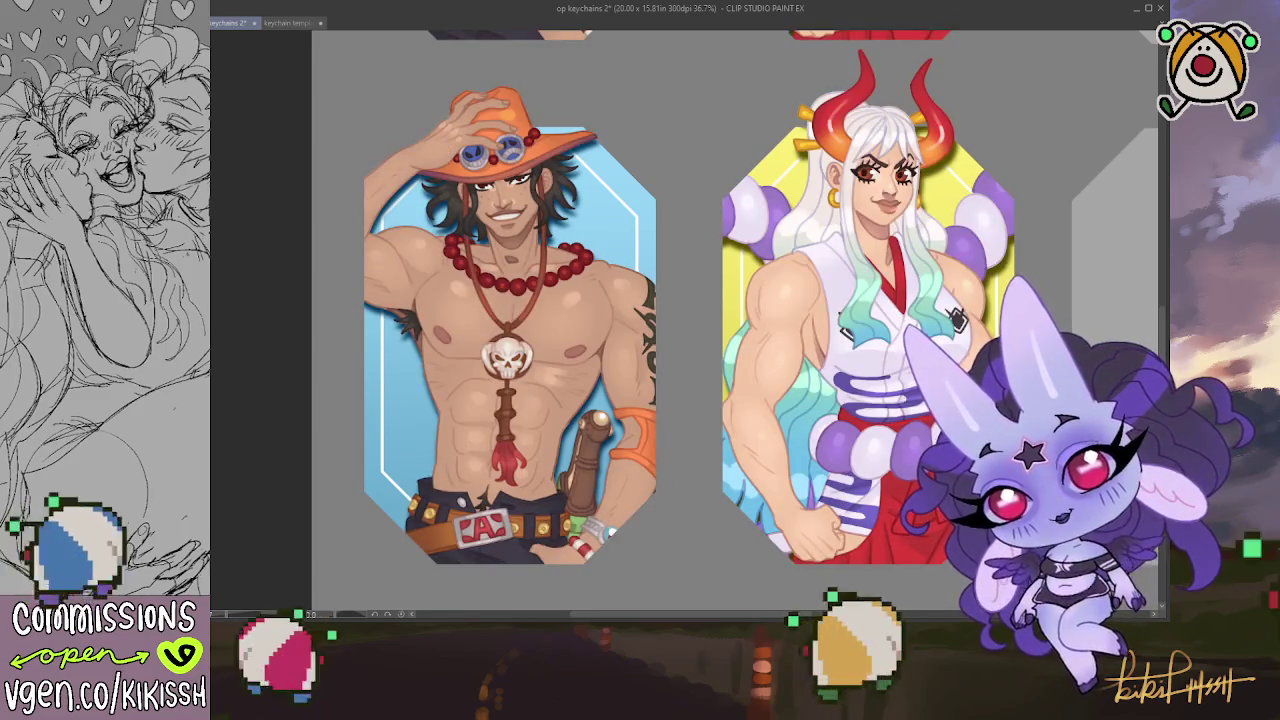
{"action": "key", "text": "ctrl+a"}
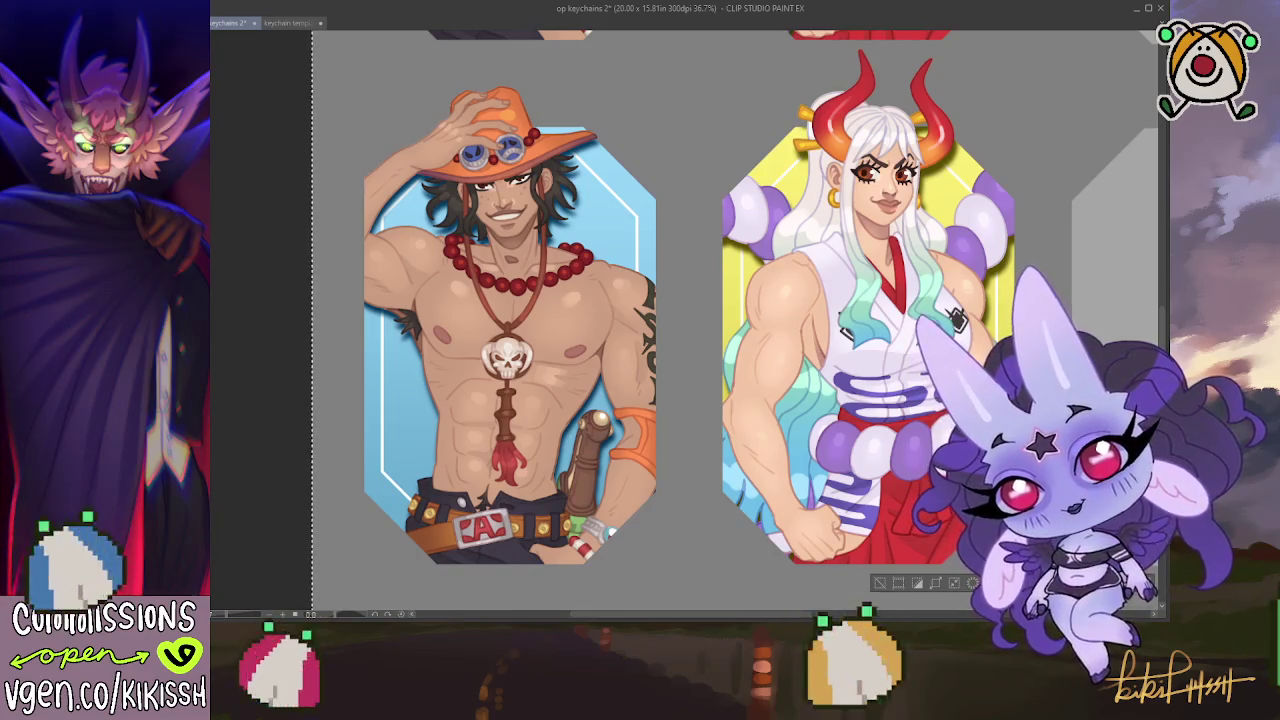
{"action": "scroll", "coordinate": [690, 320], "scroll_direction": "down", "scroll_amount": 5}
{"action": "scroll", "coordinate": [690, 320], "scroll_direction": "down", "scroll_amount": 5}
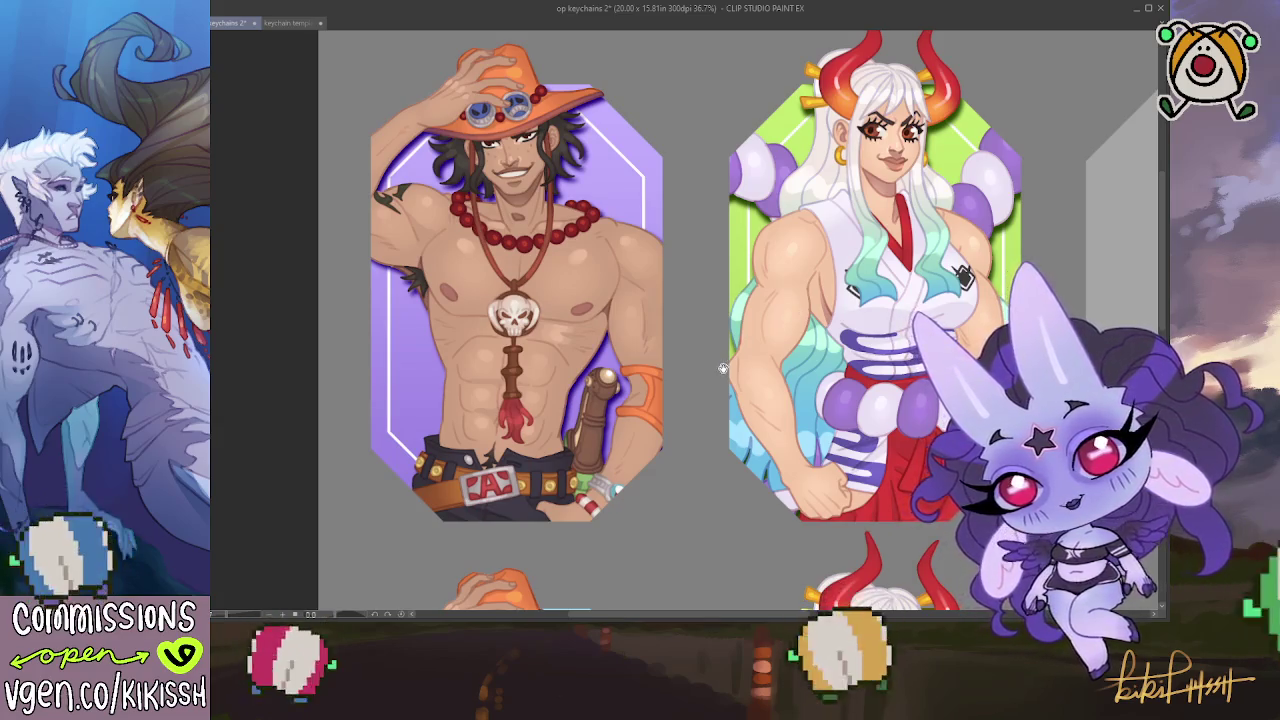
{"action": "scroll", "coordinate": [740, 320], "scroll_direction": "down", "scroll_amount": 2}
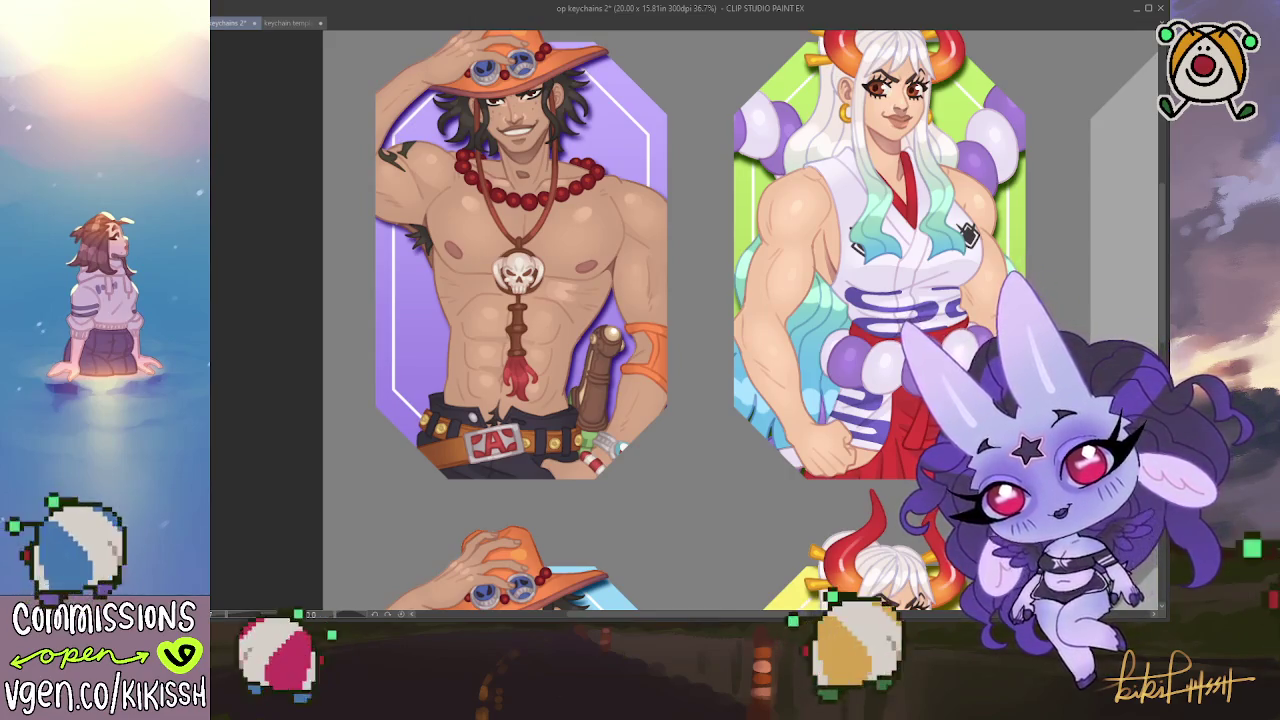
{"action": "scroll", "coordinate": [740, 320], "scroll_direction": "down", "scroll_amount": 1}
{"action": "scroll", "coordinate": [740, 320], "scroll_direction": "down", "scroll_amount": 2}
{"action": "scroll", "coordinate": [740, 320], "scroll_direction": "down", "scroll_amount": 2}
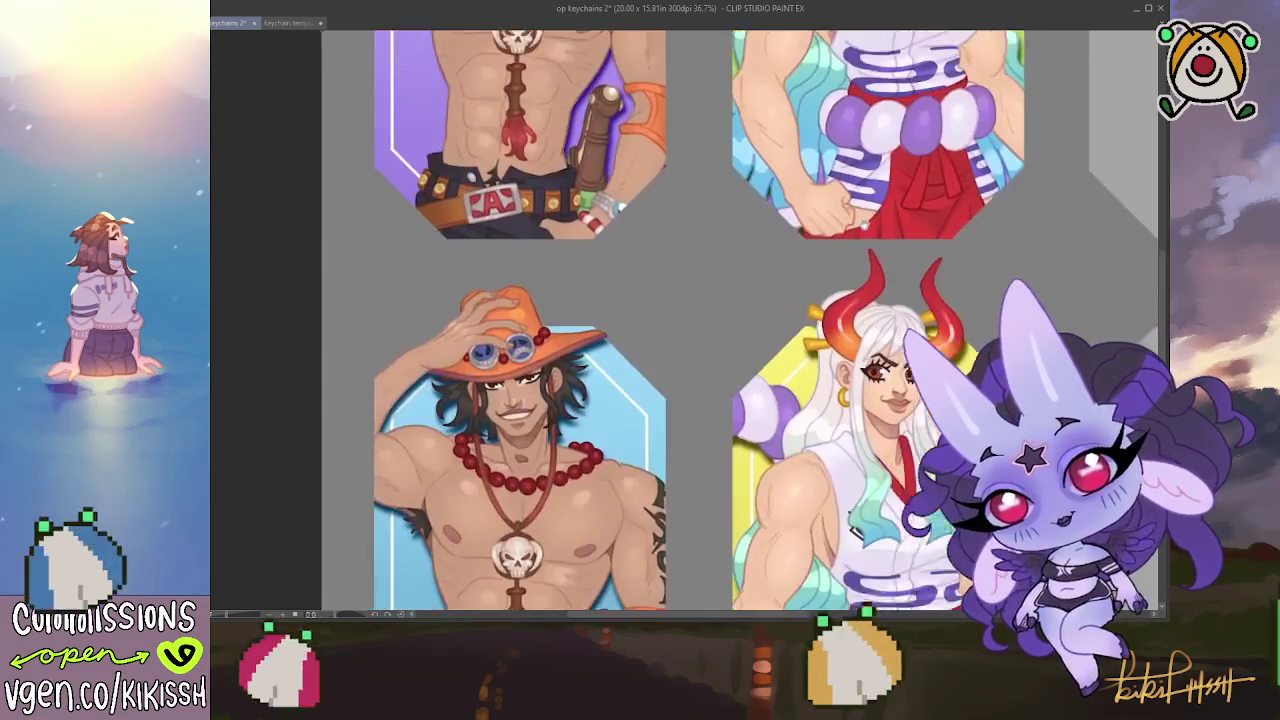
{"action": "scroll", "coordinate": [740, 320], "scroll_direction": "down", "scroll_amount": 3}
{"action": "scroll", "coordinate": [740, 320], "scroll_direction": "down", "scroll_amount": 1}
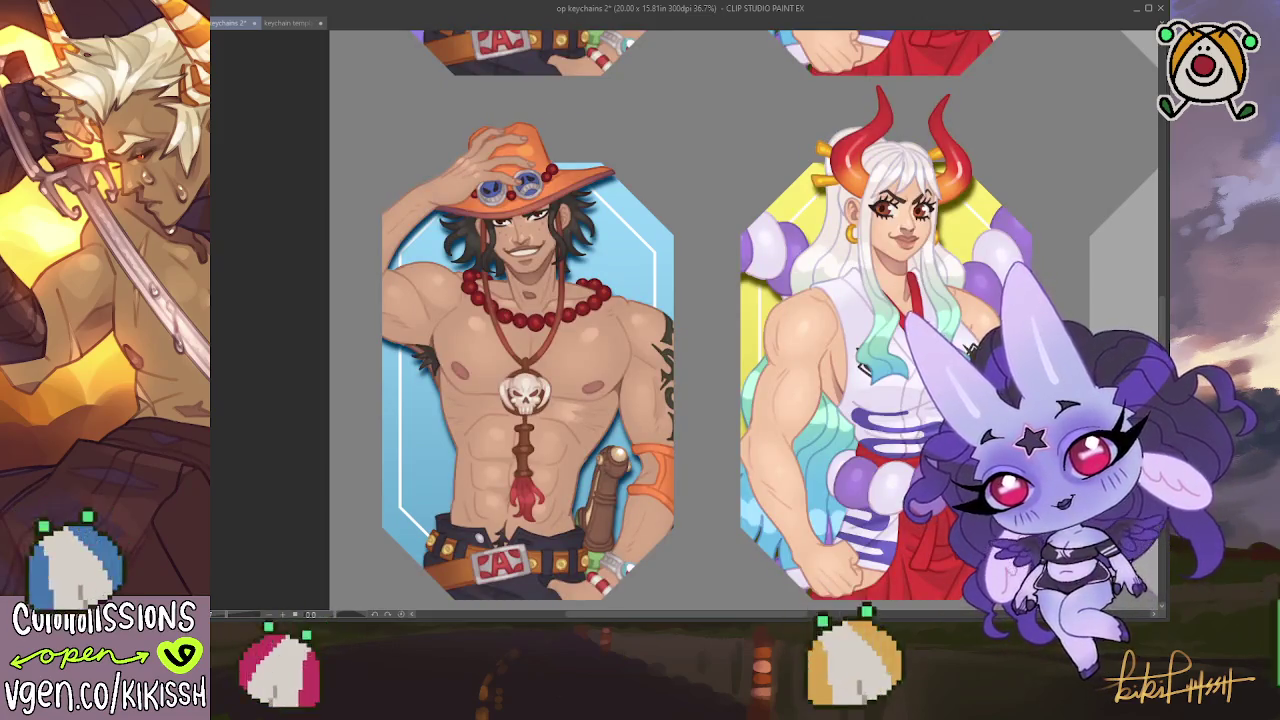
{"action": "scroll", "coordinate": [405, 378], "scroll_direction": "down", "scroll_amount": 2}
{"action": "scroll", "coordinate": [405, 378], "scroll_direction": "down", "scroll_amount": 1}
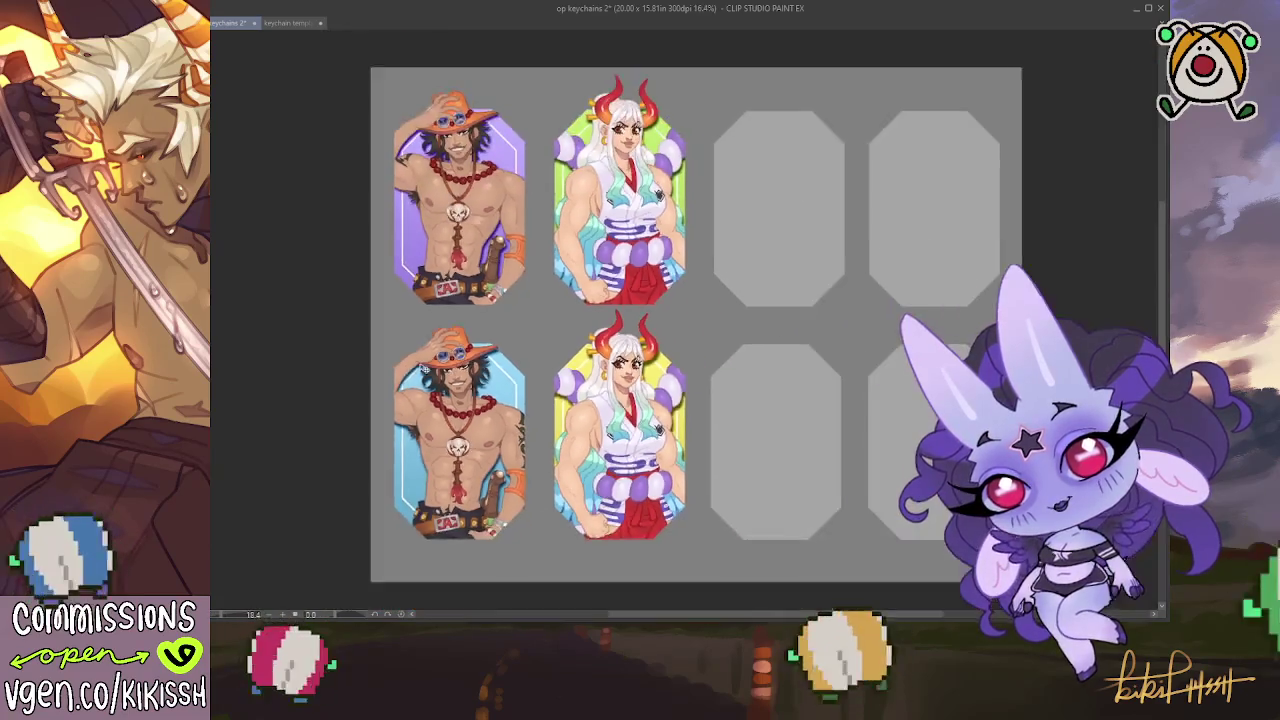
Pan the sheet view slightly, nudging it down and back up
{"action": "left_click_drag", "start_coordinate": [372, 407], "coordinate": [385, 400]}
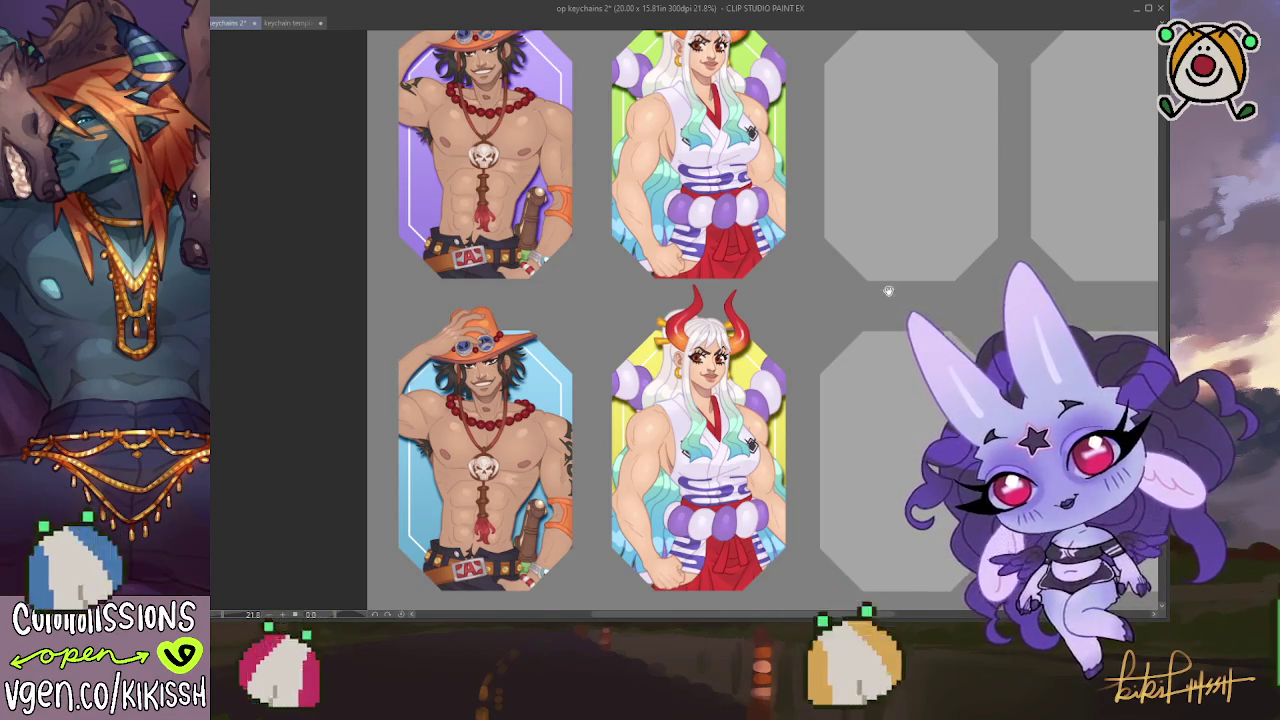
{"action": "left_click_drag", "start_coordinate": [888, 292], "coordinate": [896, 316]}
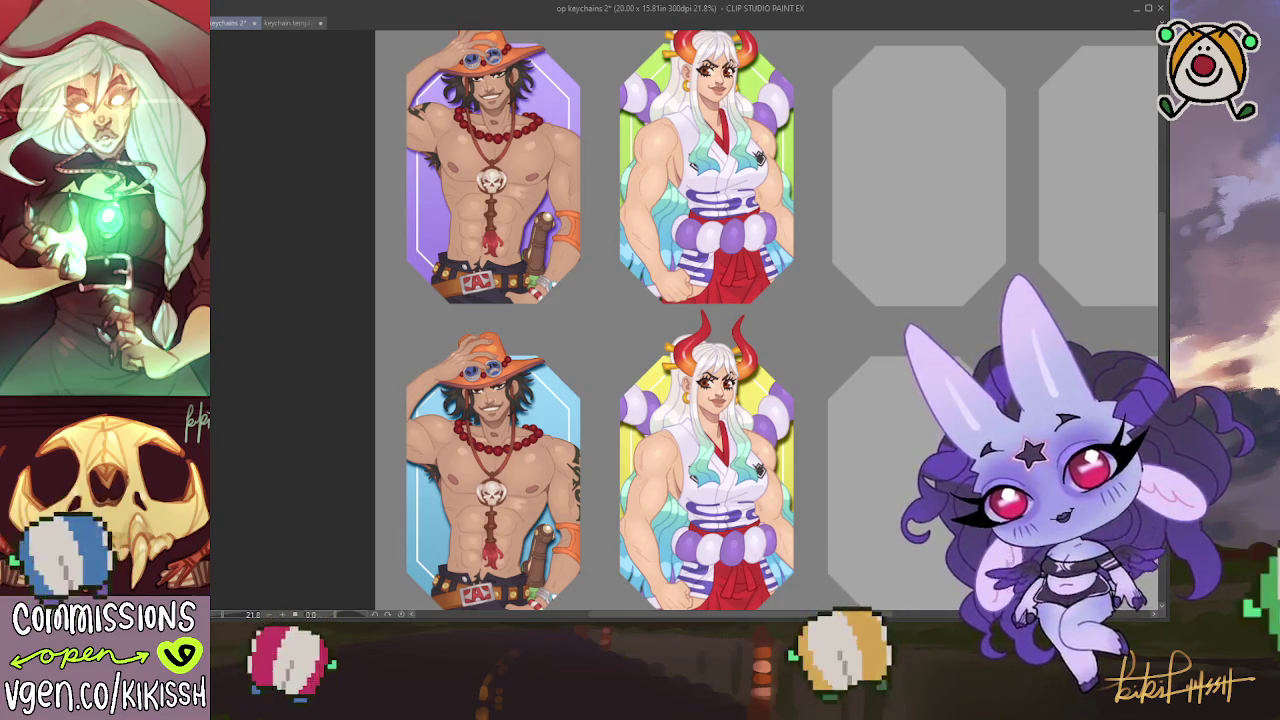
{"action": "mouse_move", "coordinate": [898, 328]}
{"action": "left_mouse_down"}
{"action": "mouse_move", "coordinate": [902, 312]}
{"action": "mouse_move", "coordinate": [894, 334]}
{"action": "left_mouse_up"}
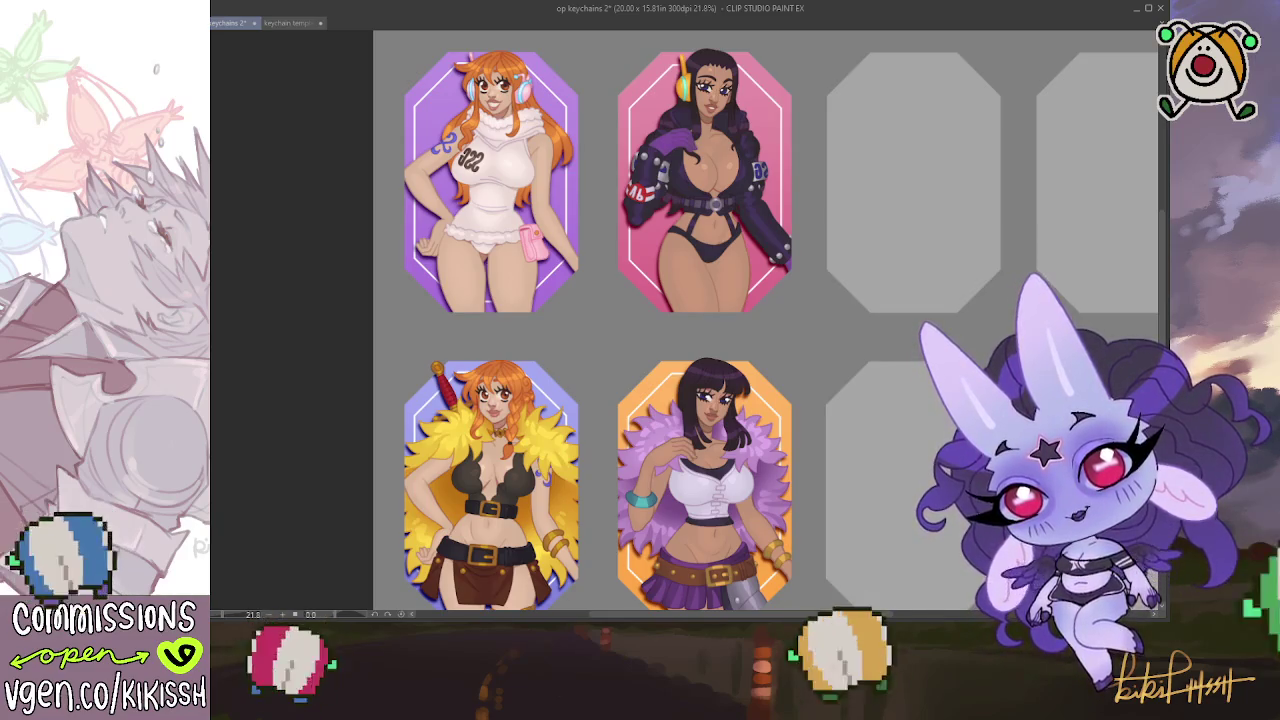
Zoom and center the view on the top row of orange-haired and dark-haired keychains
{"action": "left_click_drag", "start_coordinate": [578, 409], "coordinate": [551, 372]}
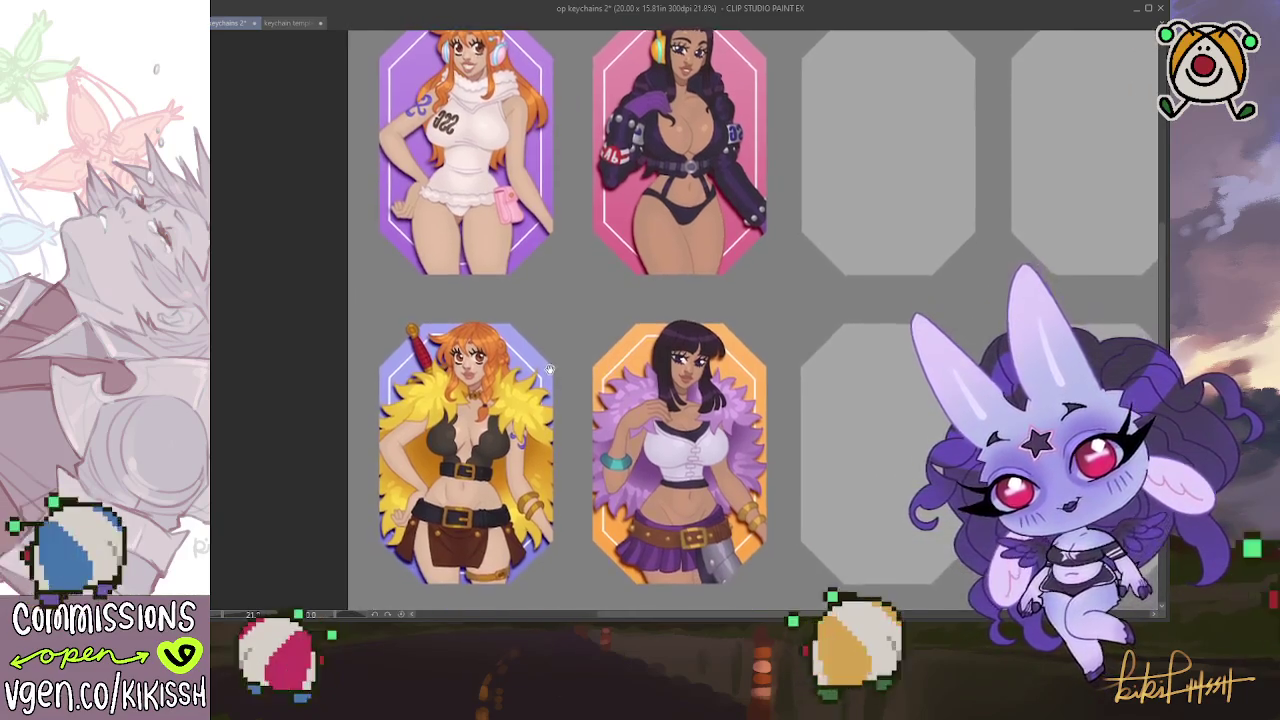
{"action": "scroll", "coordinate": [551, 372], "scroll_direction": "up", "scroll_amount": 2}
{"action": "scroll", "coordinate": [367, 347], "scroll_direction": "up", "scroll_amount": 2}
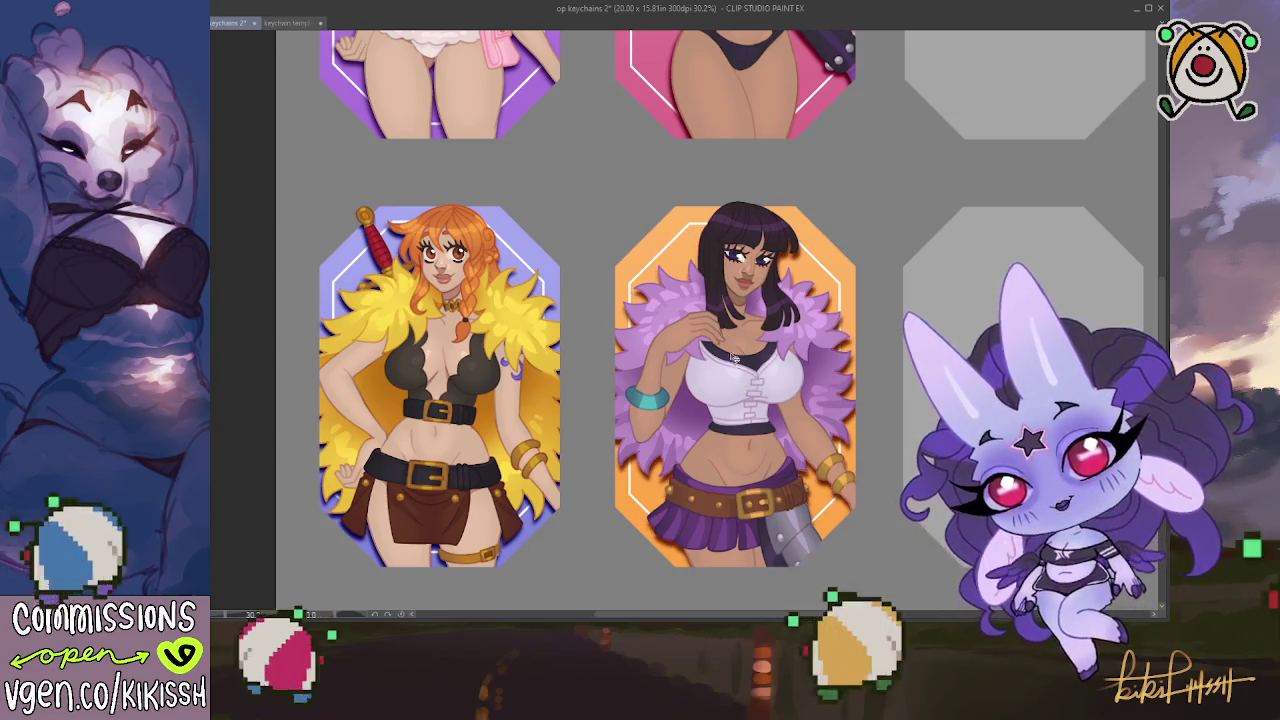
{"action": "scroll", "coordinate": [735, 363], "scroll_direction": "up", "scroll_amount": 5}
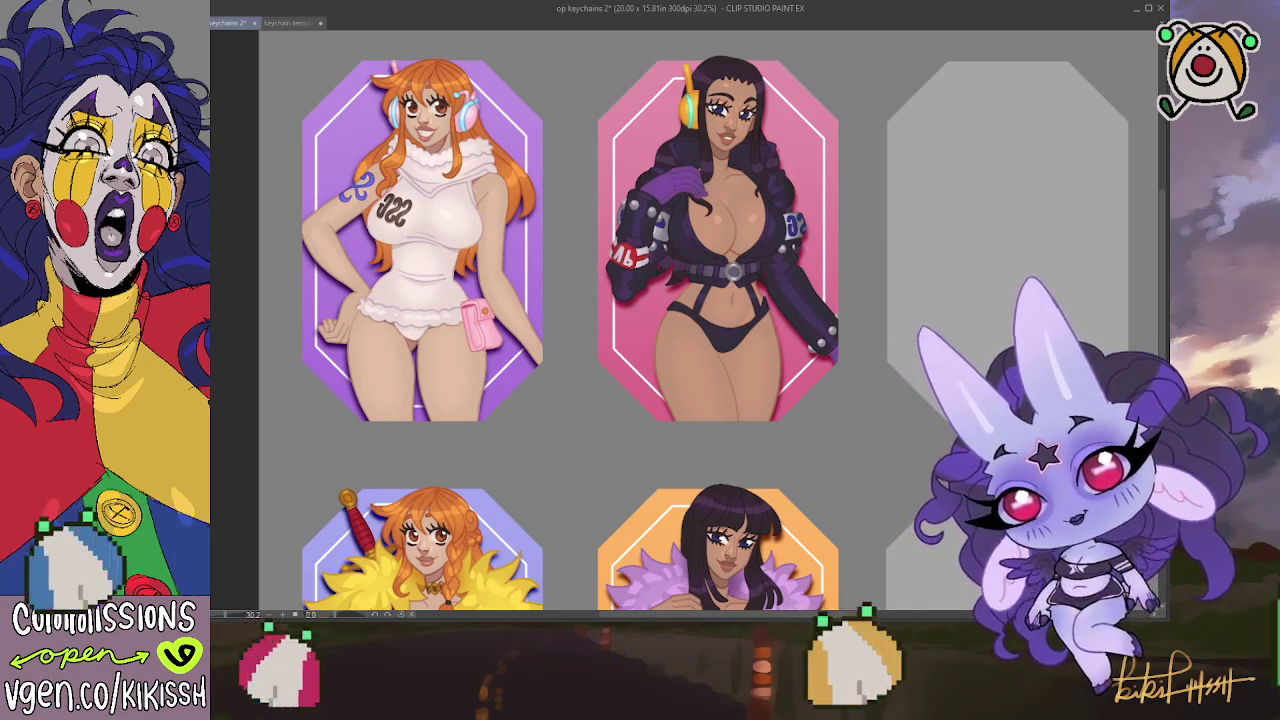
{"action": "left_click_drag", "start_coordinate": [989, 247], "coordinate": [1048, 213]}
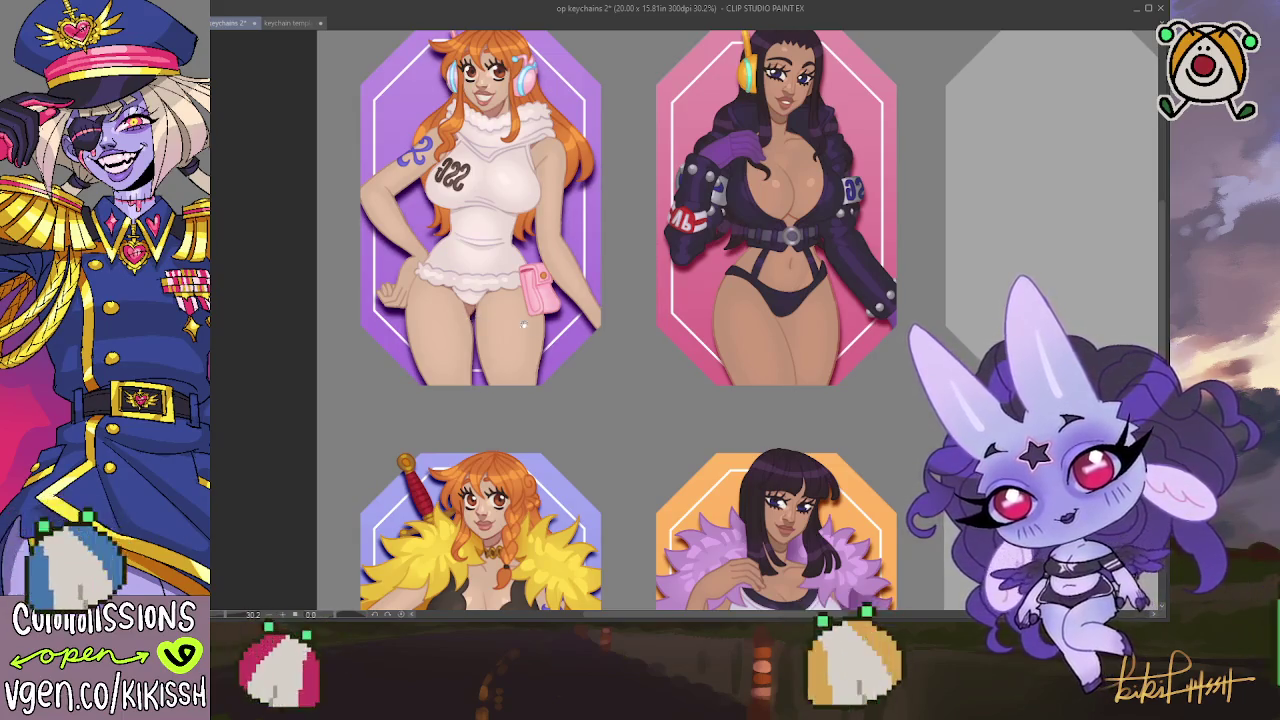
{"action": "left_click_drag", "start_coordinate": [468, 318], "coordinate": [486, 345]}
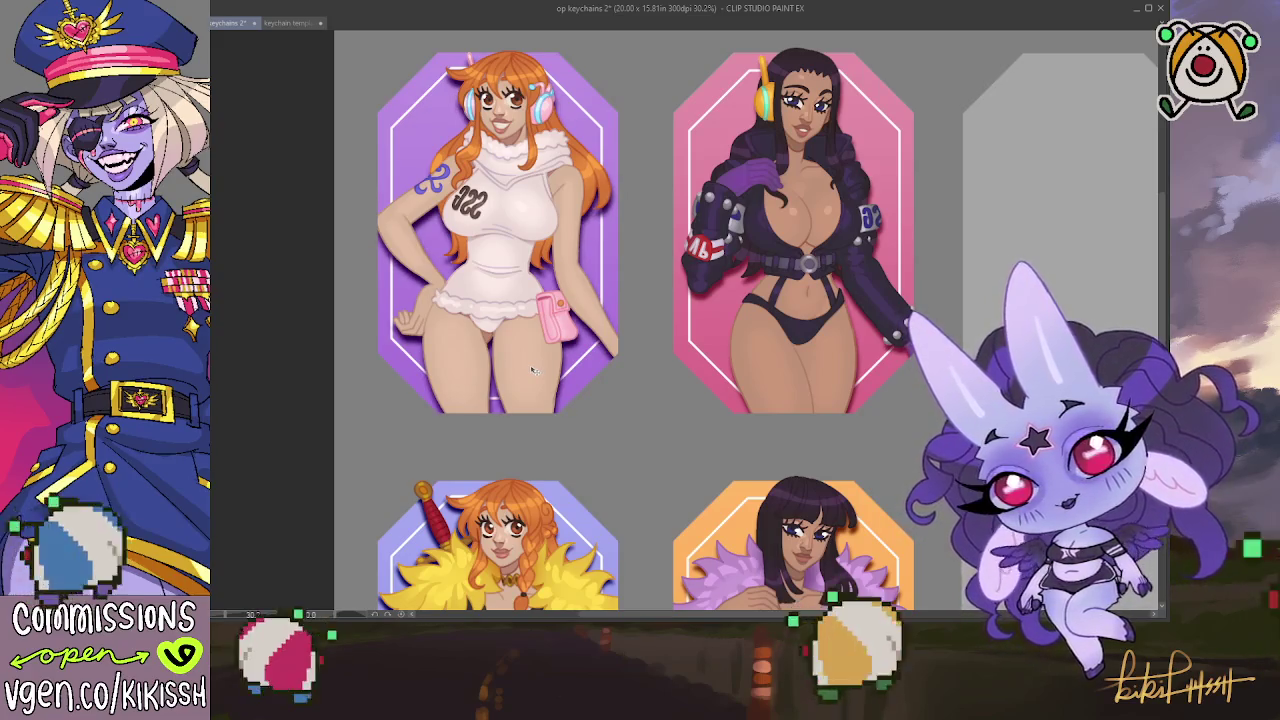
Zoom across the sheet to review the lavender and orange keychain backgrounds
{"action": "scroll", "coordinate": [589, 384], "scroll_direction": "down", "scroll_amount": 1}
{"action": "scroll", "coordinate": [589, 384], "scroll_direction": "down", "scroll_amount": 1}
{"action": "scroll", "coordinate": [550, 420], "scroll_direction": "down", "scroll_amount": 2}
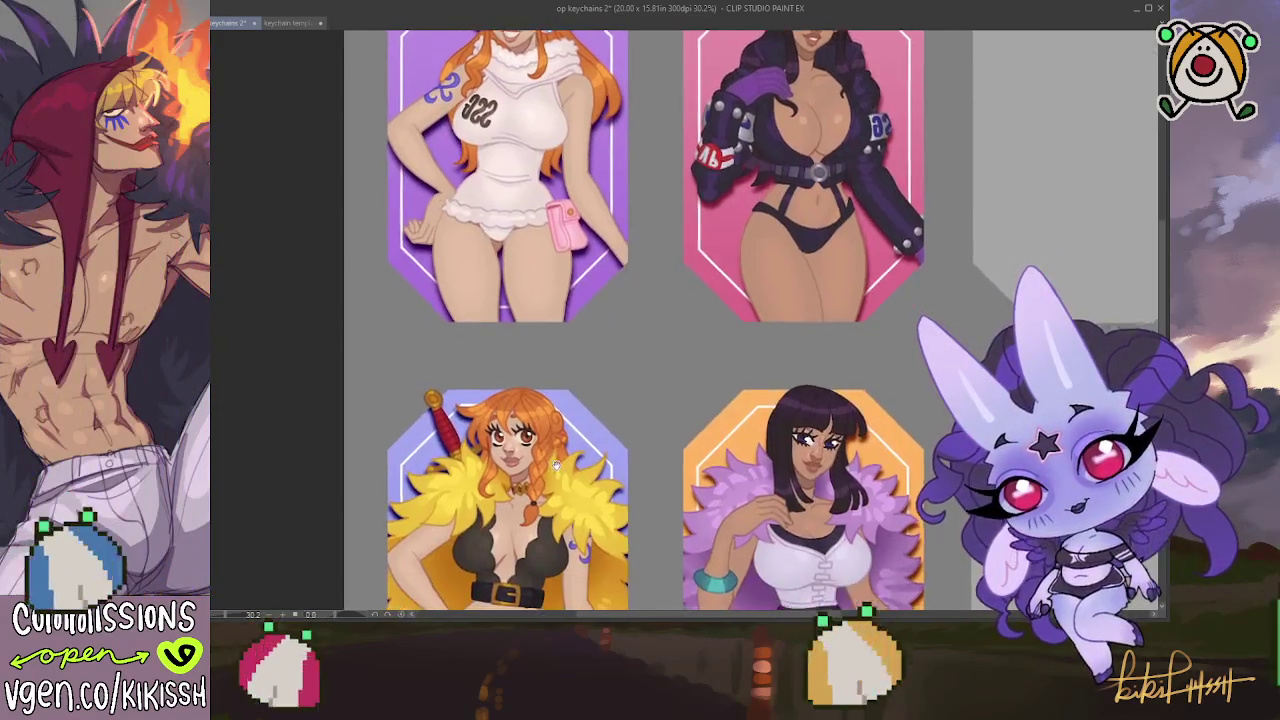
{"action": "scroll", "coordinate": [472, 490], "scroll_direction": "down", "scroll_amount": 3}
{"action": "scroll", "coordinate": [660, 320], "scroll_direction": "down", "scroll_amount": 3}
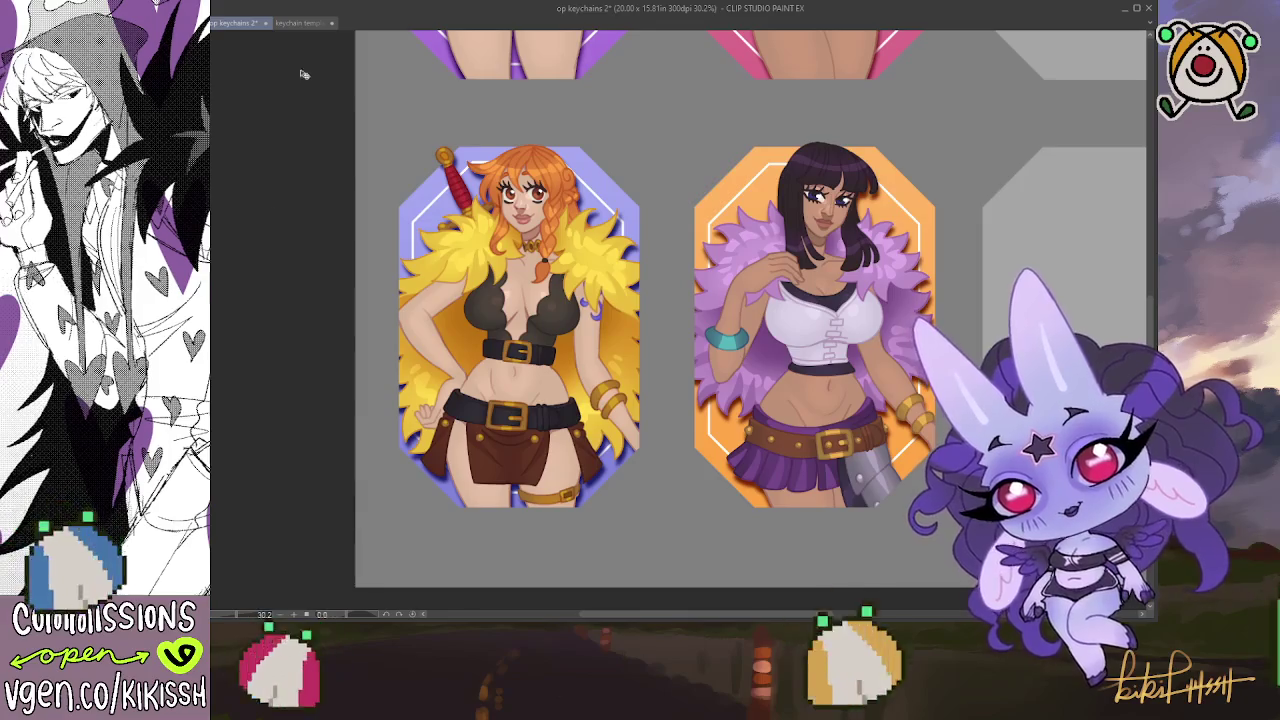
{"action": "scroll", "coordinate": [775, 312], "scroll_direction": "up", "scroll_amount": 1}
{"action": "scroll", "coordinate": [680, 320], "scroll_direction": "up", "scroll_amount": 1}
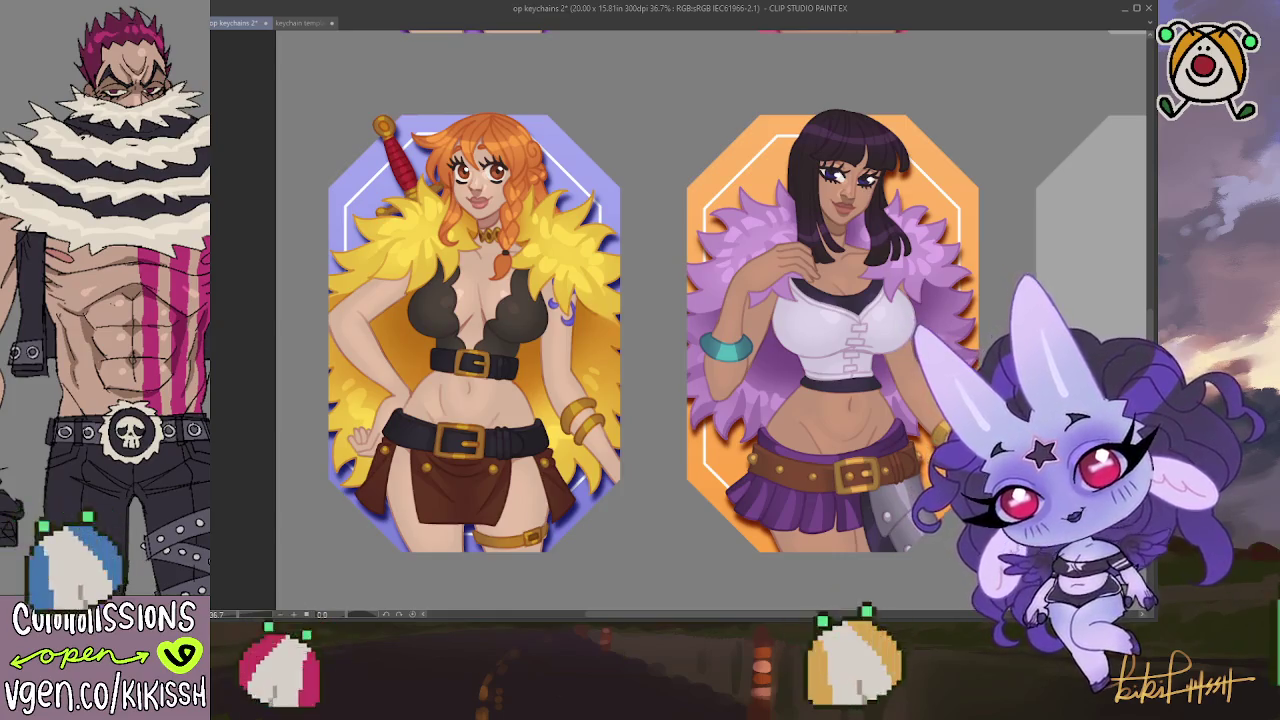
{"action": "key", "text": "ctrl+y"}
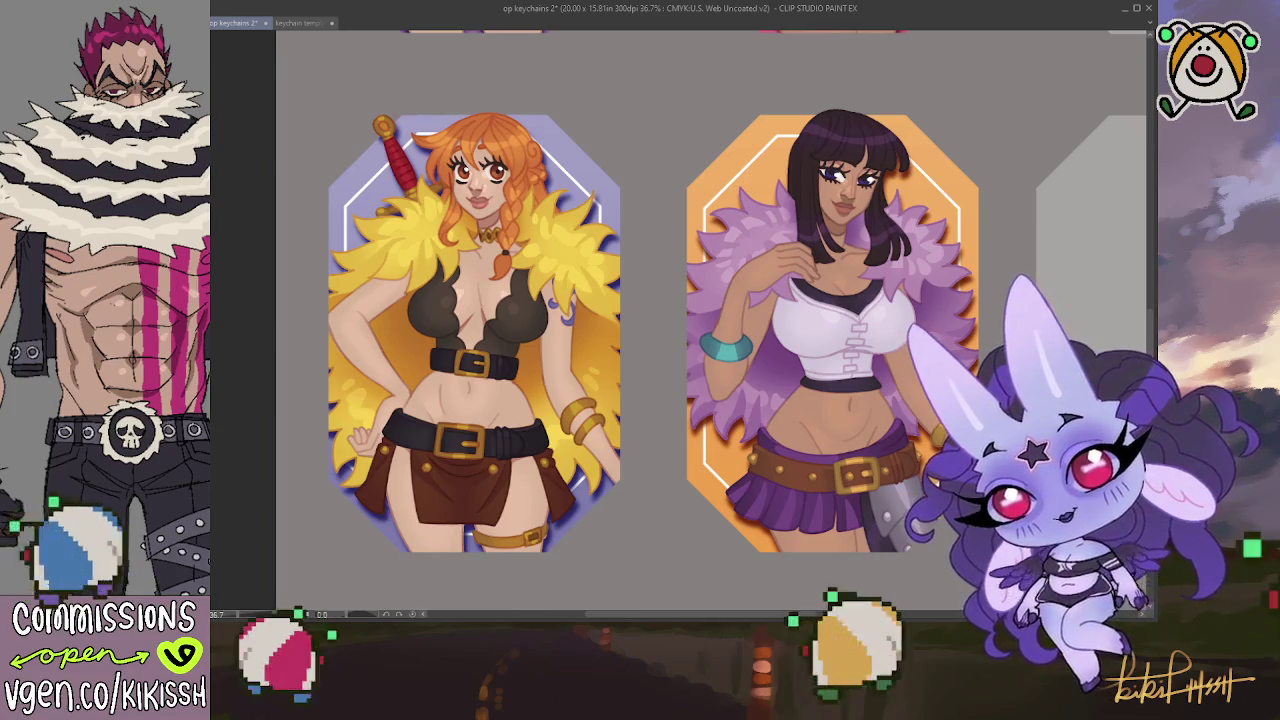
{"action": "scroll", "coordinate": [640, 320], "scroll_direction": "down", "scroll_amount": 2}
{"action": "scroll", "coordinate": [455, 313], "scroll_direction": "down", "scroll_amount": 2}
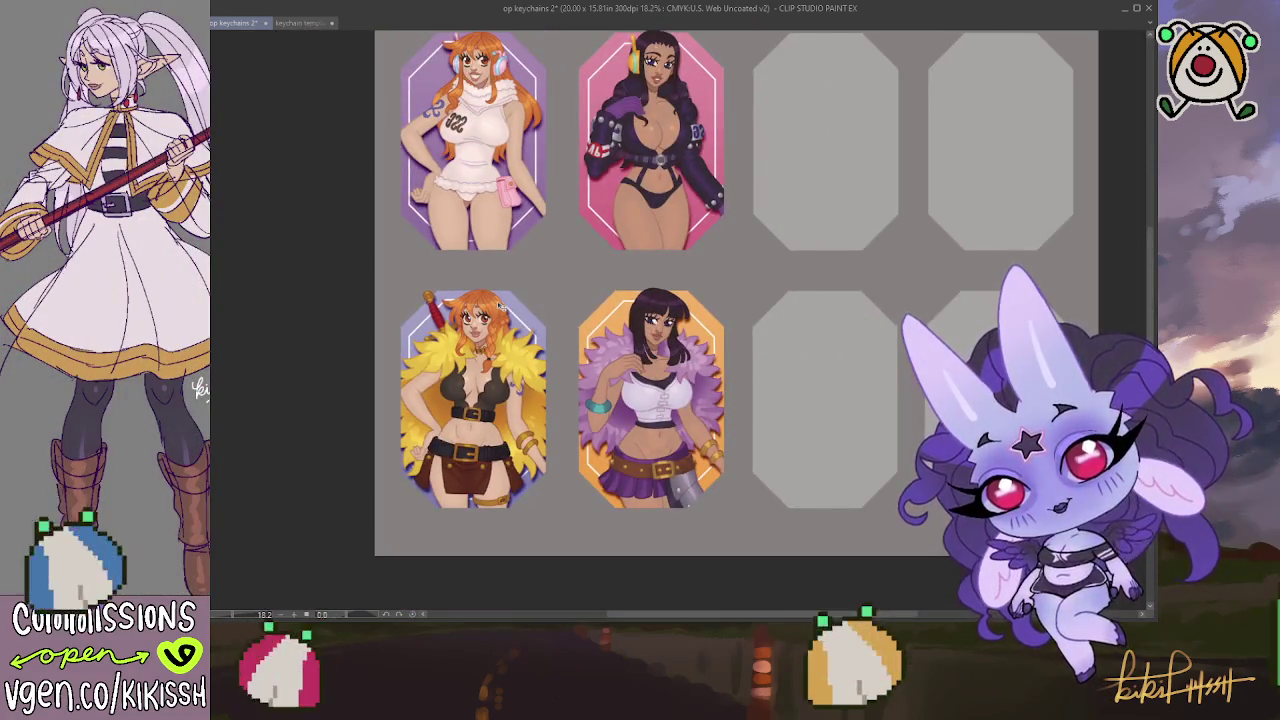
{"action": "scroll", "coordinate": [577, 293], "scroll_direction": "up", "scroll_amount": 1}
{"action": "scroll", "coordinate": [577, 293], "scroll_direction": "down", "scroll_amount": 1}
{"action": "scroll", "coordinate": [577, 295], "scroll_direction": "up", "scroll_amount": 1}
{"action": "scroll", "coordinate": [578, 315], "scroll_direction": "up", "scroll_amount": 1}
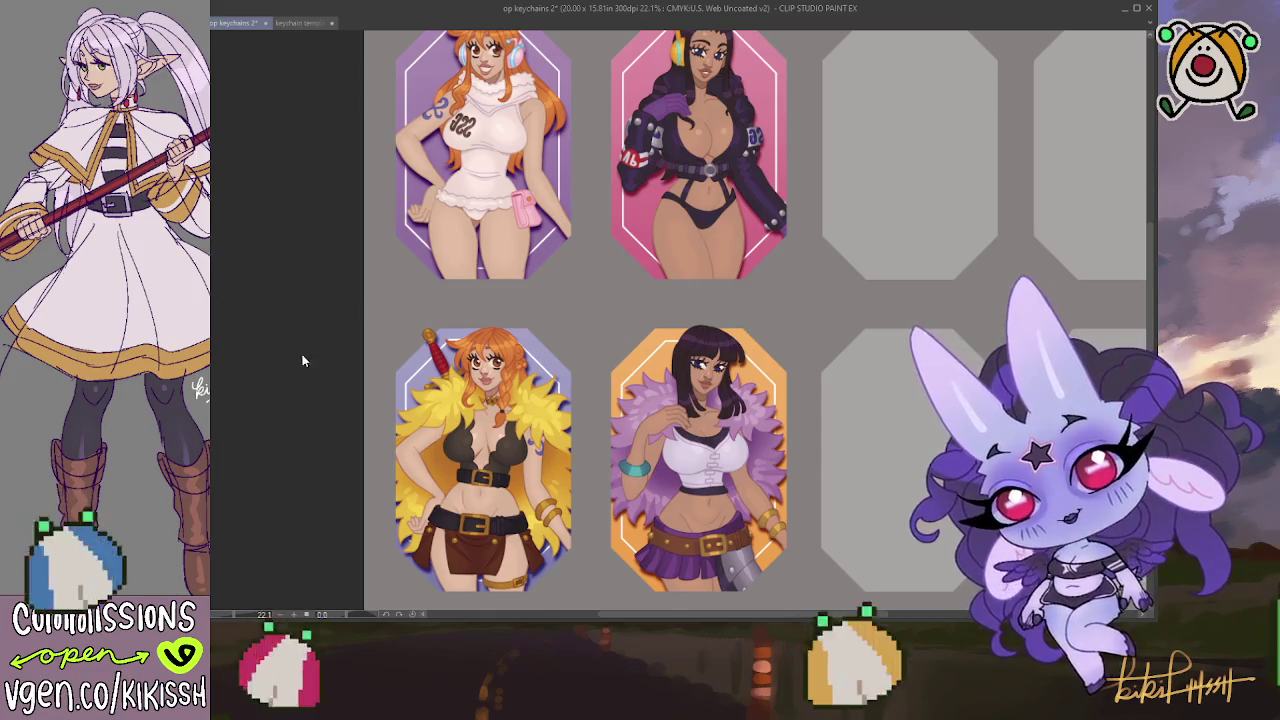
{"action": "key", "text": "ctrl+y"}
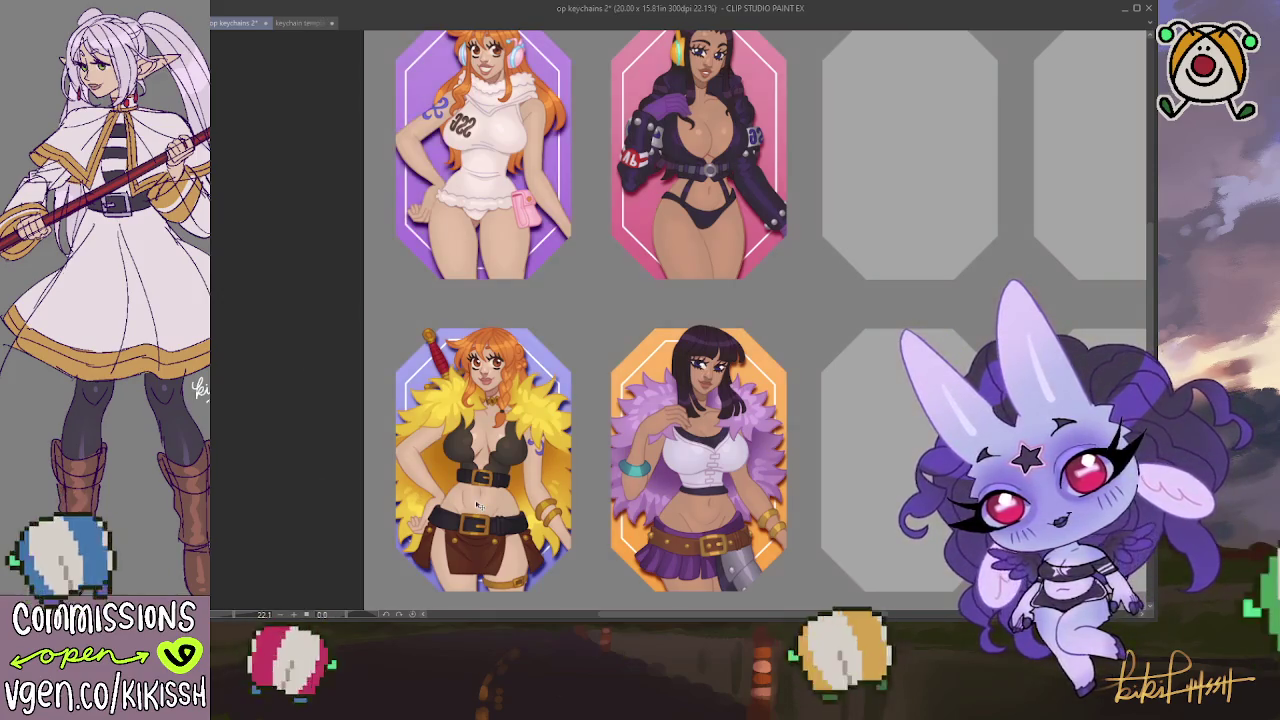
{"action": "scroll", "coordinate": [466, 492], "scroll_direction": "up", "scroll_amount": 1}
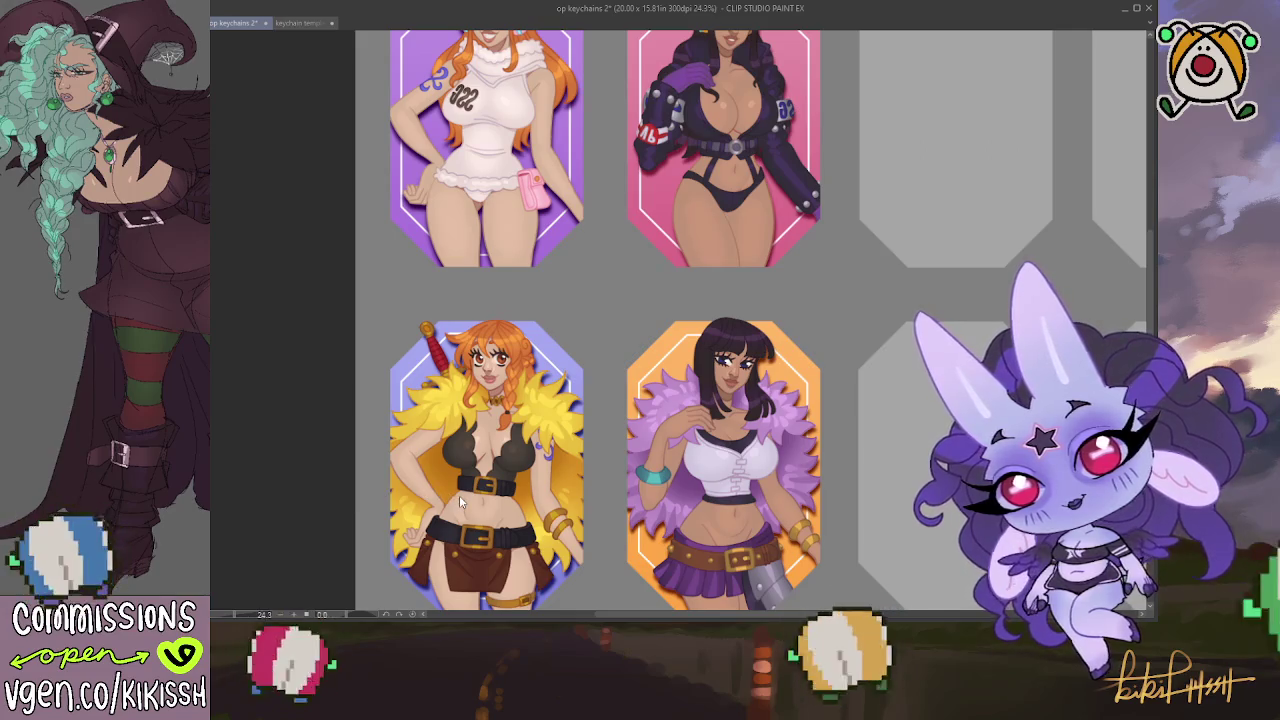
{"action": "key", "text": "ctrl+y"}
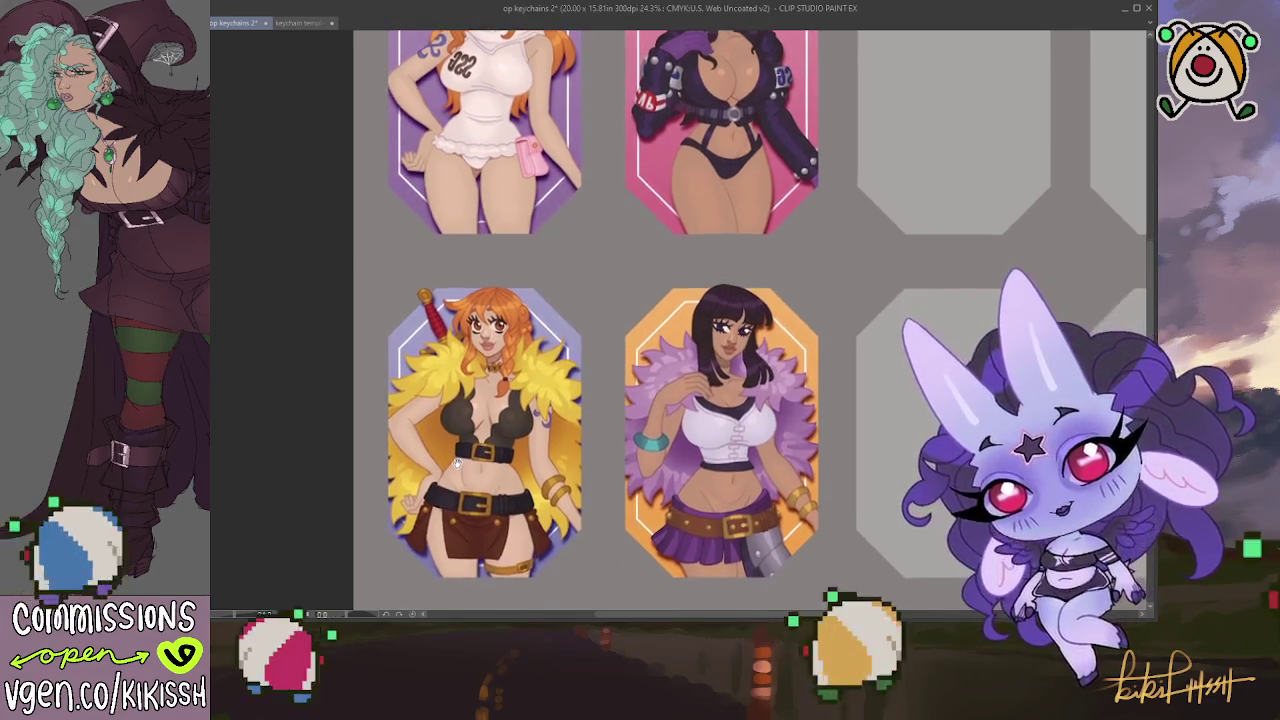
{"action": "scroll", "coordinate": [468, 436], "scroll_direction": "up", "scroll_amount": 2}
{"action": "scroll", "coordinate": [618, 338], "scroll_direction": "up", "scroll_amount": 4}
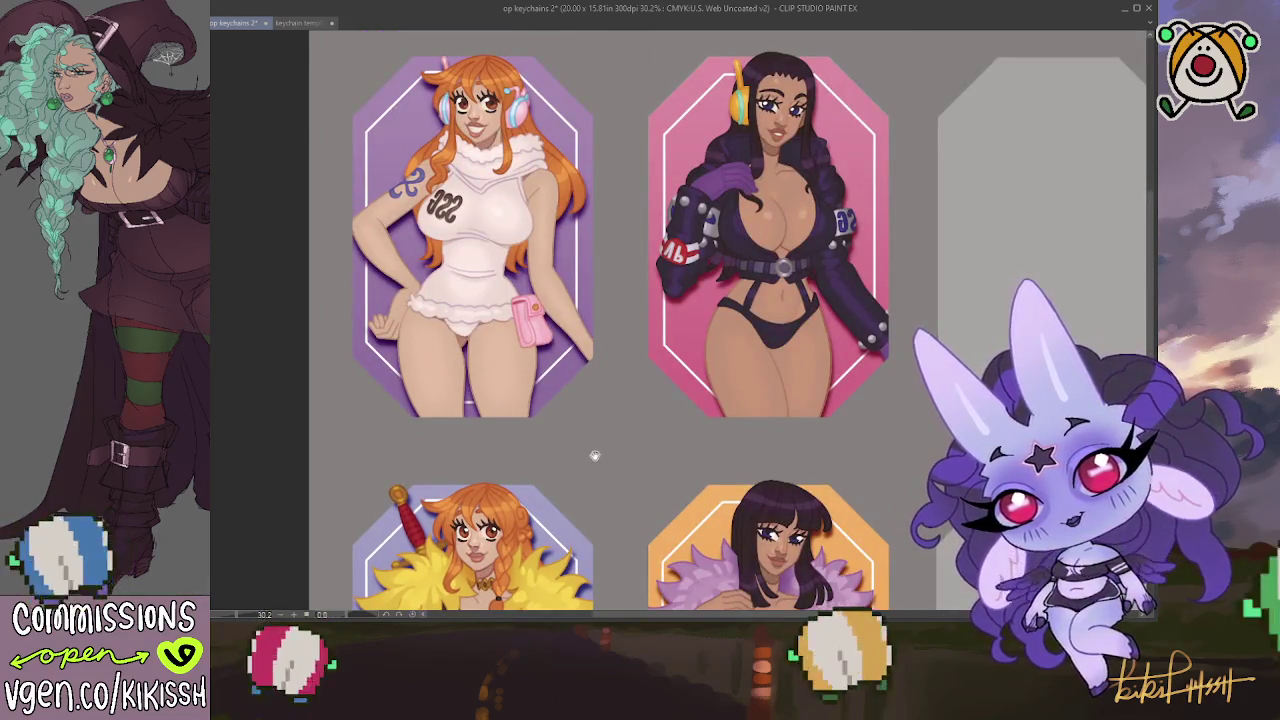
{"action": "left_click_drag", "start_coordinate": [594, 414], "coordinate": [586, 194]}
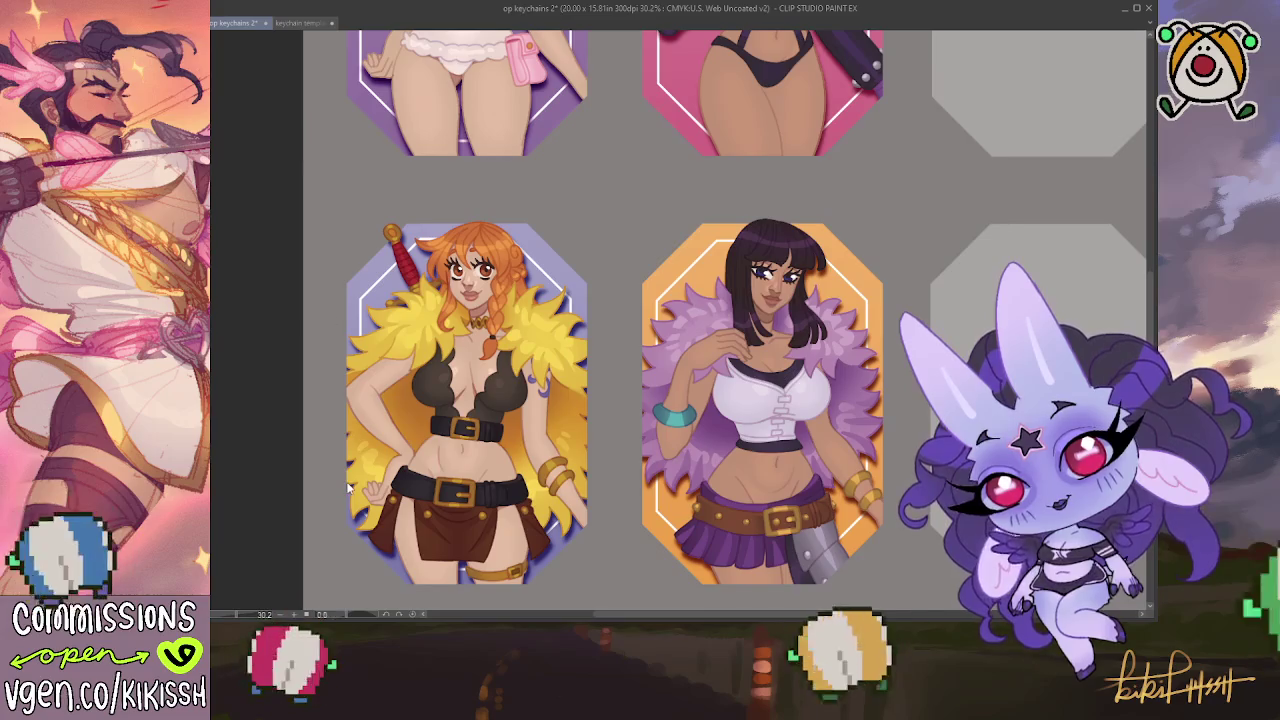
{"action": "key", "text": "ctrl+y"}
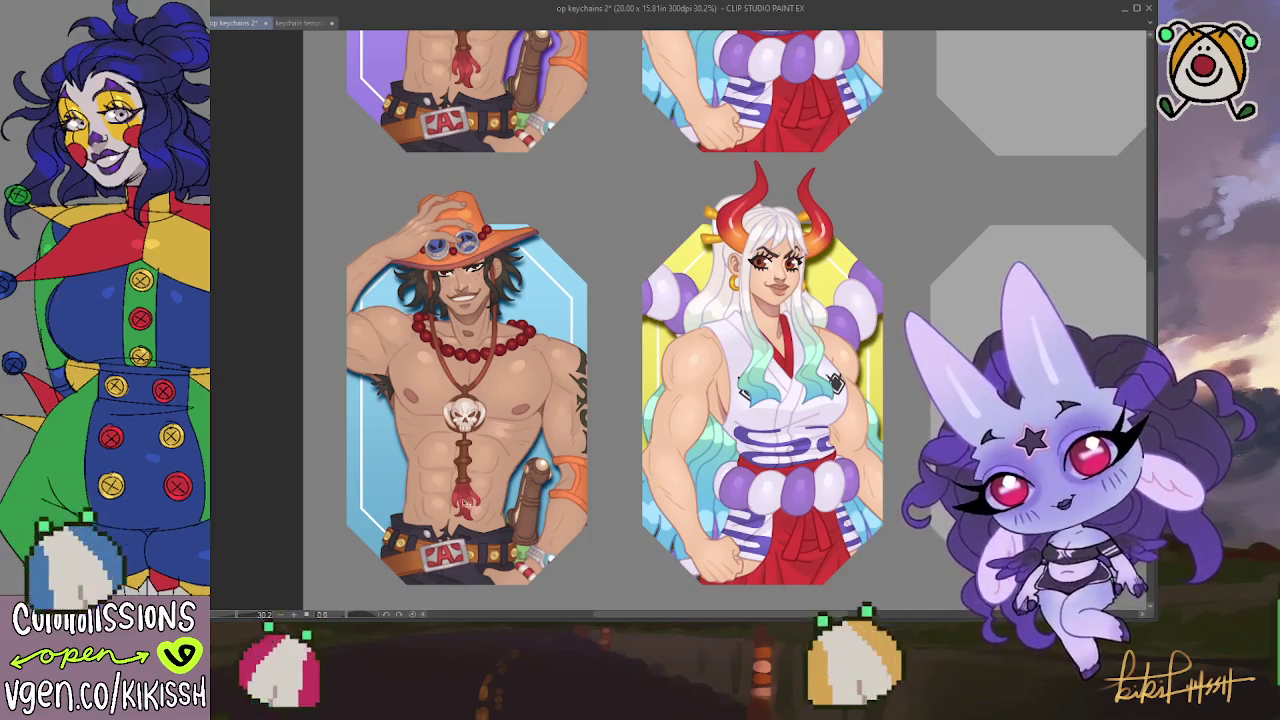
{"action": "scroll", "coordinate": [327, 427], "scroll_direction": "up", "scroll_amount": 2}
{"action": "scroll", "coordinate": [330, 440], "scroll_direction": "up", "scroll_amount": 2}
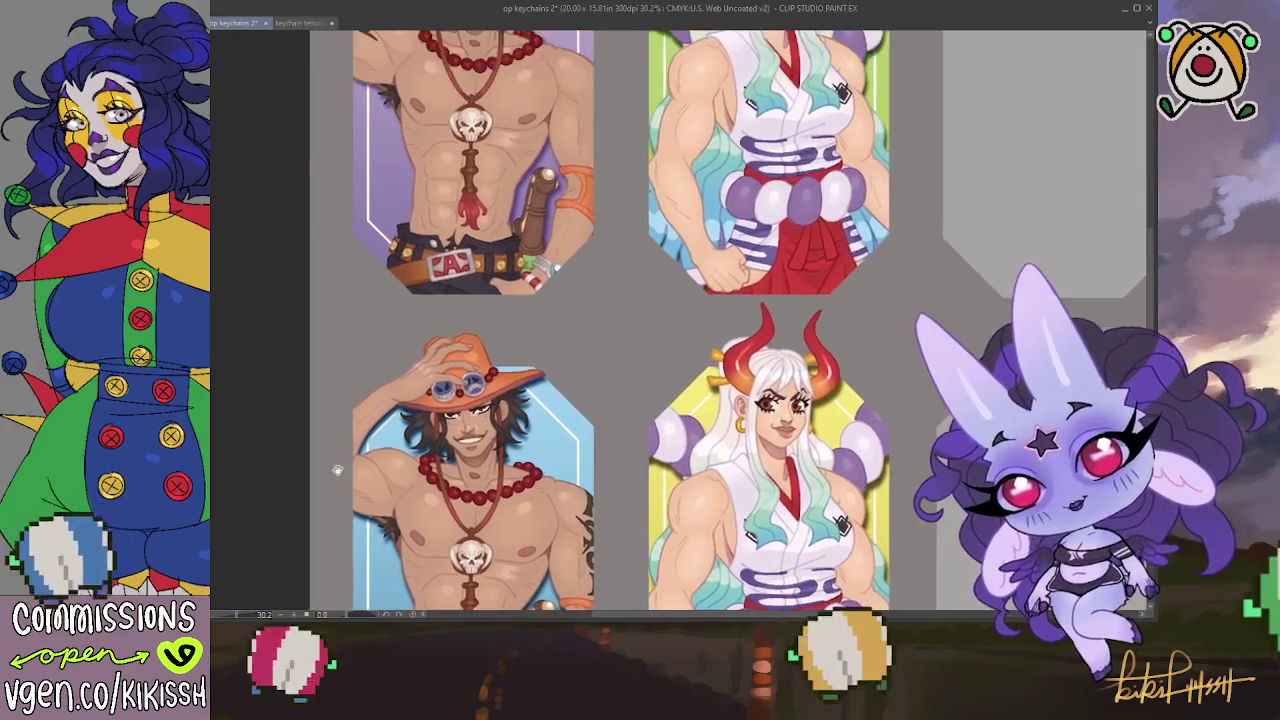
{"action": "scroll", "coordinate": [335, 455], "scroll_direction": "up", "scroll_amount": 2}
{"action": "scroll", "coordinate": [338, 468], "scroll_direction": "up", "scroll_amount": 1}
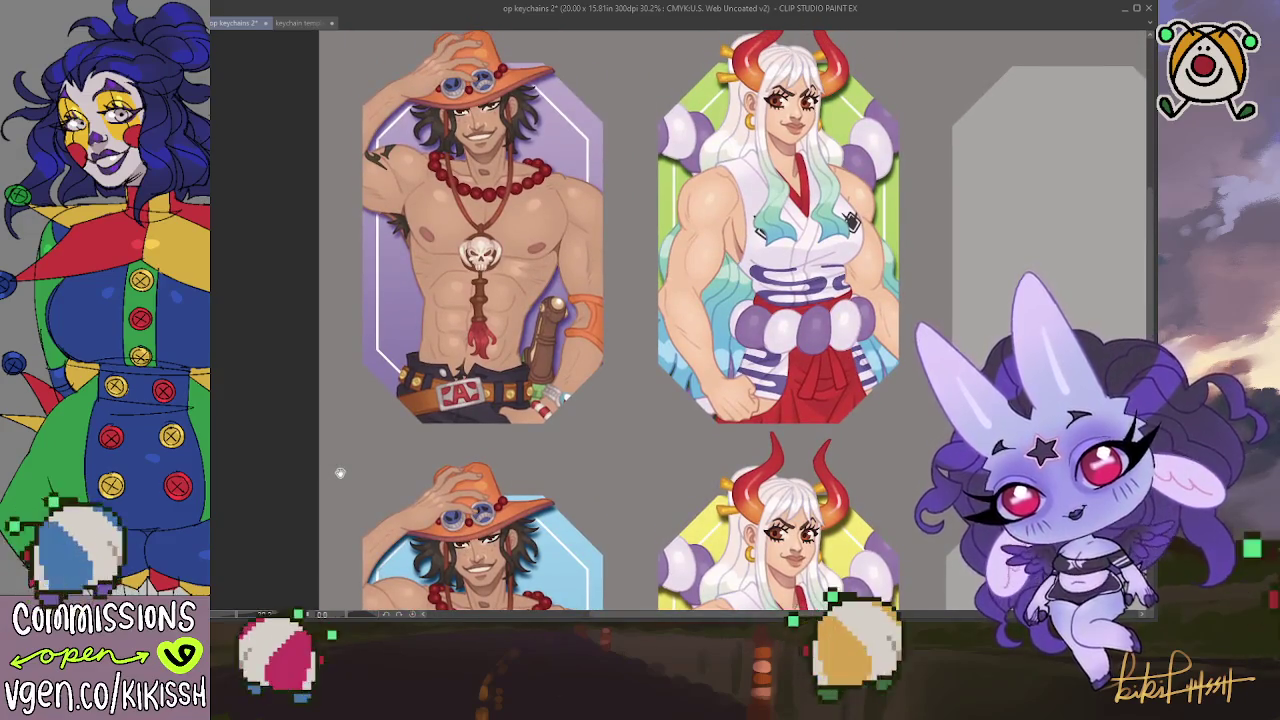
{"action": "mouse_move", "coordinate": [340, 473]}
{"action": "left_mouse_down"}
{"action": "mouse_move", "coordinate": [309, 277]}
{"action": "mouse_move", "coordinate": [309, 300]}
{"action": "mouse_move", "coordinate": [322, 289]}
{"action": "left_mouse_up"}
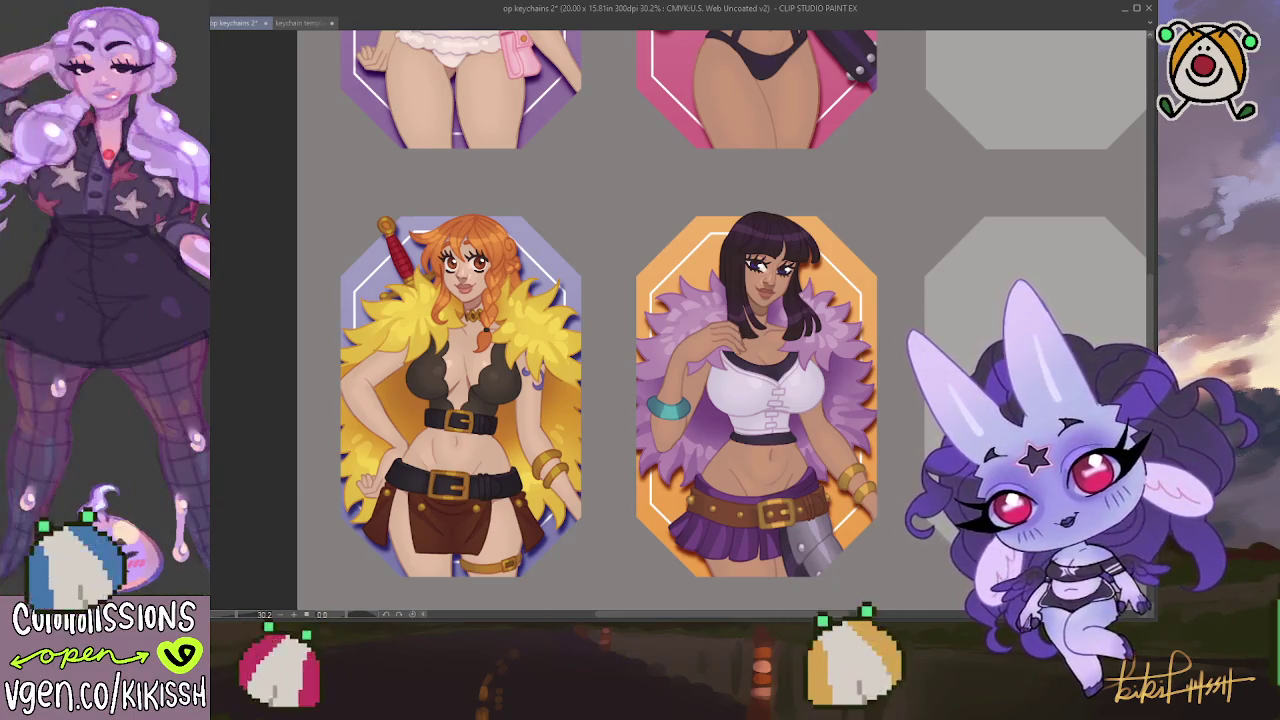
Recolor the lower Nami keychain's purple background to light blue via a rectangular selection, then deselect
{"action": "left_click_drag", "start_coordinate": [549, 265], "coordinate": [313, 590]}
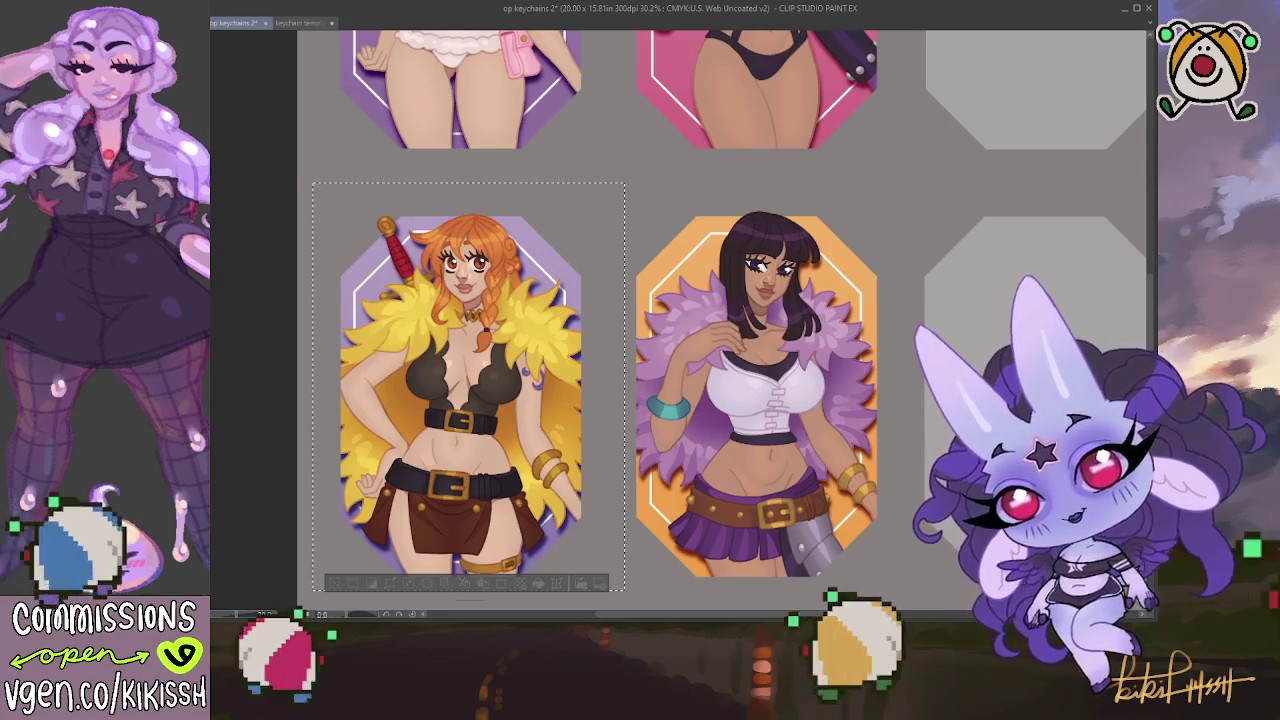
{"action": "key", "text": "alt+BackSpace"}
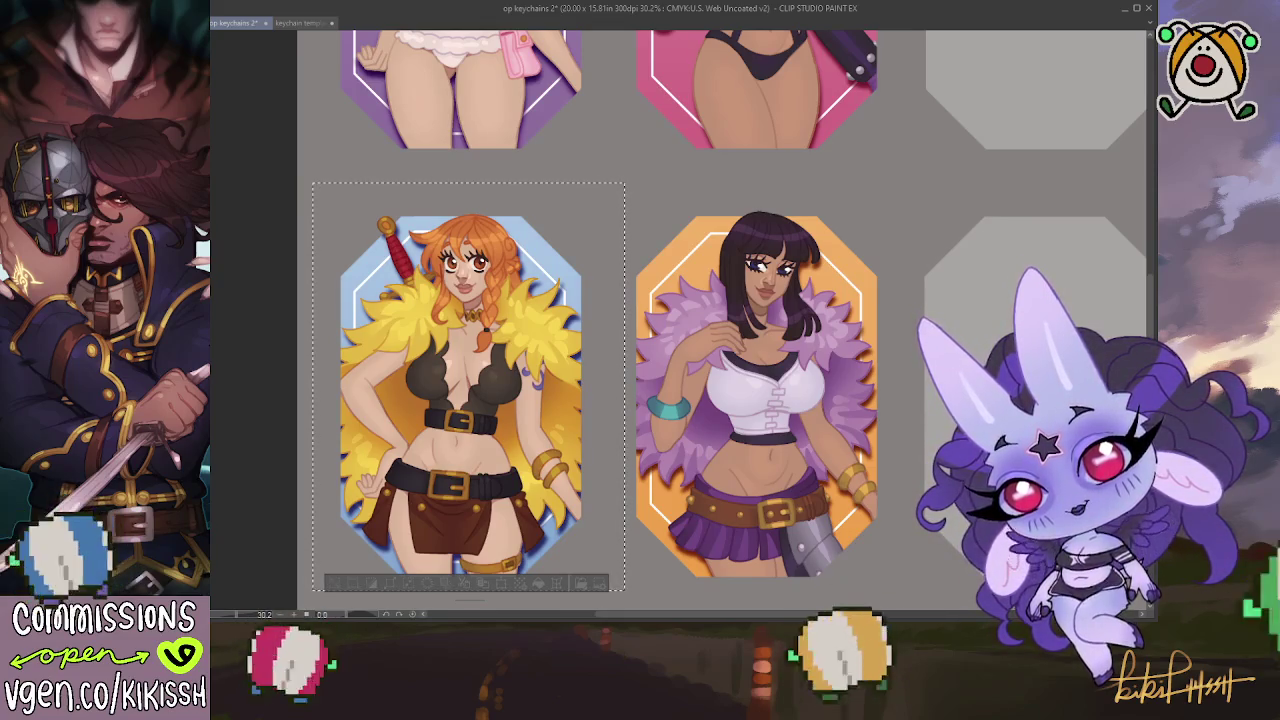
{"action": "key", "text": "ctrl+d"}
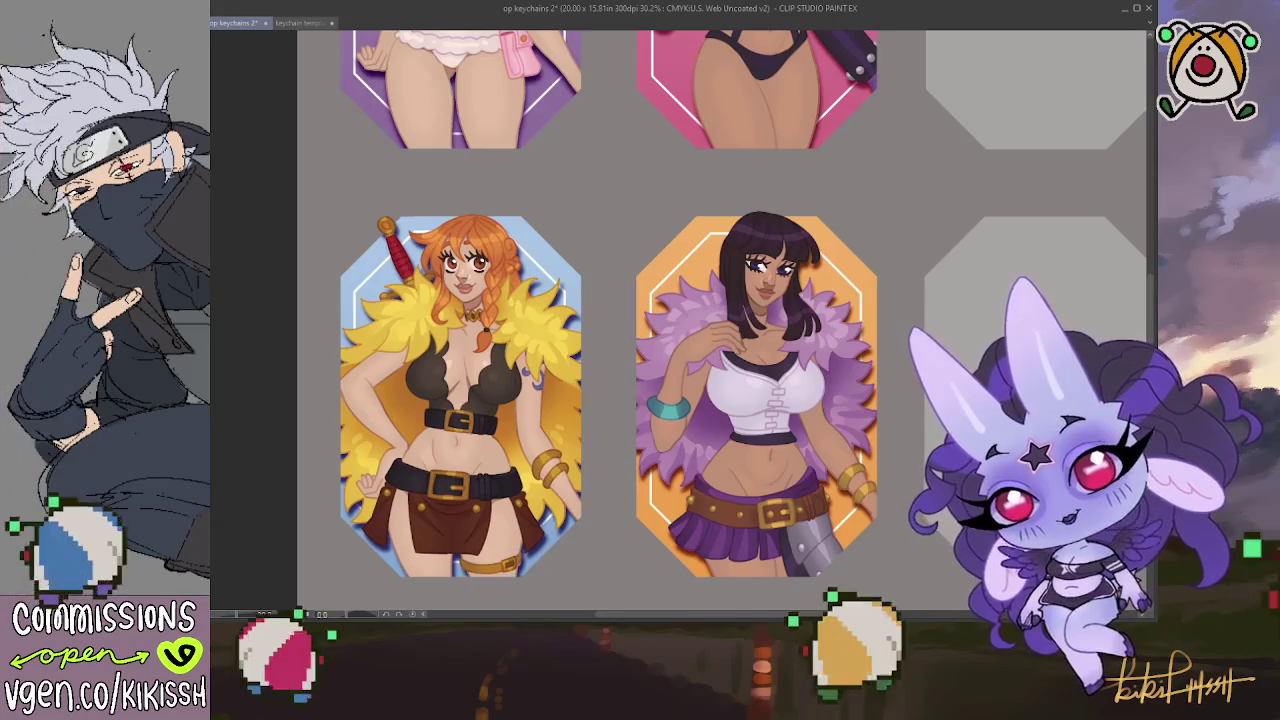
{"action": "scroll", "coordinate": [433, 320], "scroll_direction": "up", "scroll_amount": 3}
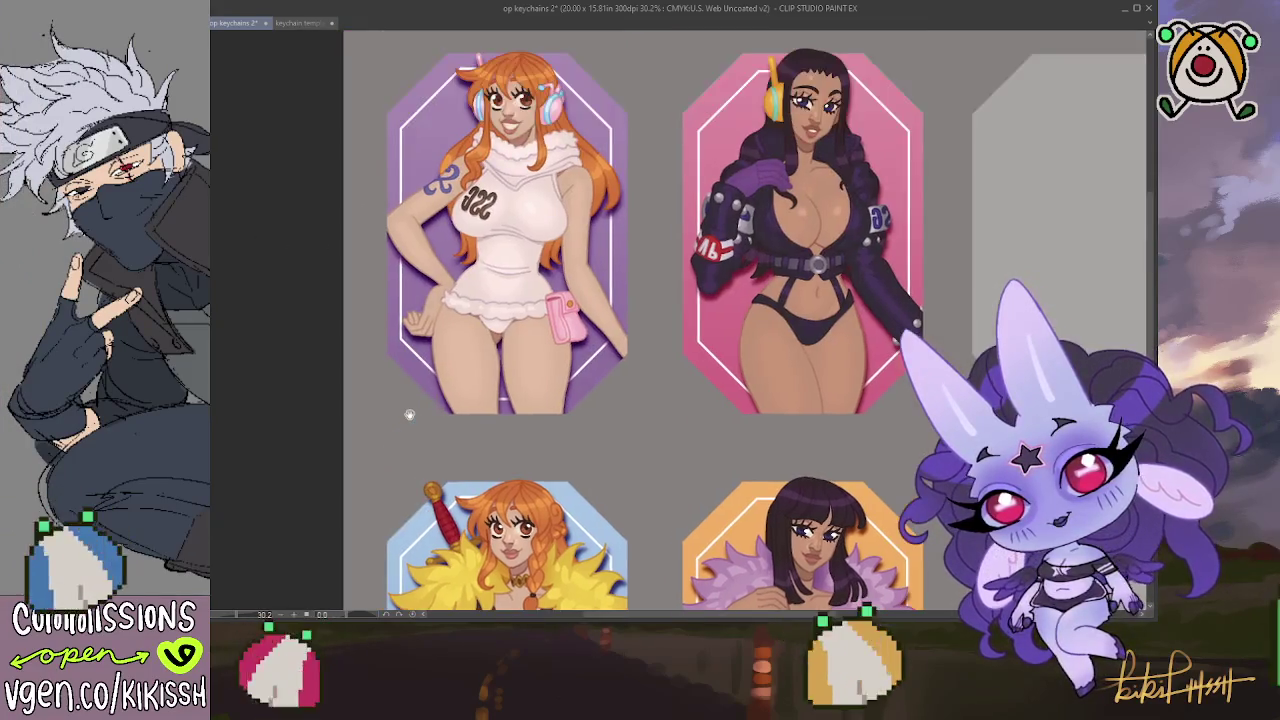
{"action": "mouse_move", "coordinate": [406, 413]}
{"action": "left_mouse_down"}
{"action": "mouse_move", "coordinate": [371, 186]}
{"action": "mouse_move", "coordinate": [371, 408]}
{"action": "mouse_move", "coordinate": [366, 391]}
{"action": "mouse_move", "coordinate": [357, 155]}
{"action": "left_mouse_up"}
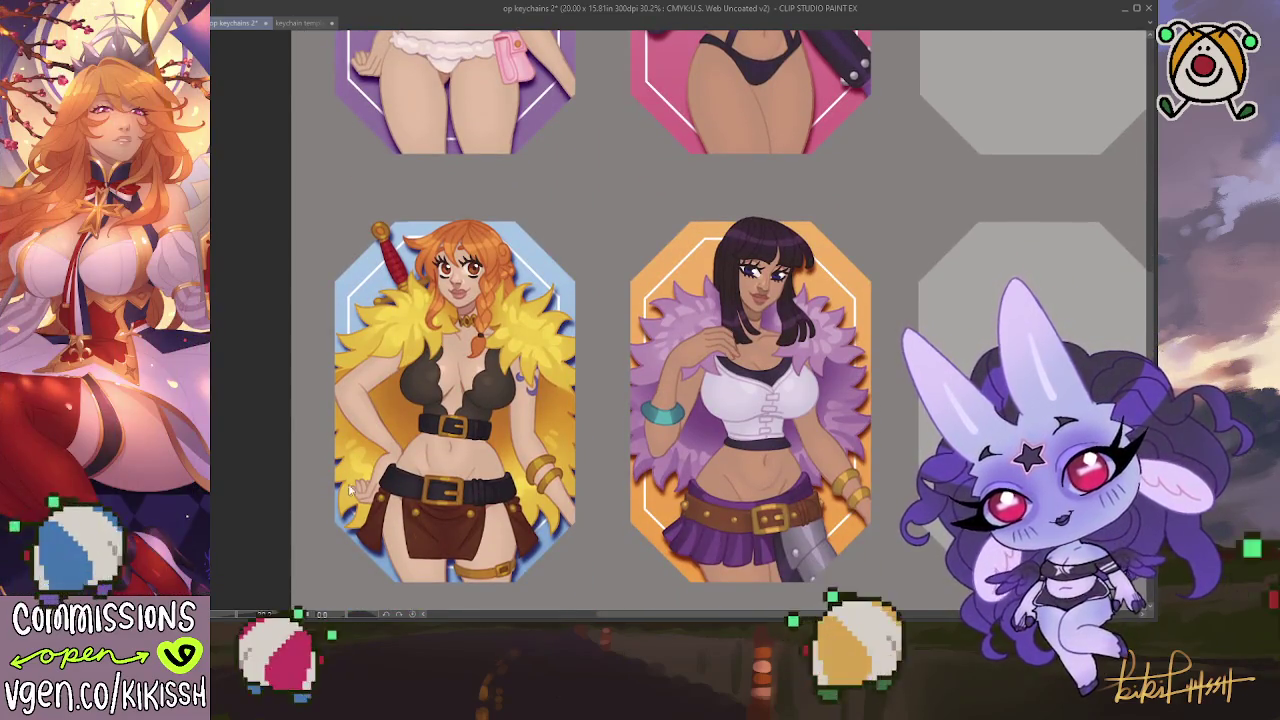
{"action": "key", "text": "ctrl+shift+y"}
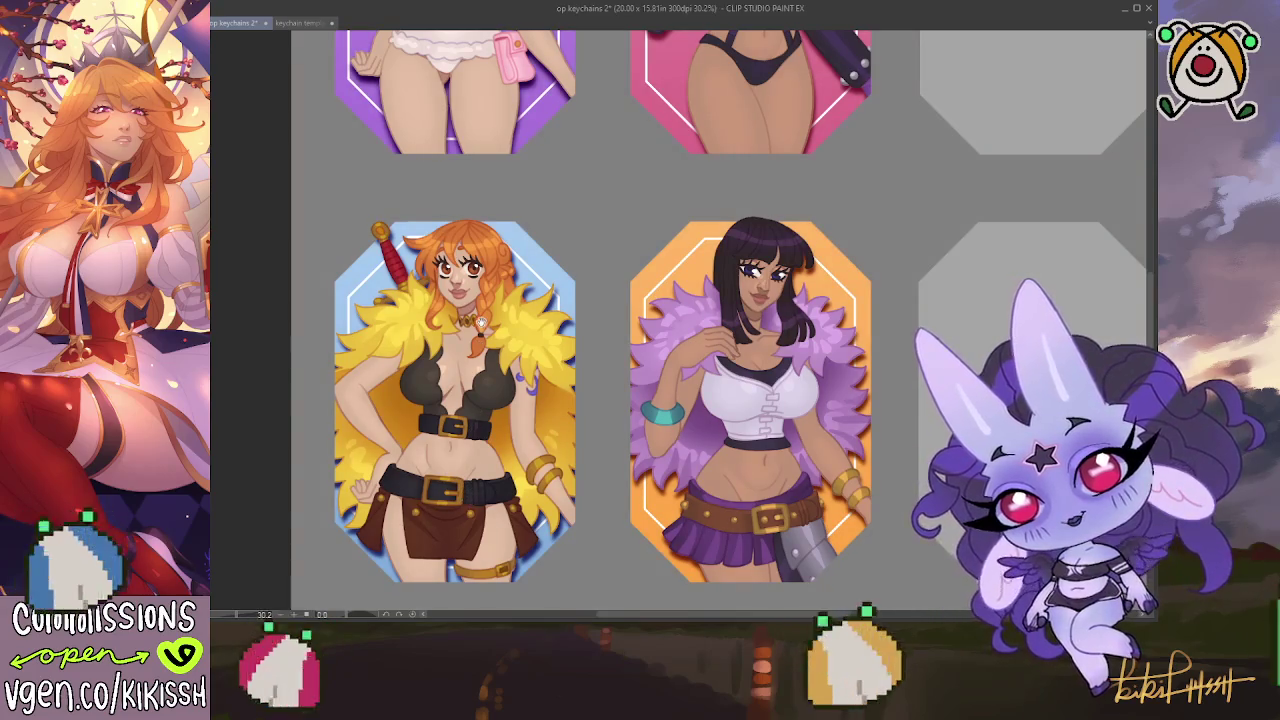
{"action": "scroll", "coordinate": [470, 503], "scroll_direction": "up", "scroll_amount": 5}
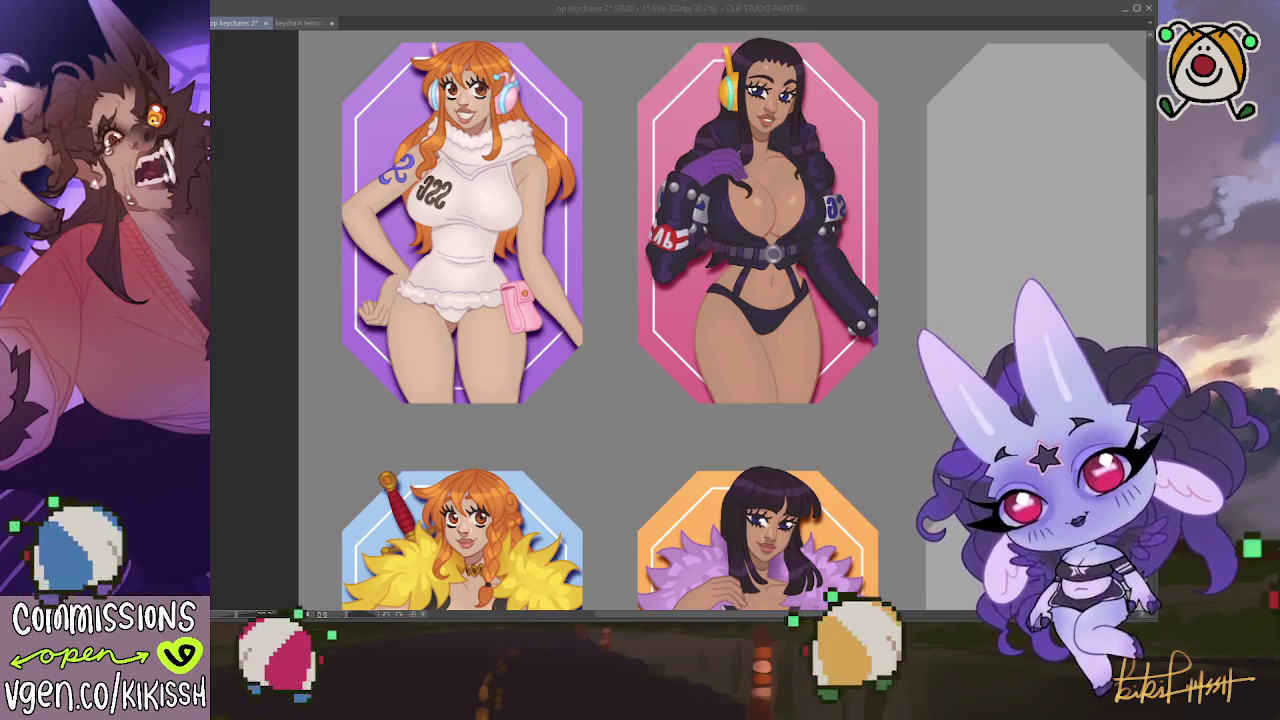
{"action": "key", "text": "alt+Tab"}
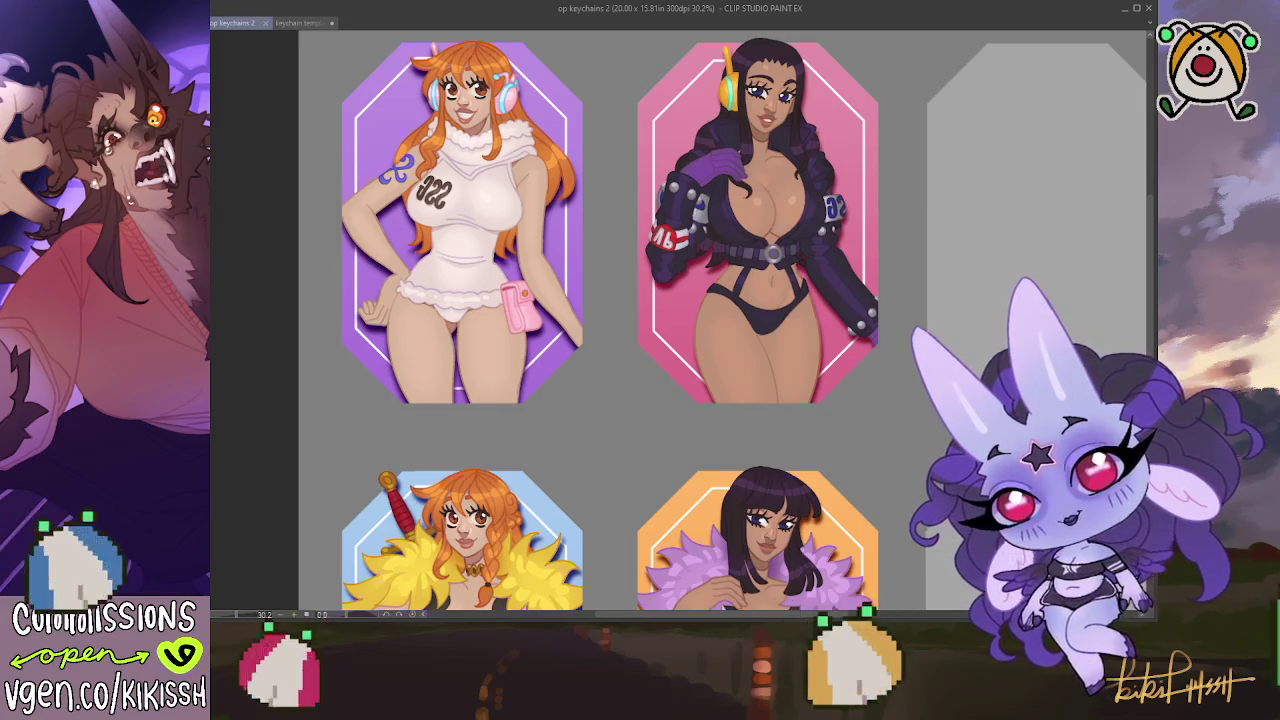
{"action": "key", "text": "alt+Tab"}
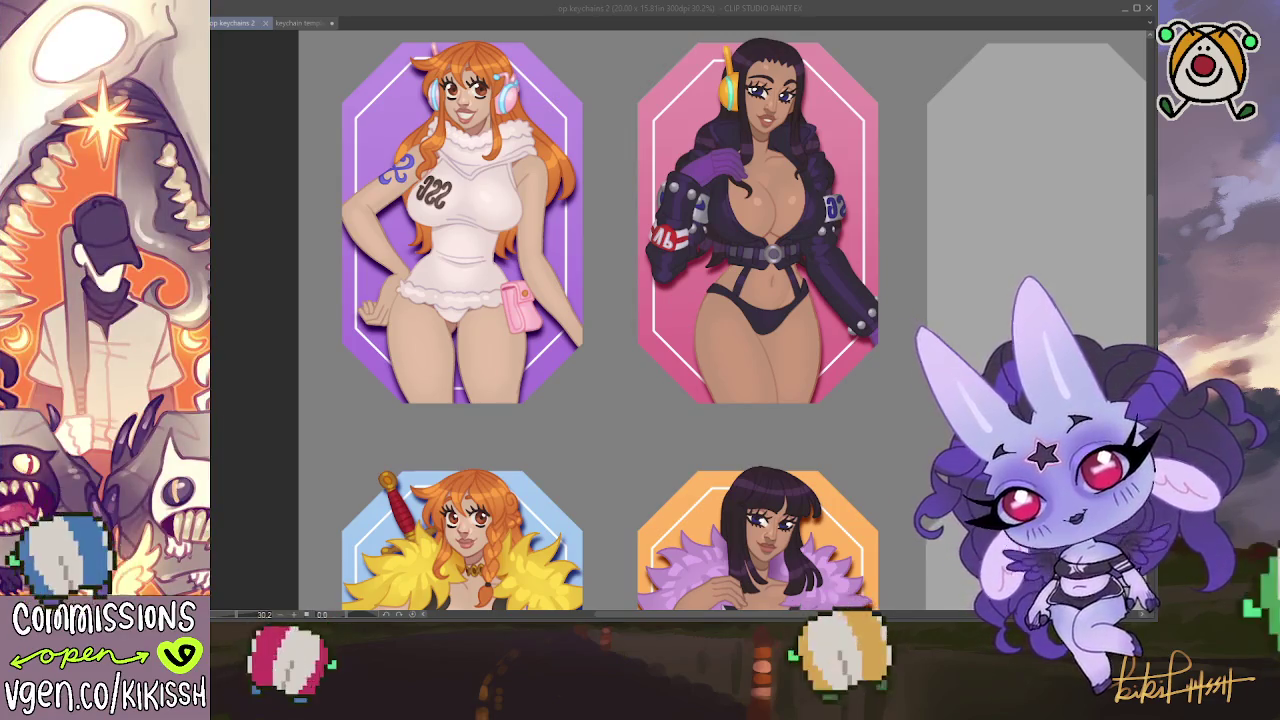
{"action": "left_click", "coordinate": [245, 120]}
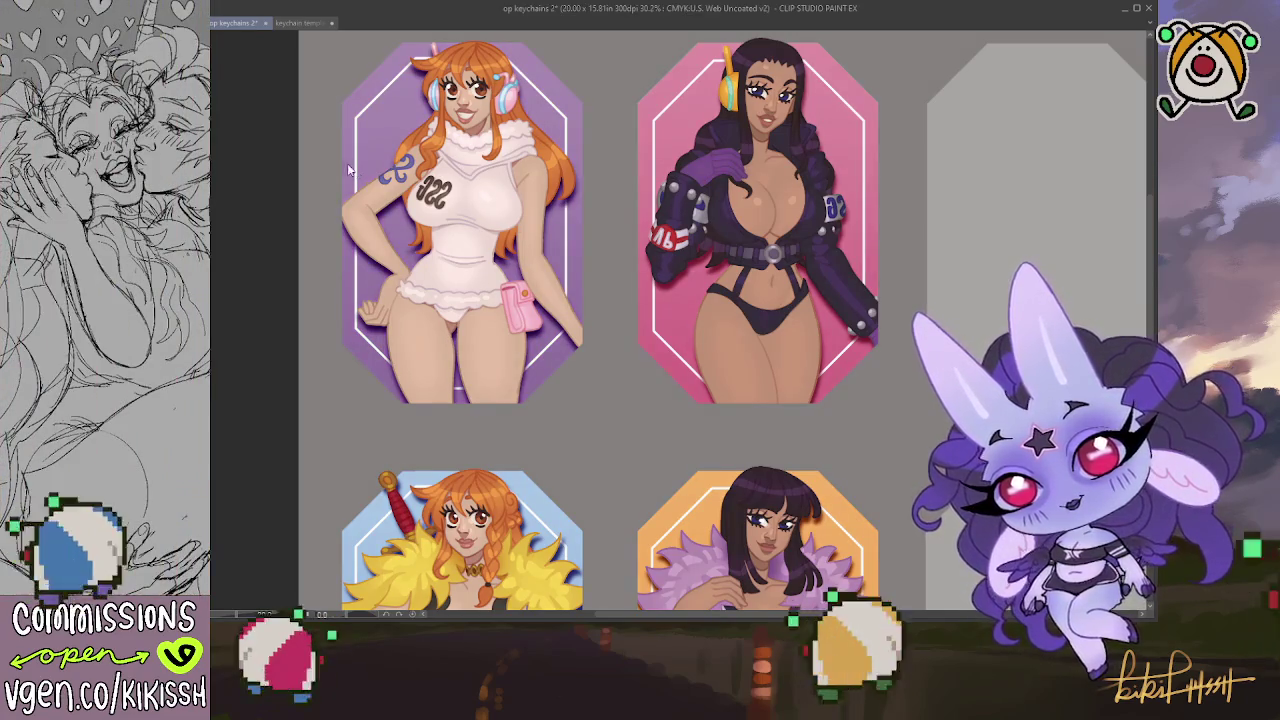
{"action": "scroll", "coordinate": [396, 302], "scroll_direction": "down", "scroll_amount": 2}
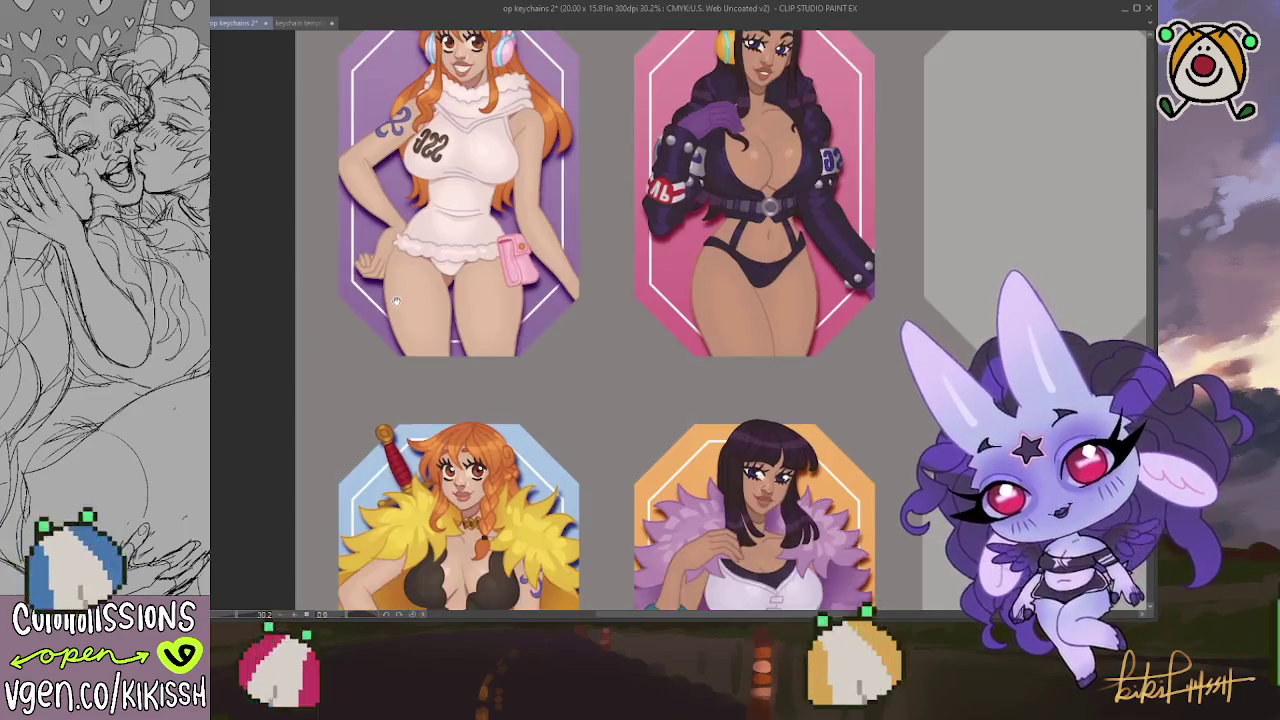
Pan and zoom over the top and second rows of Ace and Yamato keychains
{"action": "scroll", "coordinate": [396, 302], "scroll_direction": "down", "scroll_amount": 1}
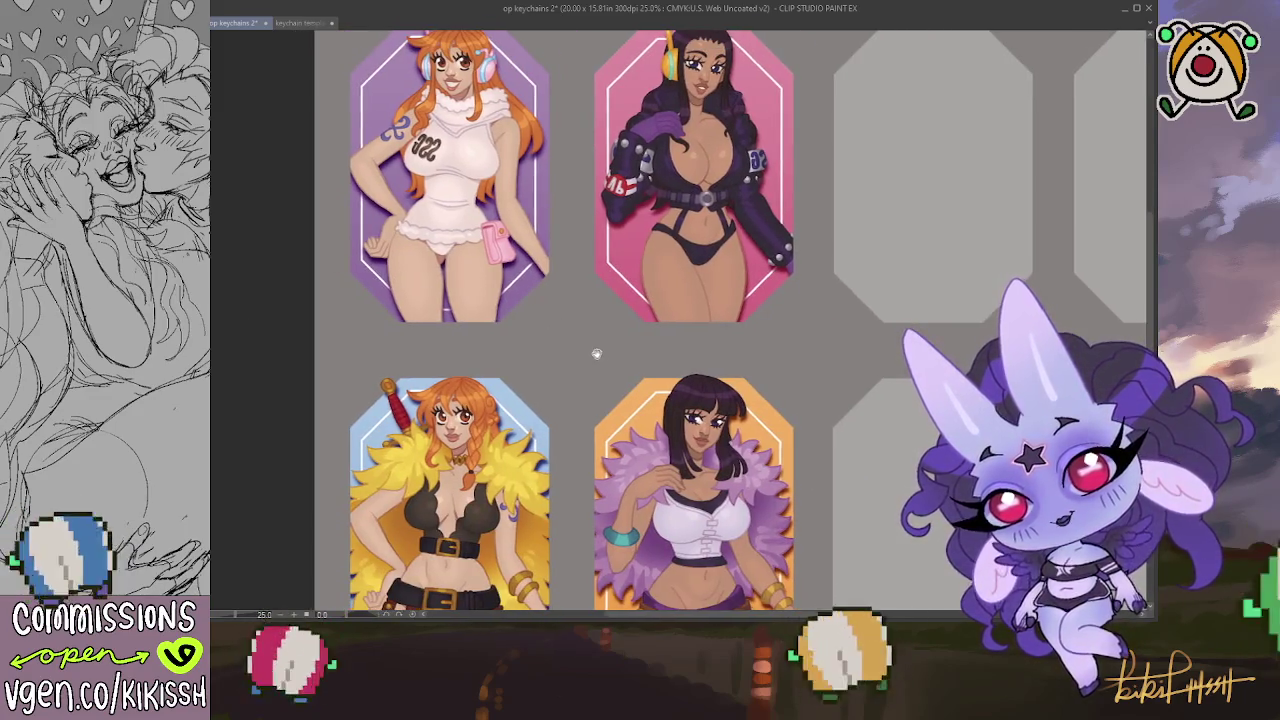
{"action": "scroll", "coordinate": [591, 353], "scroll_direction": "up", "scroll_amount": 1}
{"action": "scroll", "coordinate": [612, 365], "scroll_direction": "up", "scroll_amount": 1}
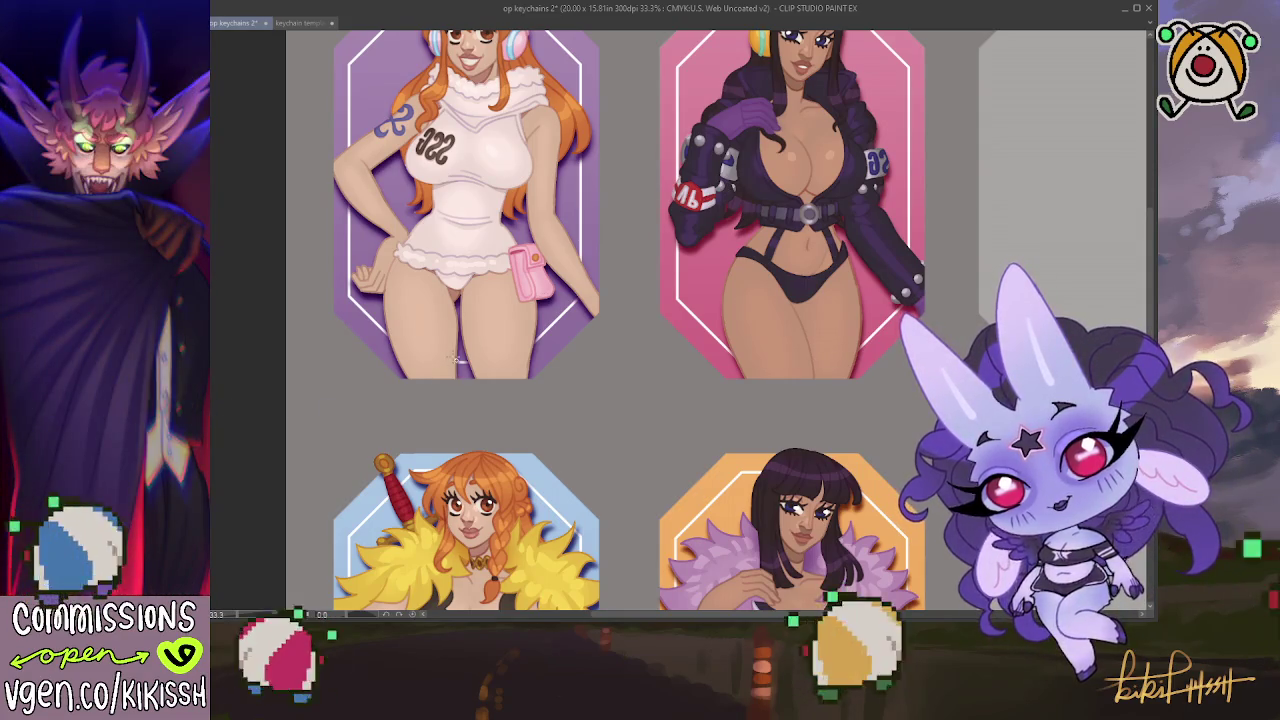
{"action": "left_click_drag", "start_coordinate": [638, 262], "coordinate": [637, 316]}
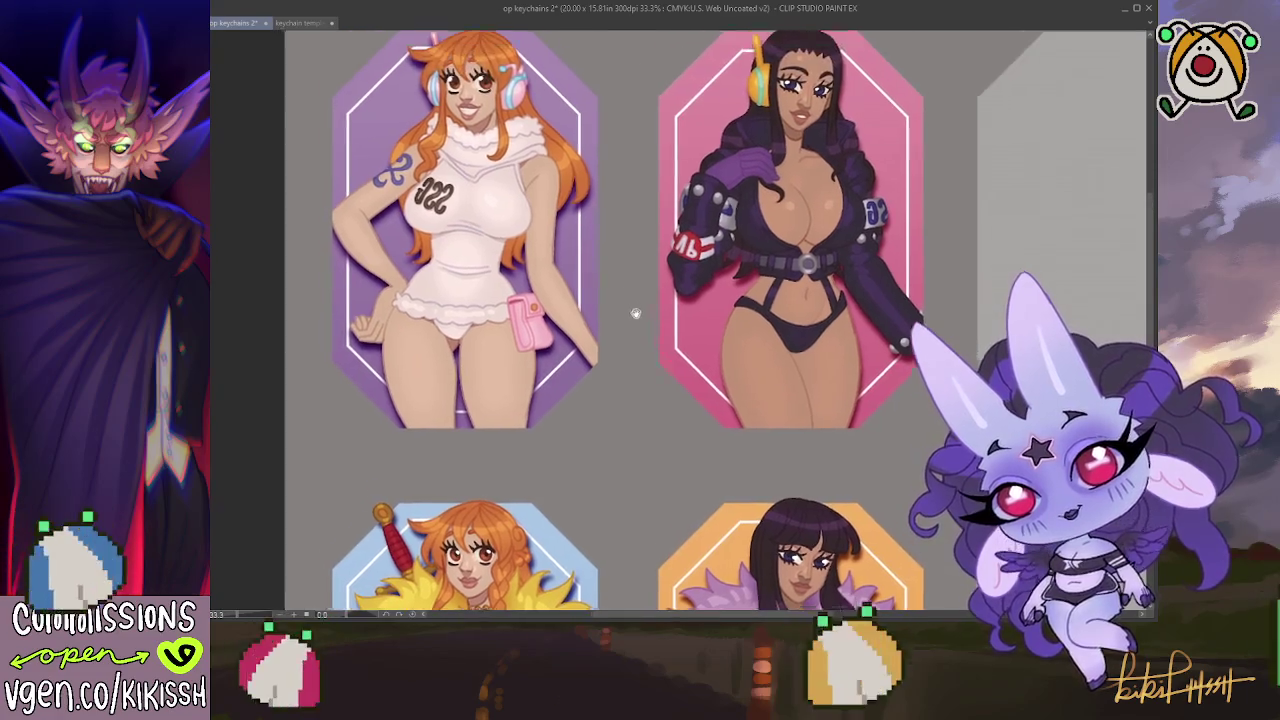
{"action": "scroll", "coordinate": [645, 260], "scroll_direction": "down", "scroll_amount": 1}
{"action": "scroll", "coordinate": [652, 250], "scroll_direction": "down", "scroll_amount": 2}
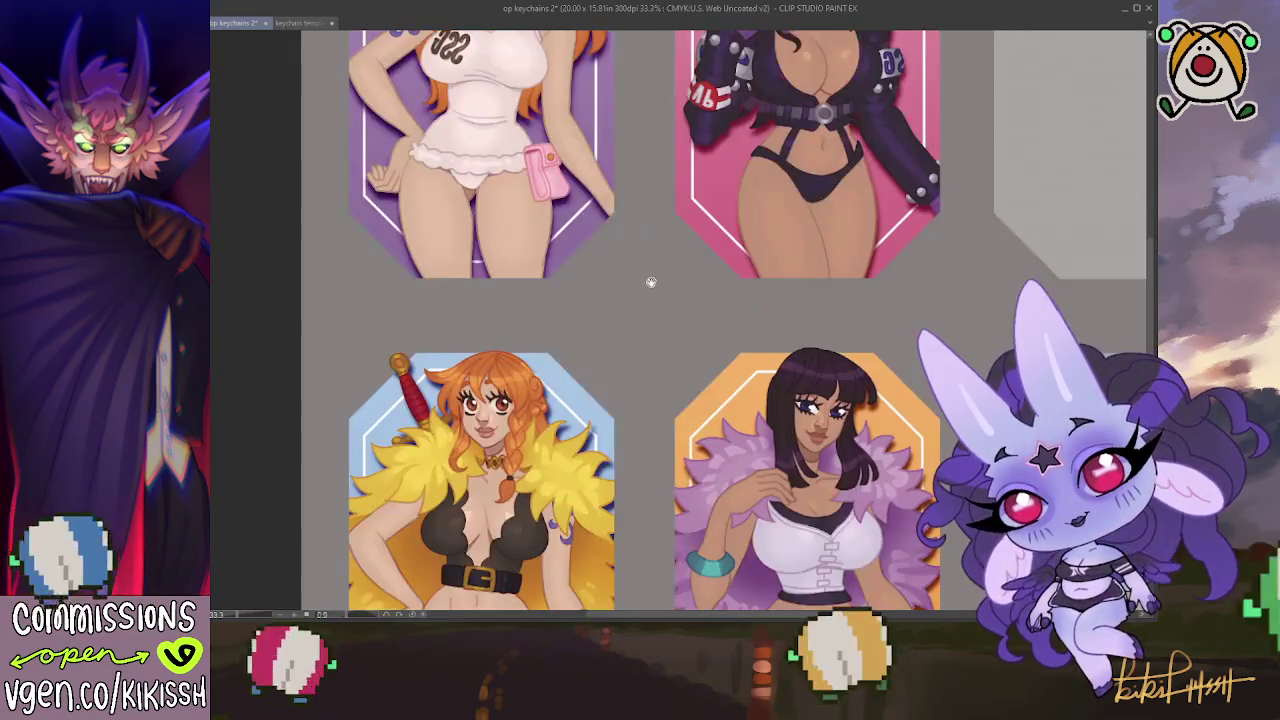
{"action": "scroll", "coordinate": [648, 220], "scroll_direction": "down", "scroll_amount": 2}
{"action": "left_click_drag", "start_coordinate": [645, 189], "coordinate": [642, 448]}
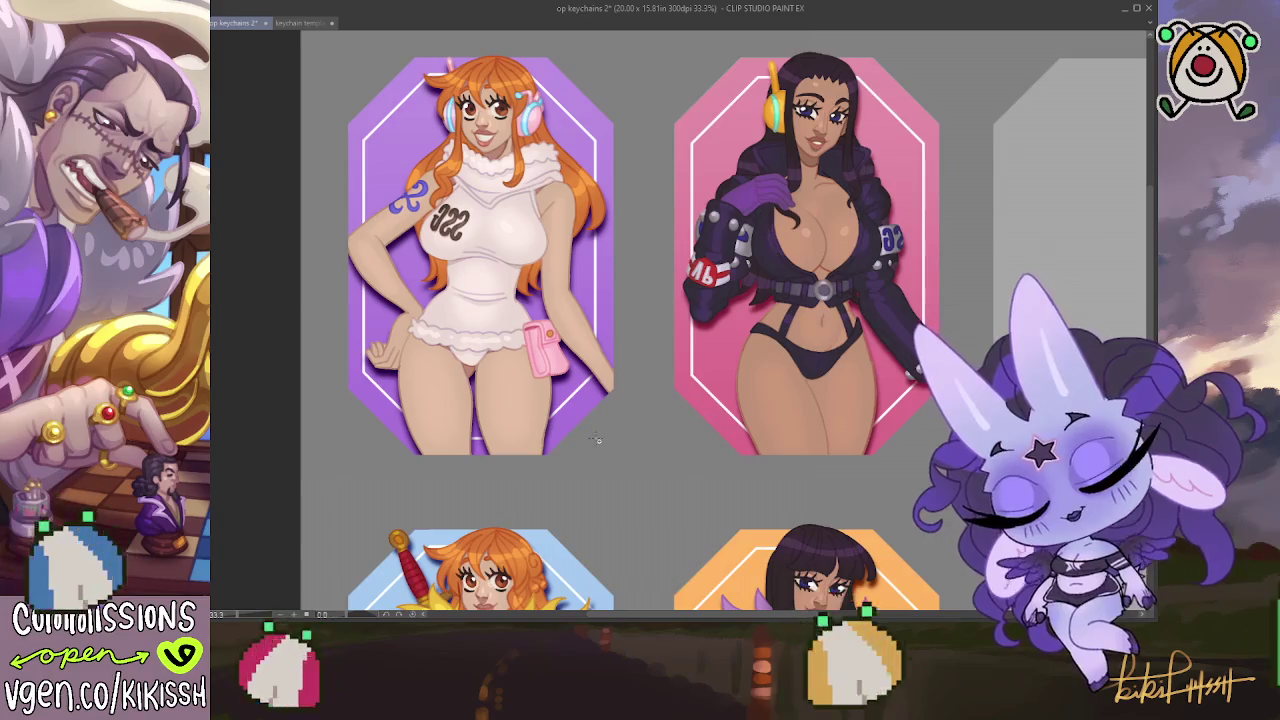
{"action": "left_click_drag", "start_coordinate": [634, 434], "coordinate": [650, 222]}
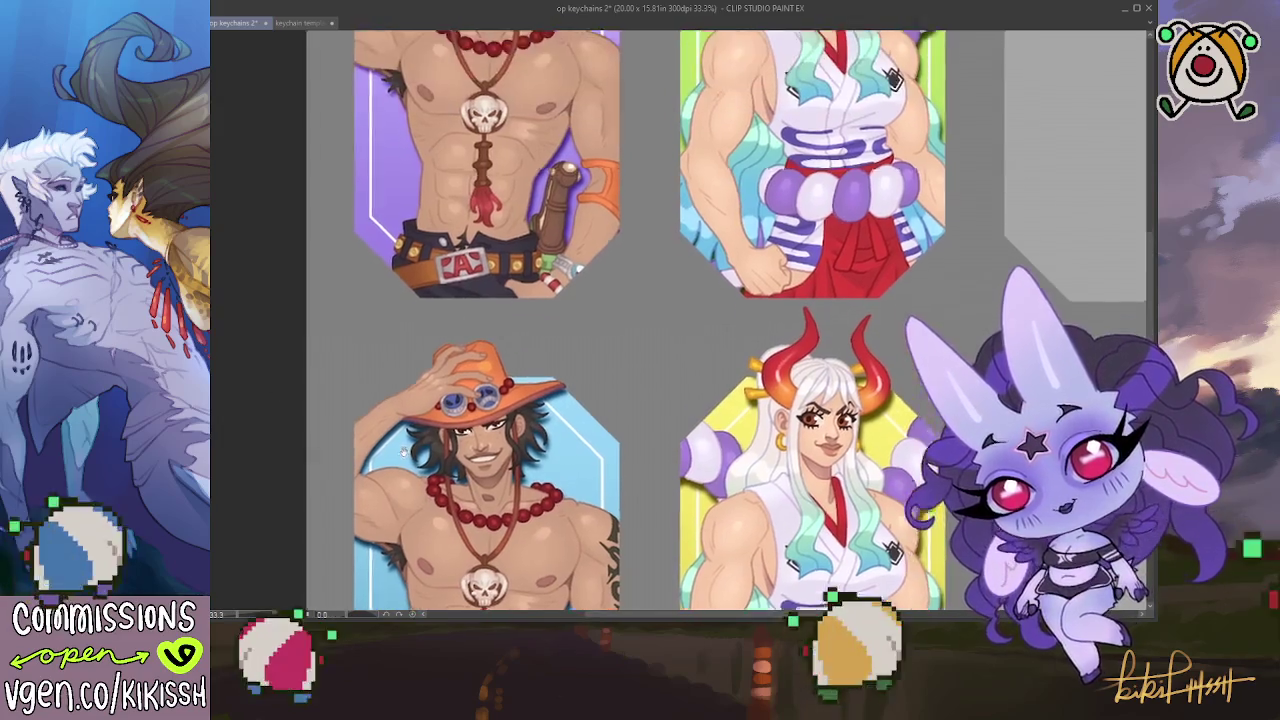
Zoom out to see the whole keychain row, then zoom in on the lower Ace and Yamato keychains
{"action": "scroll", "coordinate": [650, 320], "scroll_direction": "up", "scroll_amount": 3}
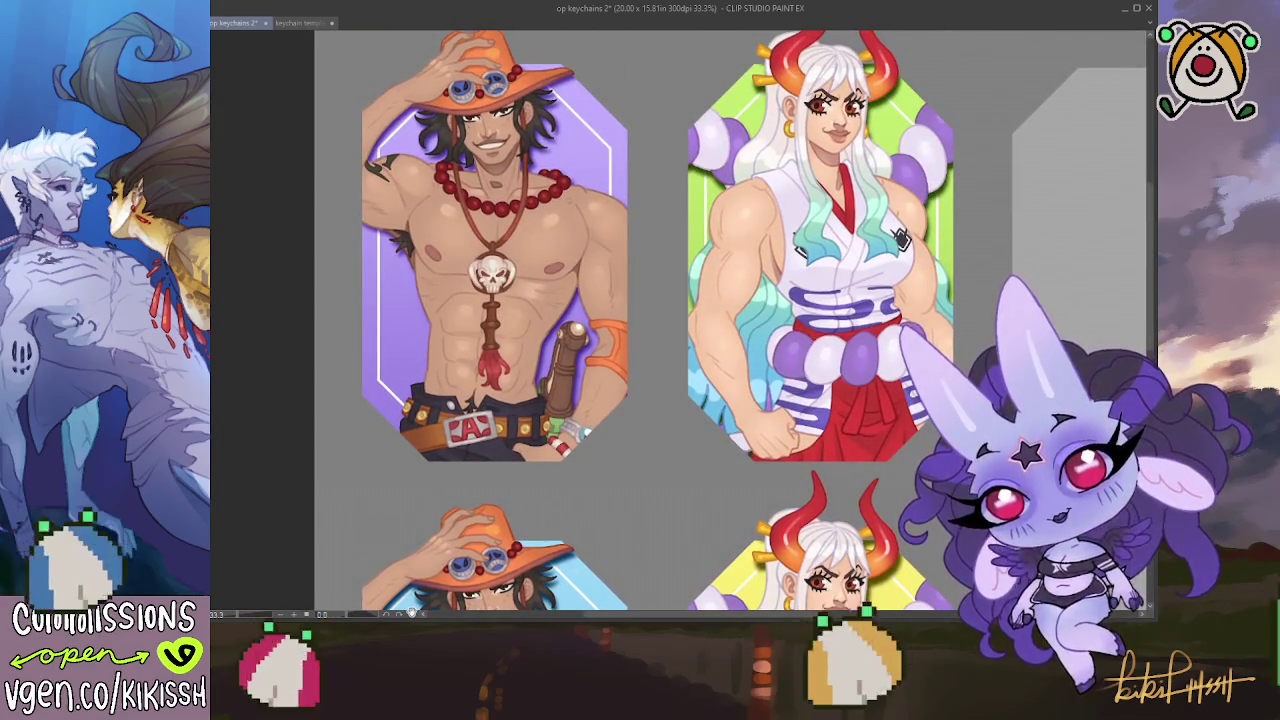
{"action": "scroll", "coordinate": [399, 263], "scroll_direction": "down", "scroll_amount": 5}
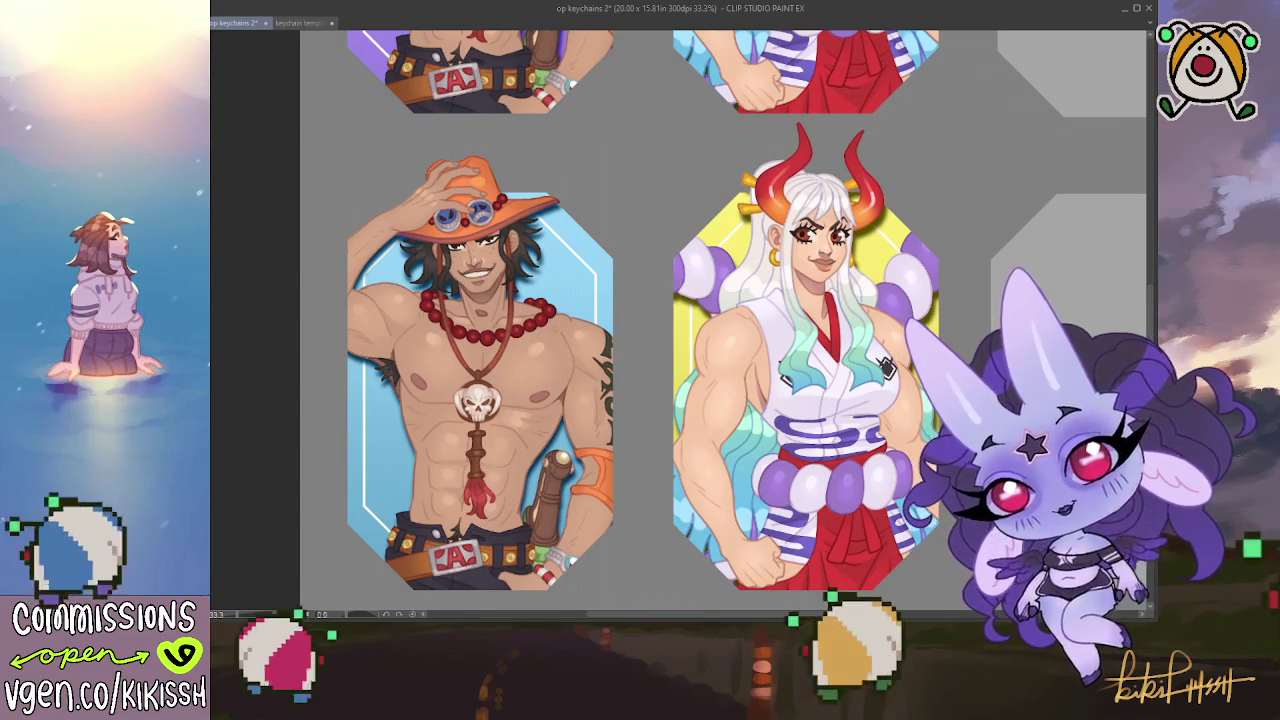
{"action": "scroll", "coordinate": [640, 320], "scroll_direction": "up", "scroll_amount": 5}
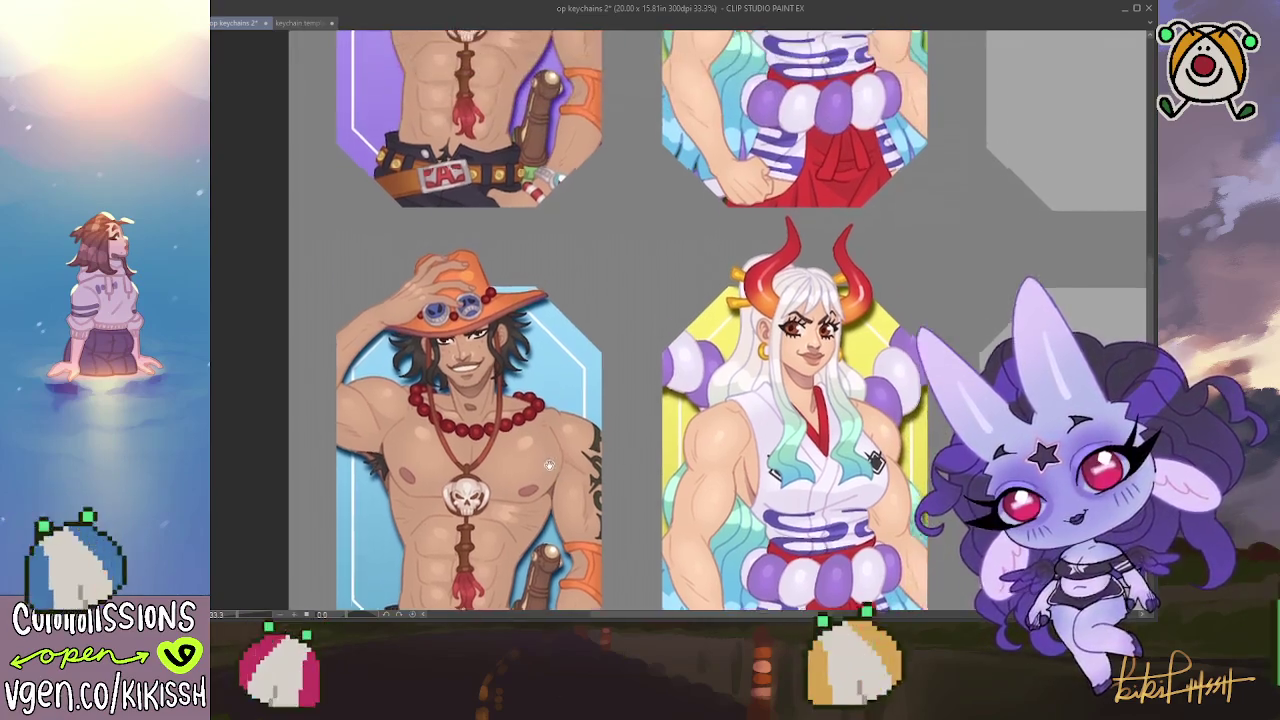
{"action": "scroll", "coordinate": [640, 320], "scroll_direction": "up", "scroll_amount": 2}
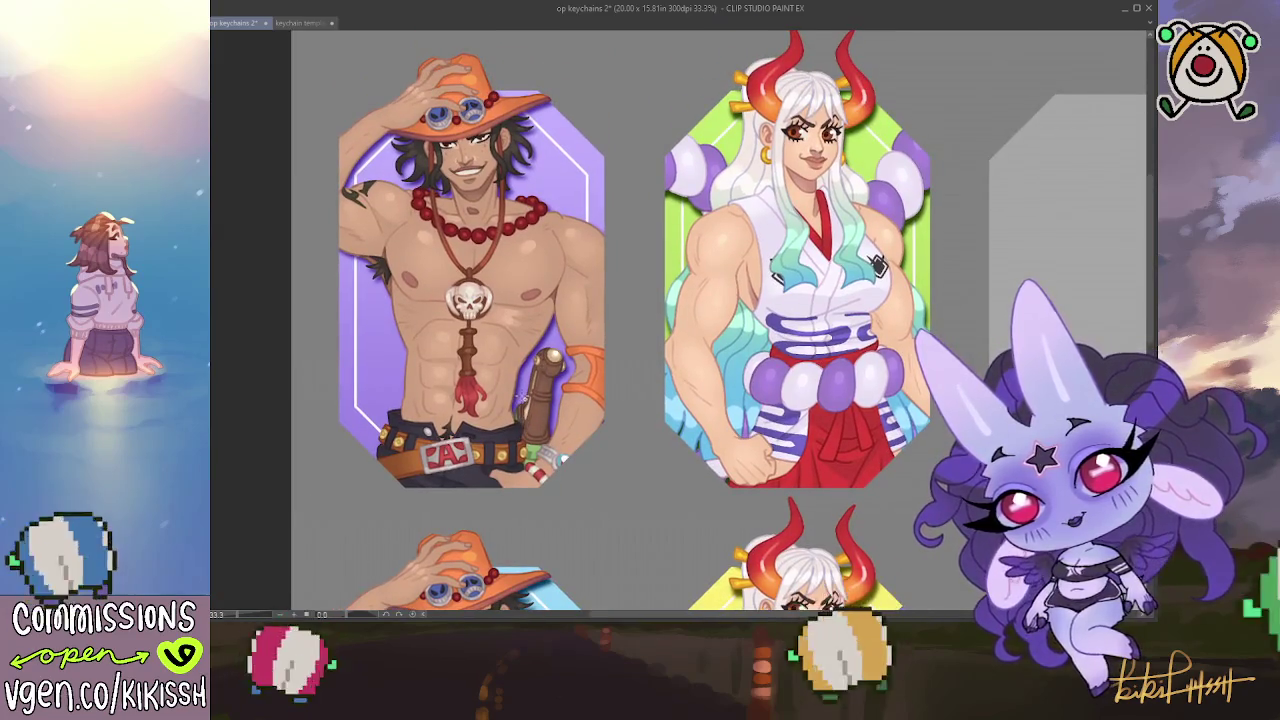
{"action": "key", "text": "ctrl+minus"}
{"action": "scroll", "coordinate": [570, 363], "scroll_direction": "down", "scroll_amount": 2}
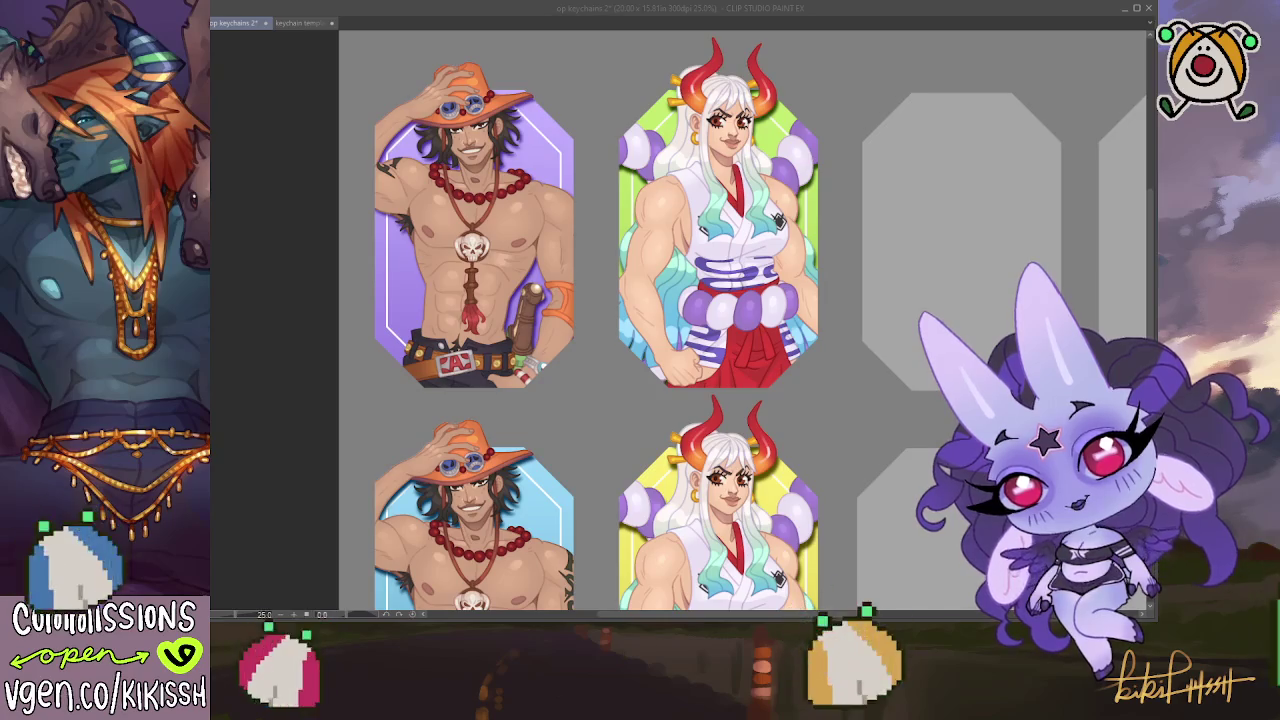
{"action": "left_click", "coordinate": [868, 397]}
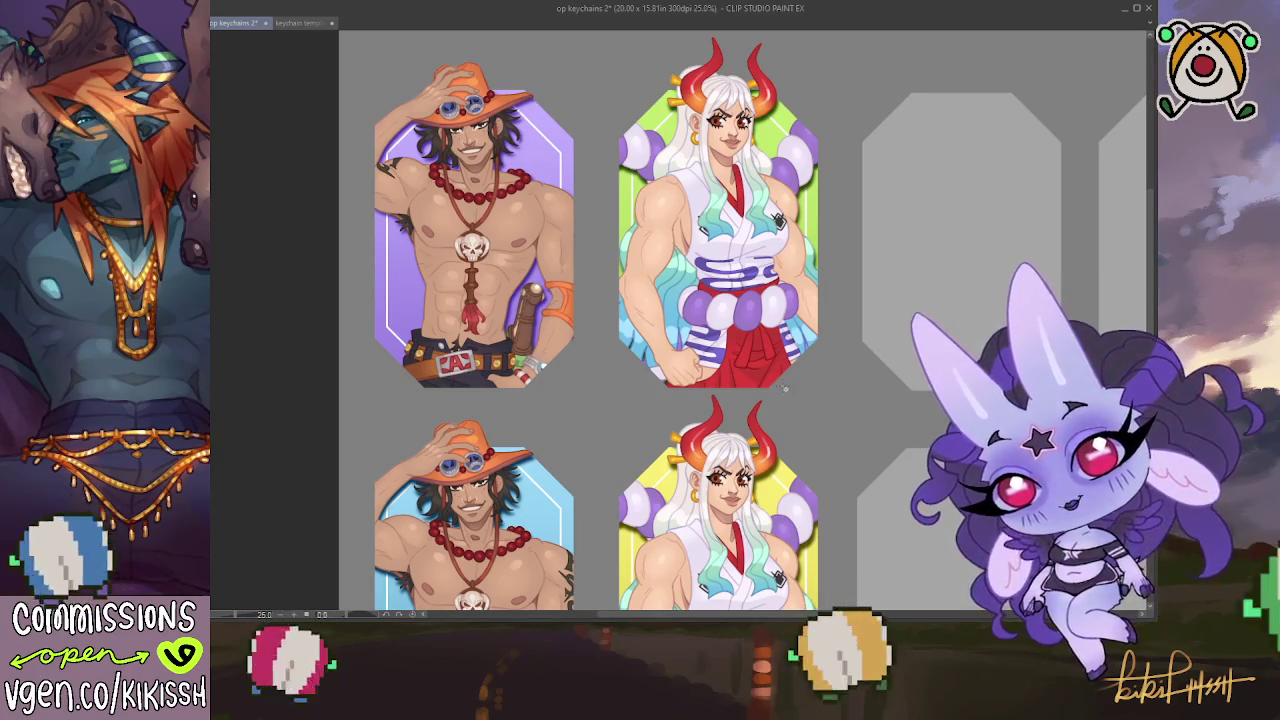
{"action": "left_click_drag", "start_coordinate": [785, 388], "coordinate": [794, 230]}
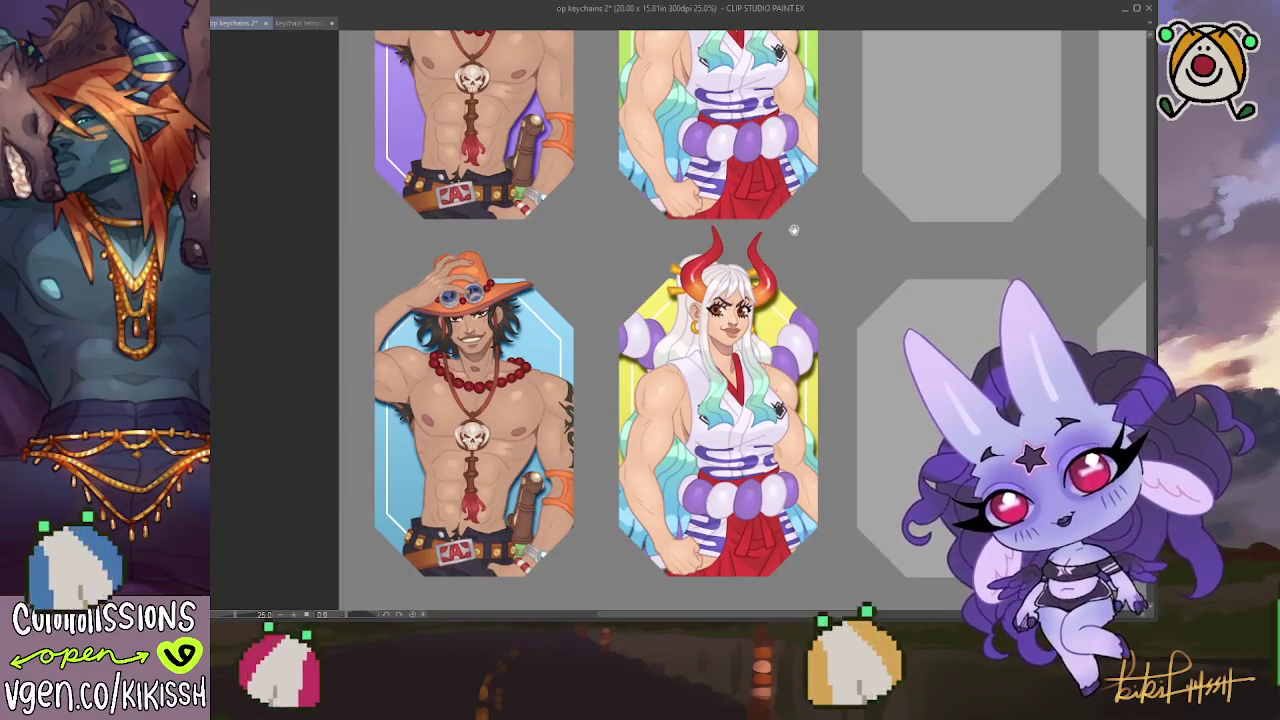
{"action": "left_click_drag", "start_coordinate": [794, 230], "coordinate": [785, 368]}
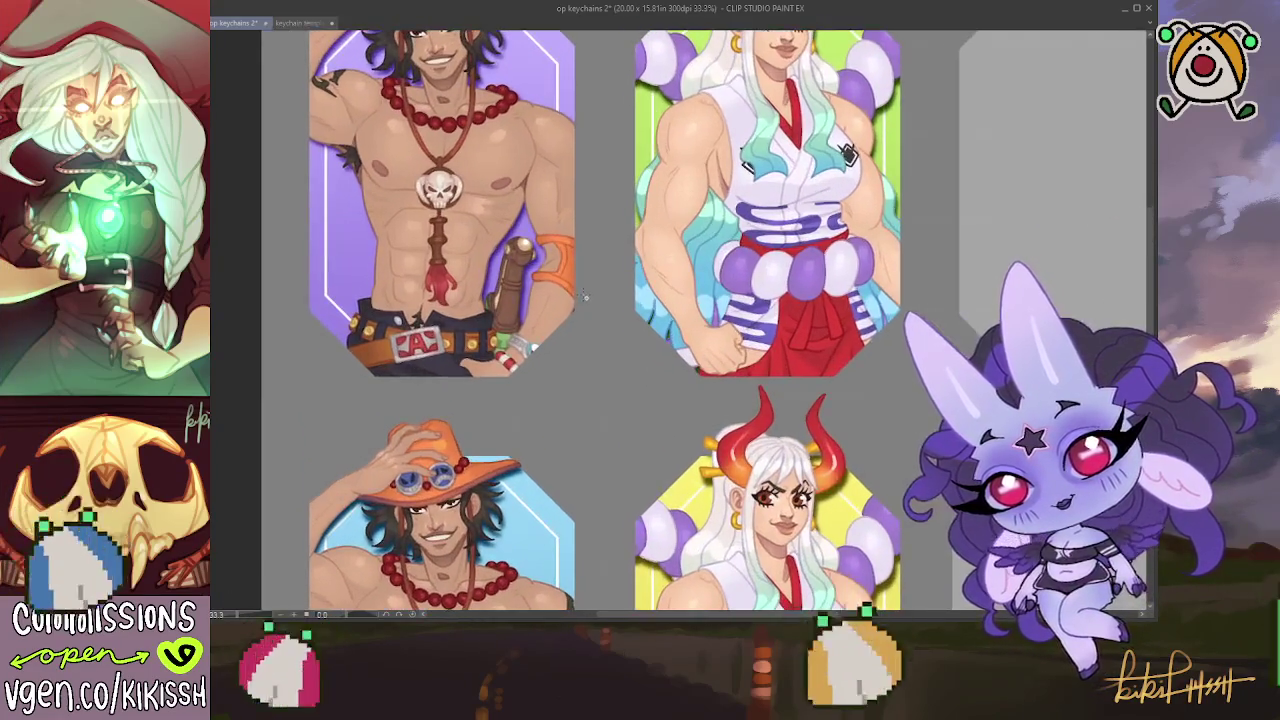
{"action": "left_click_drag", "start_coordinate": [585, 295], "coordinate": [552, 254]}
{"action": "scroll", "coordinate": [552, 254], "scroll_direction": "up", "scroll_amount": 1}
{"action": "scroll", "coordinate": [552, 254], "scroll_direction": "up", "scroll_amount": 2}
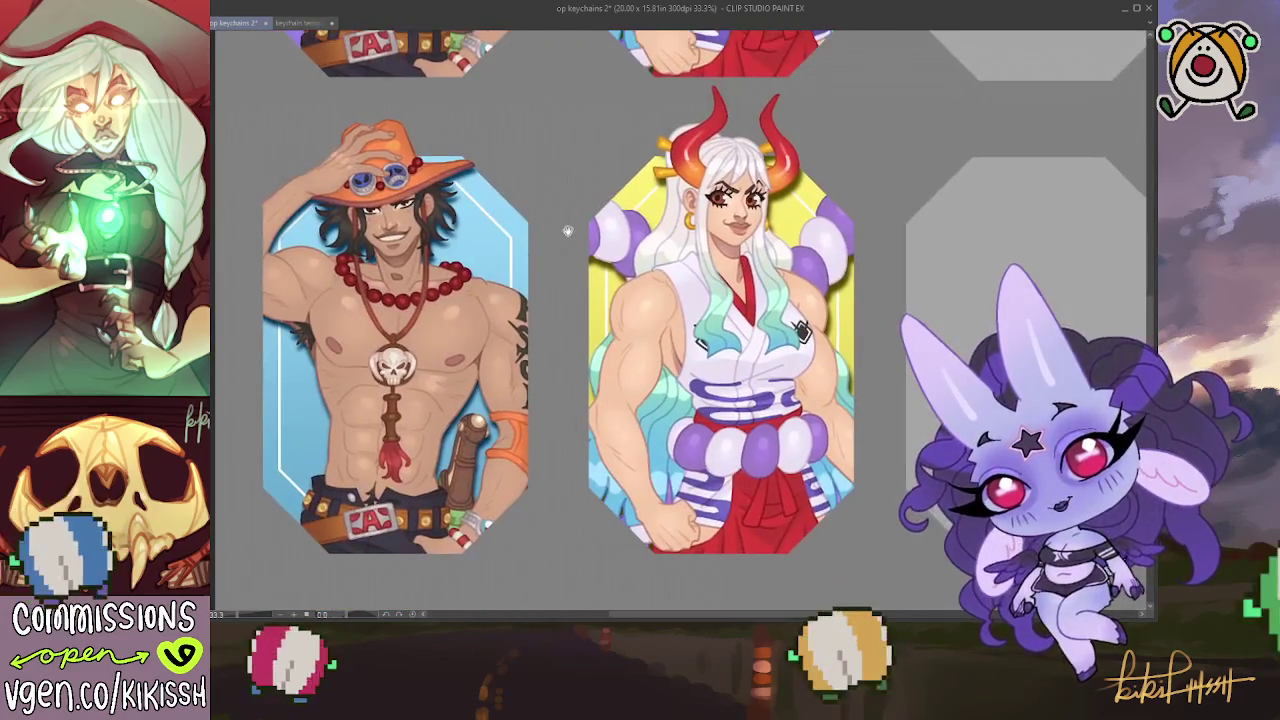
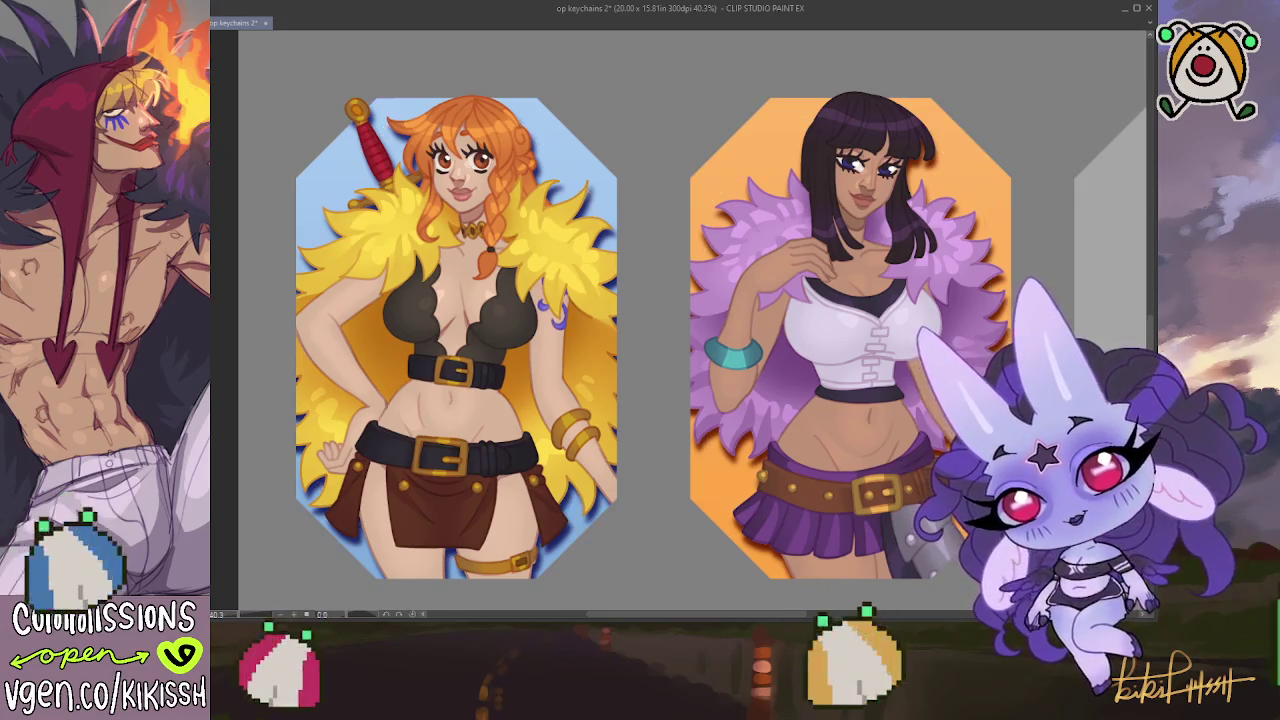
Pan and scroll across the keychain sheet to inspect its rows of charms
{"action": "scroll", "coordinate": [359, 374], "scroll_direction": "down", "scroll_amount": 3}
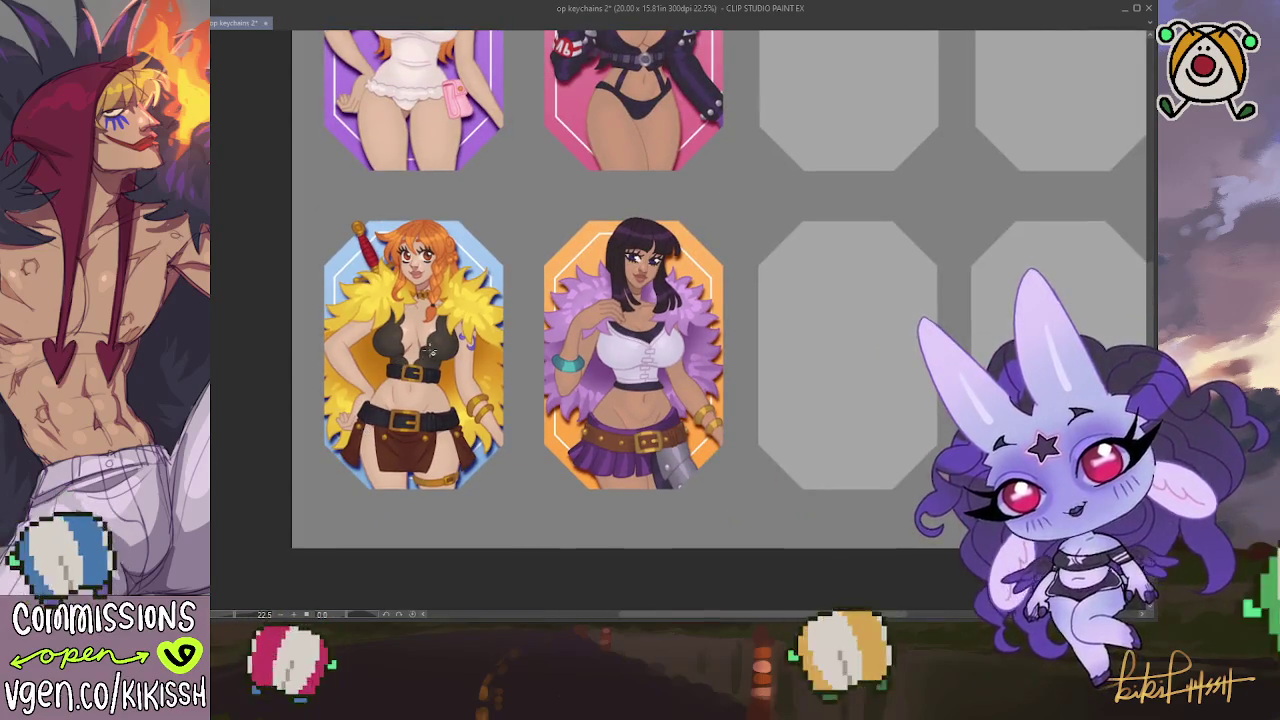
{"action": "scroll", "coordinate": [437, 350], "scroll_direction": "up", "scroll_amount": 2}
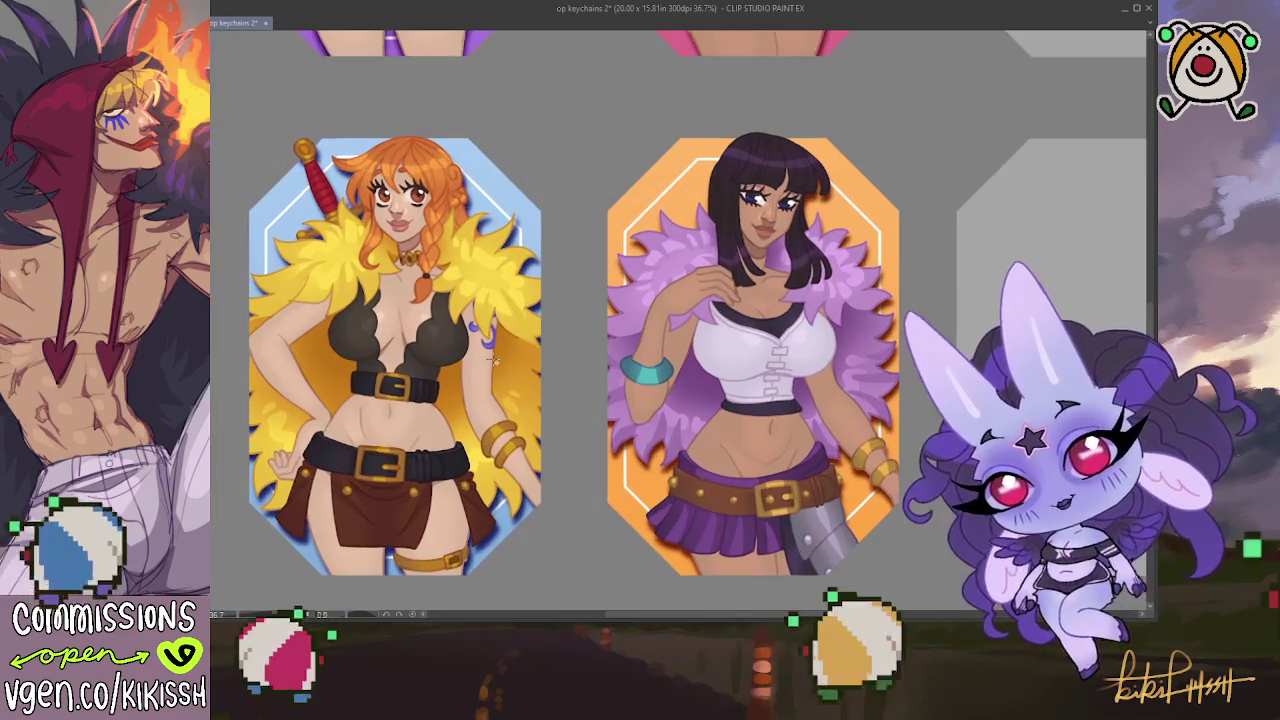
{"action": "scroll", "coordinate": [437, 350], "scroll_direction": "up", "scroll_amount": 1}
{"action": "scroll", "coordinate": [470, 385], "scroll_direction": "up", "scroll_amount": 3}
{"action": "scroll", "coordinate": [481, 398], "scroll_direction": "up", "scroll_amount": 5}
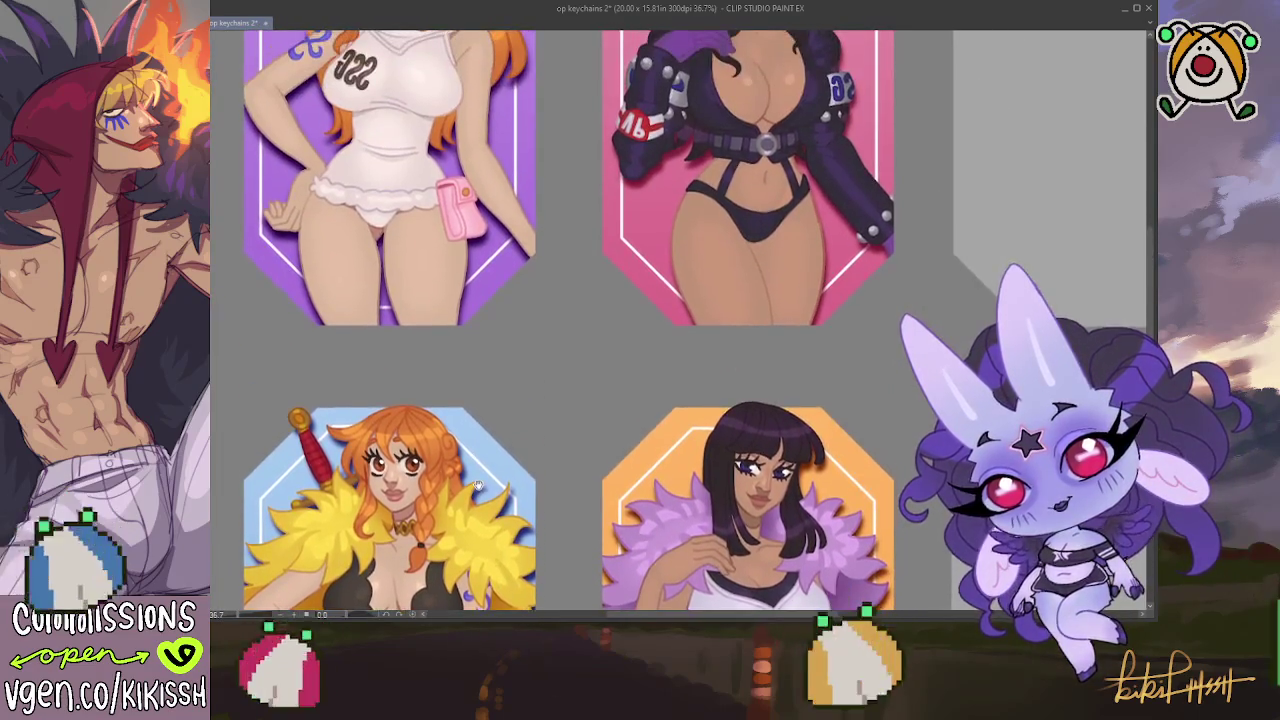
{"action": "scroll", "coordinate": [500, 432], "scroll_direction": "up", "scroll_amount": 2}
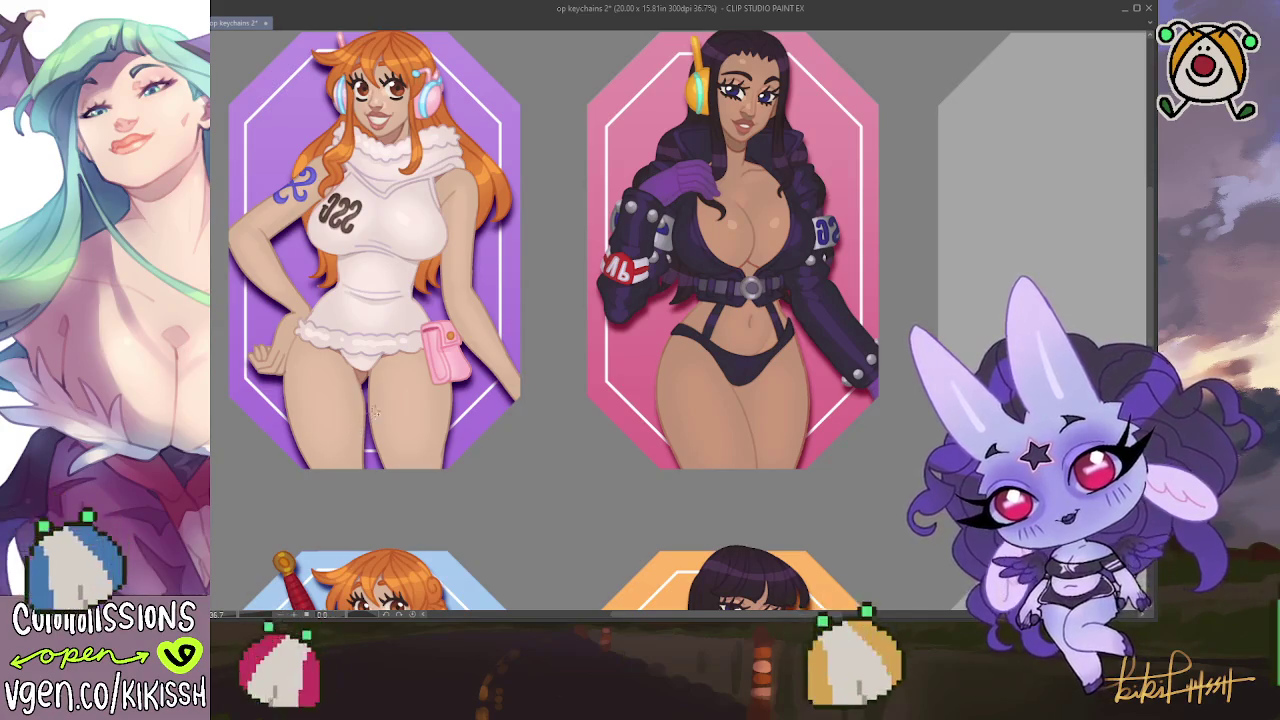
{"action": "scroll", "coordinate": [470, 367], "scroll_direction": "up", "scroll_amount": 1}
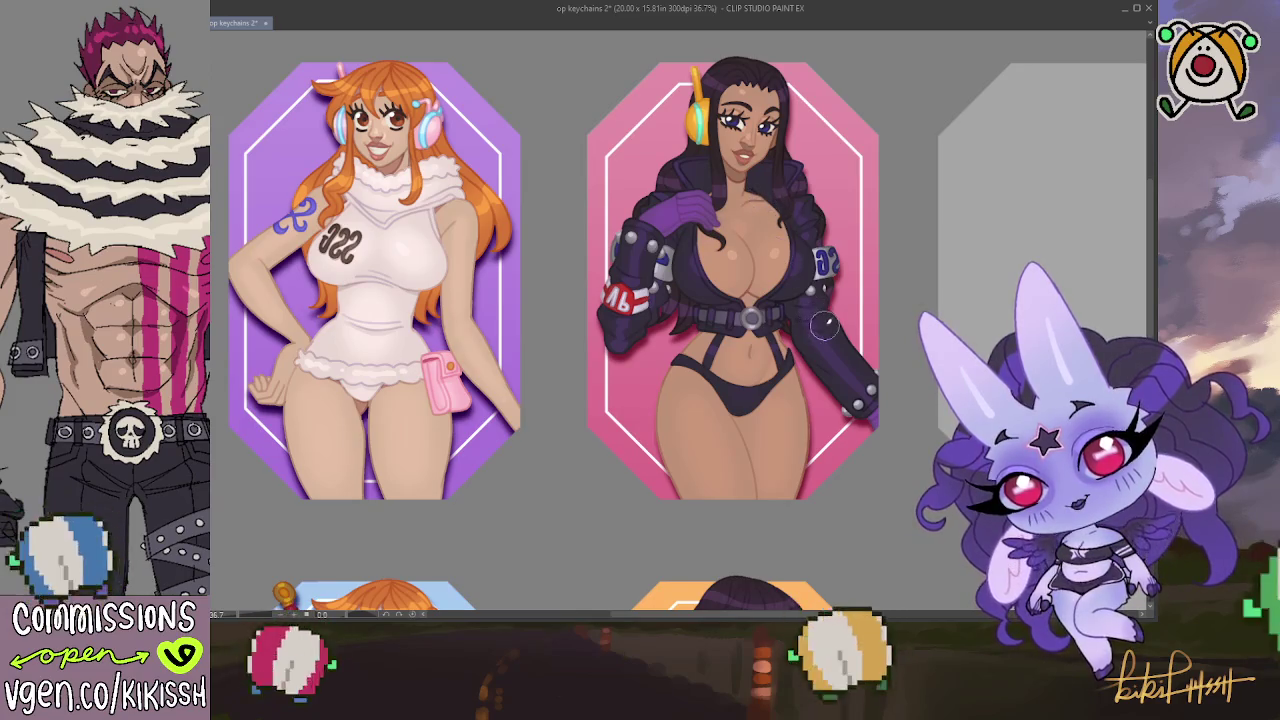
{"action": "scroll", "coordinate": [880, 290], "scroll_direction": "down", "scroll_amount": 1}
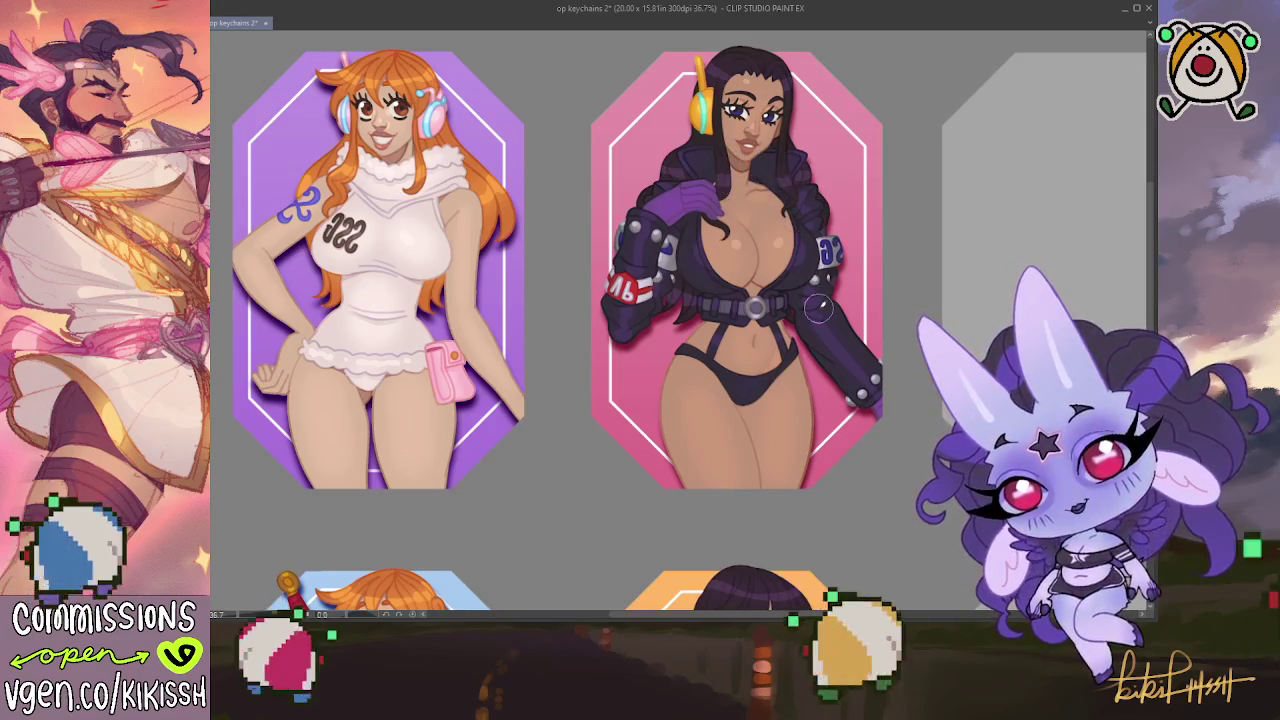
{"action": "scroll", "coordinate": [818, 309], "scroll_direction": "down", "scroll_amount": 3}
{"action": "scroll", "coordinate": [894, 372], "scroll_direction": "down", "scroll_amount": 2}
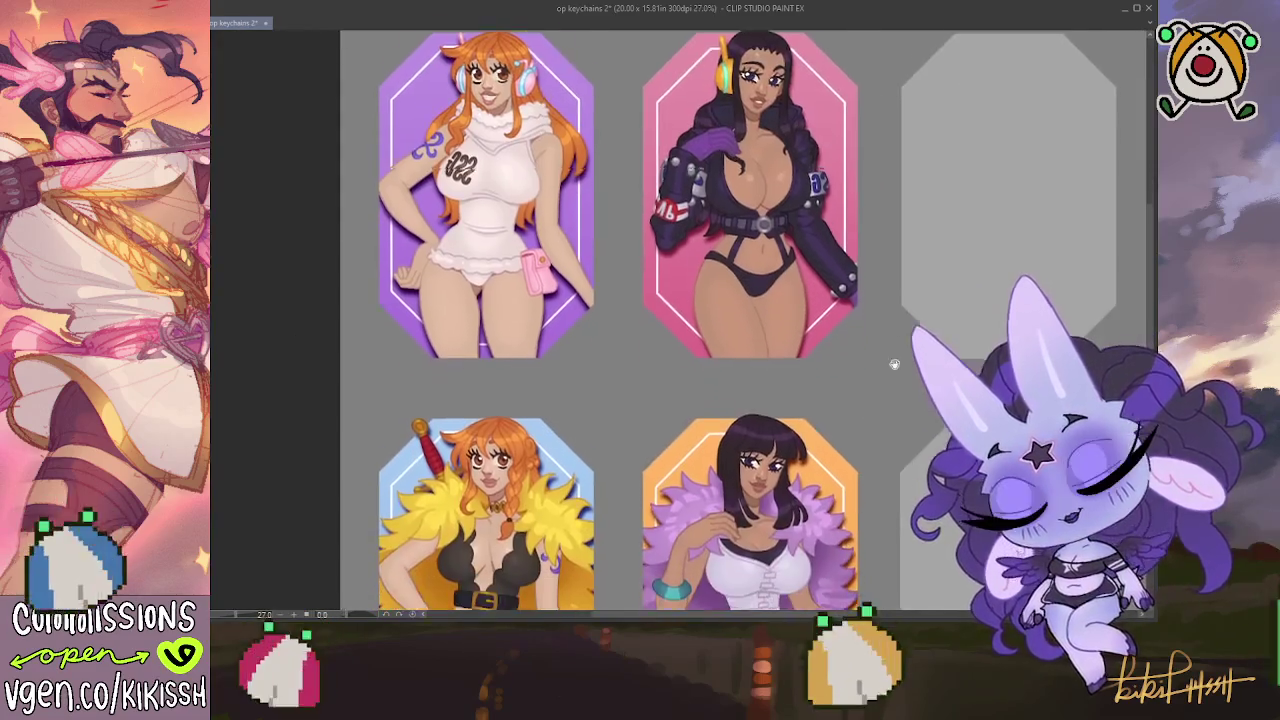
{"action": "left_click_drag", "start_coordinate": [894, 372], "coordinate": [897, 219]}
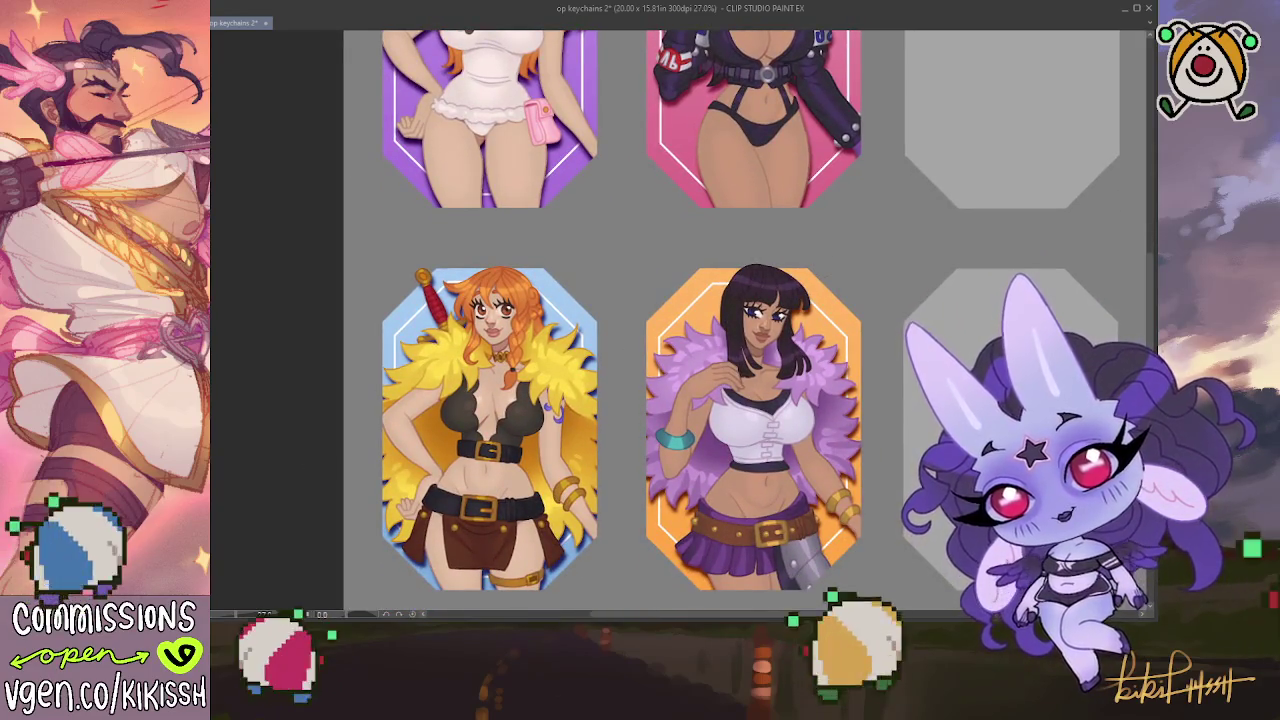
{"action": "left_click_drag", "start_coordinate": [503, 386], "coordinate": [561, 585]}
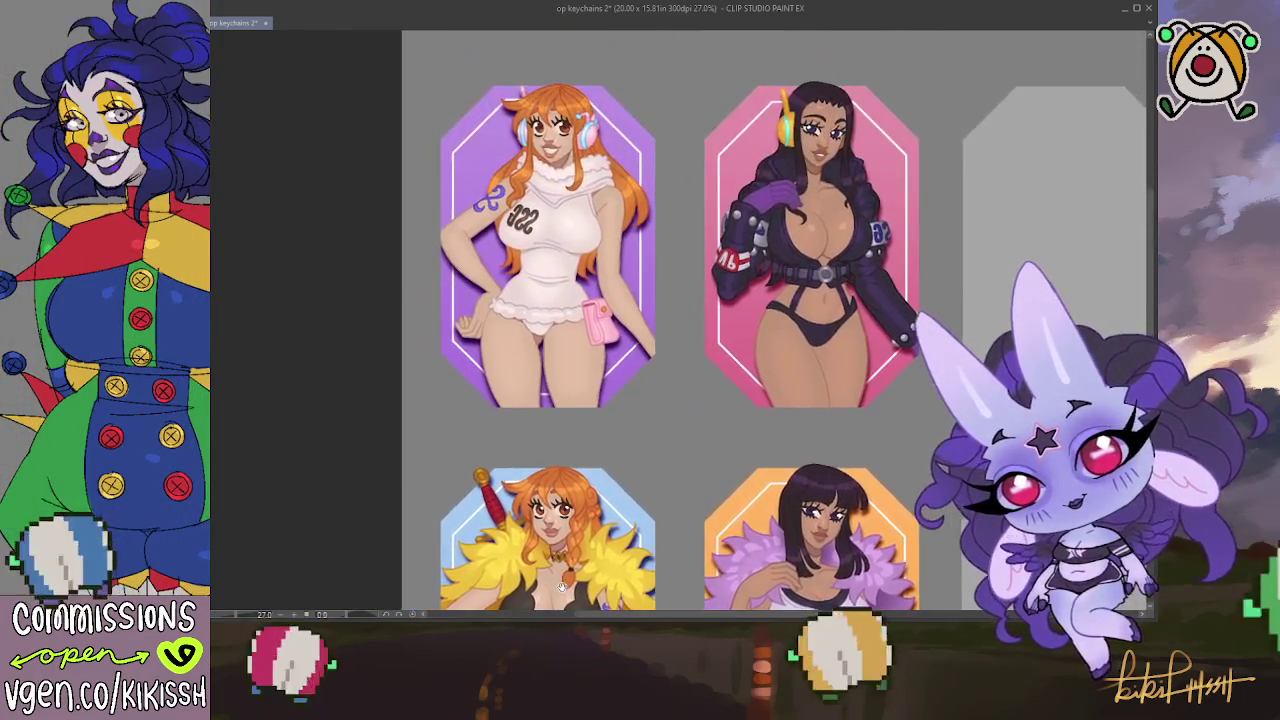
{"action": "scroll", "coordinate": [563, 588], "scroll_direction": "down", "scroll_amount": 1}
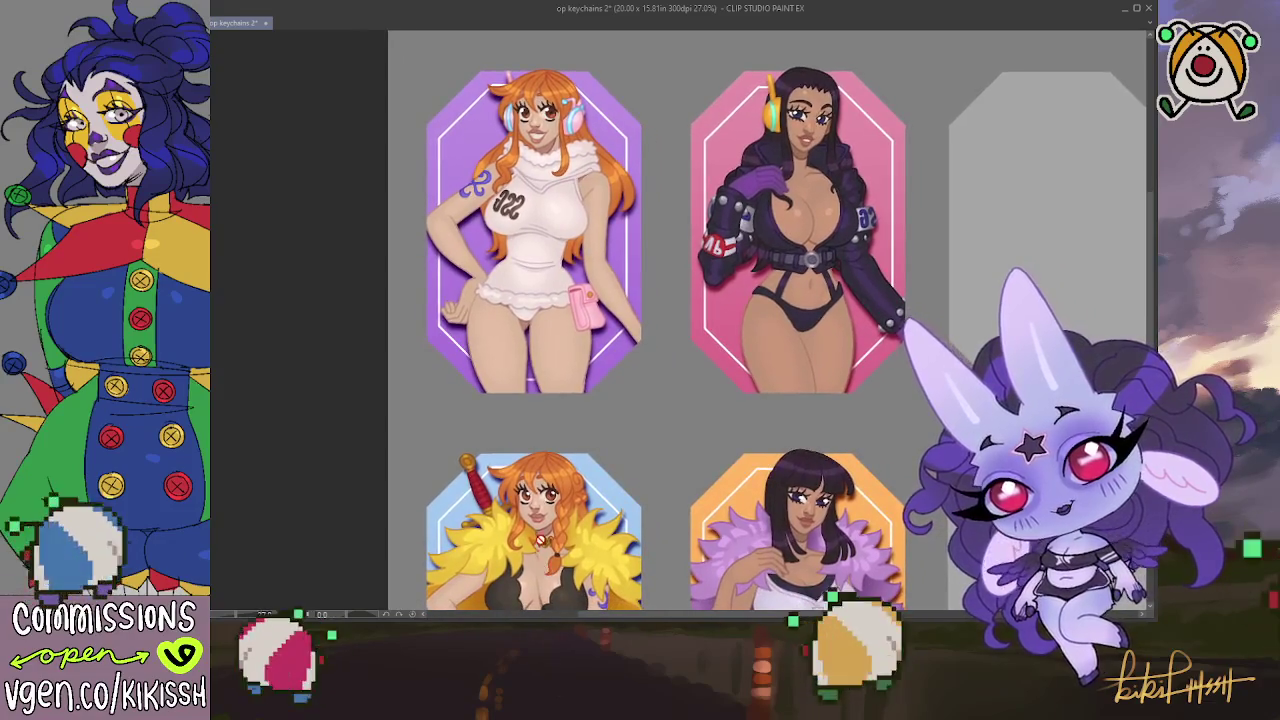
{"action": "scroll", "coordinate": [541, 531], "scroll_direction": "down", "scroll_amount": 1}
{"action": "left_click_drag", "start_coordinate": [560, 526], "coordinate": [540, 384]}
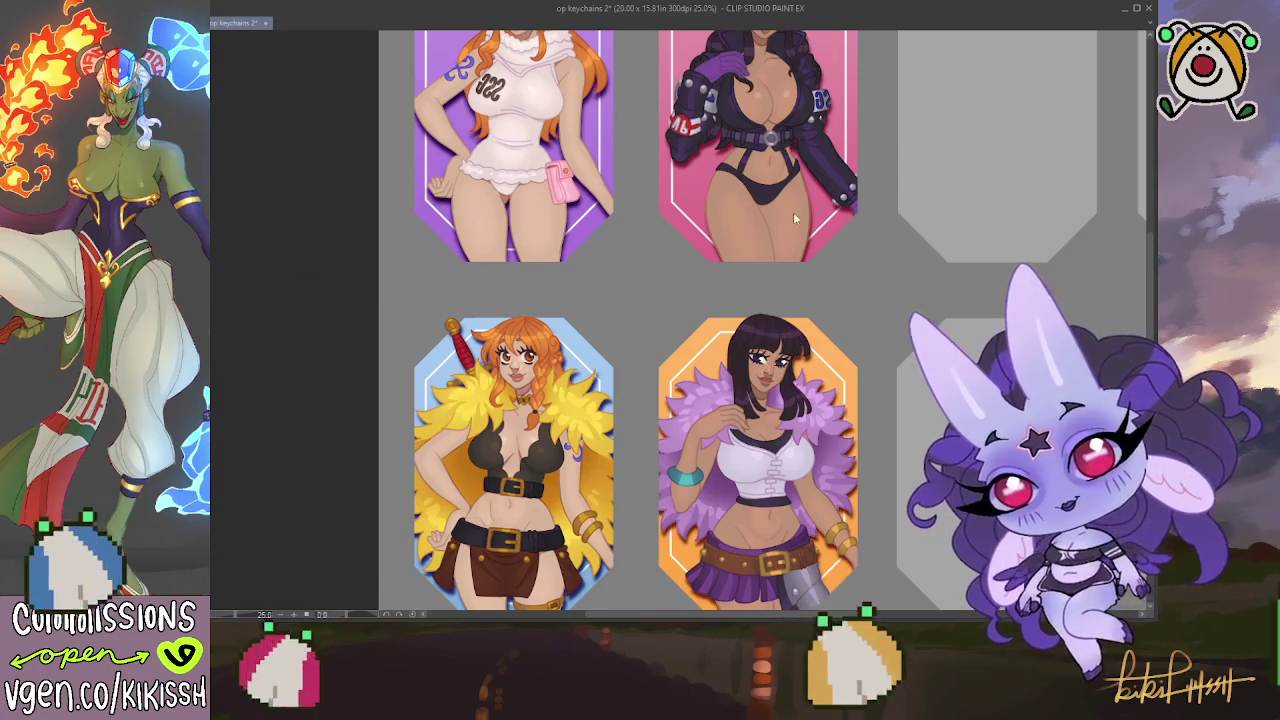
{"action": "scroll", "coordinate": [981, 179], "scroll_direction": "up", "scroll_amount": 3}
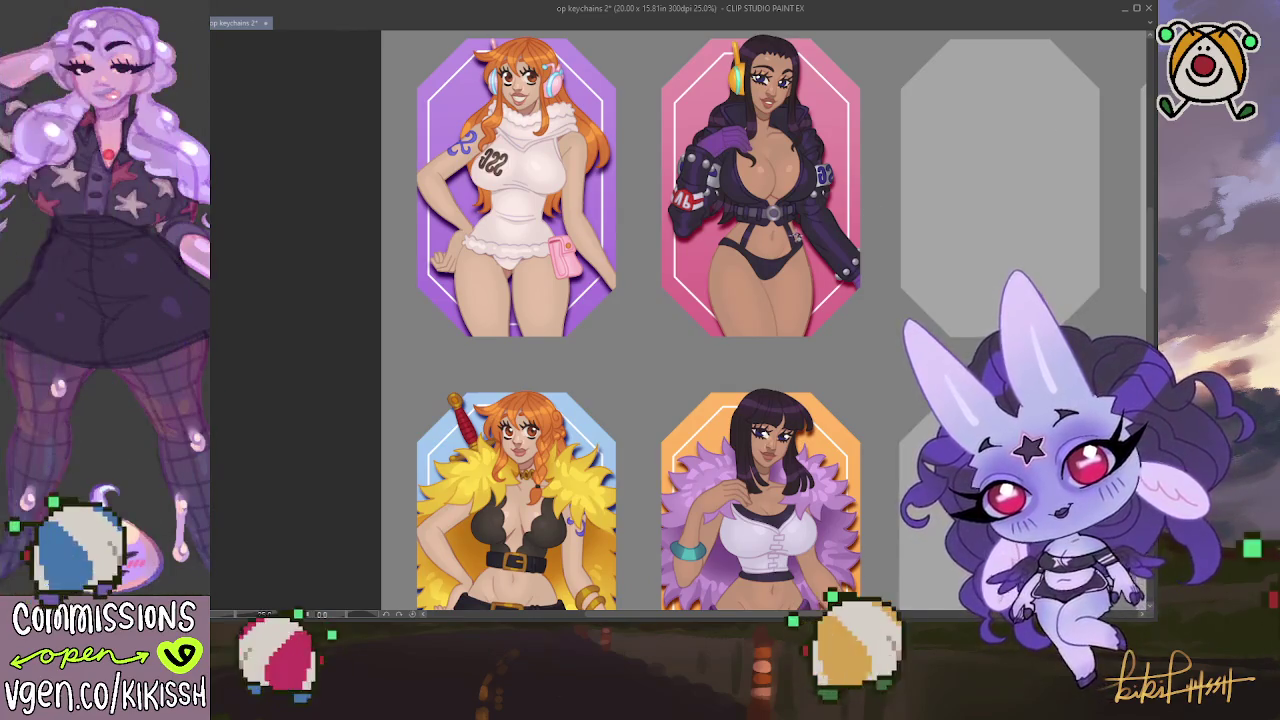
Clear the selection and paint dark red shadow beneath the pink keychain character's gloved arm
{"action": "left_click", "coordinate": [797, 238]}
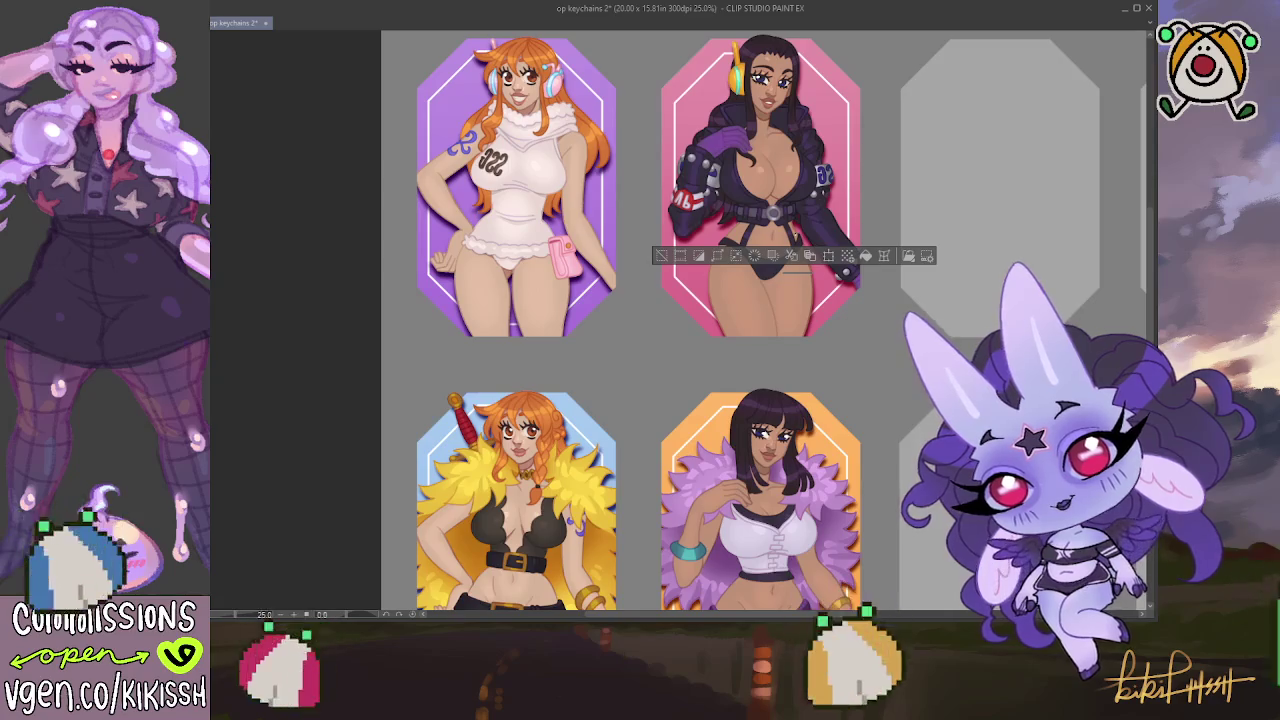
{"action": "key", "text": "ctrl+d"}
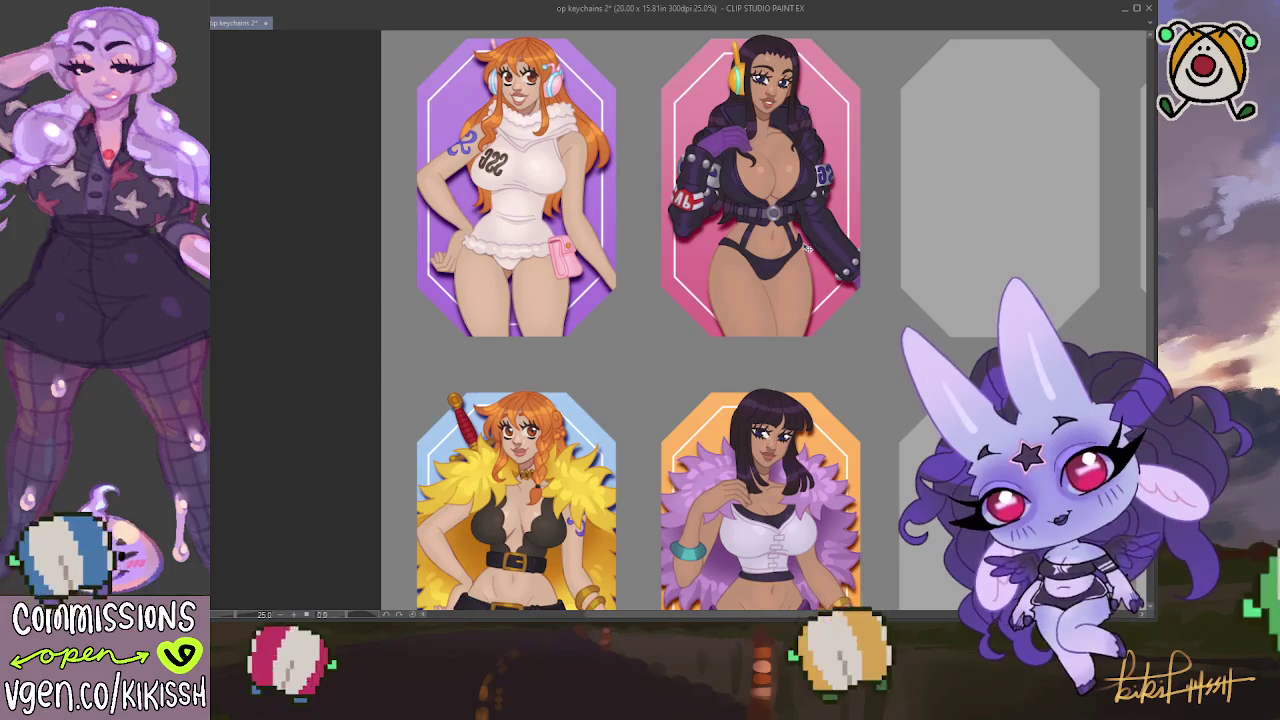
{"action": "scroll", "coordinate": [720, 200], "scroll_direction": "up", "scroll_amount": 1}
{"action": "scroll", "coordinate": [698, 202], "scroll_direction": "up", "scroll_amount": 1}
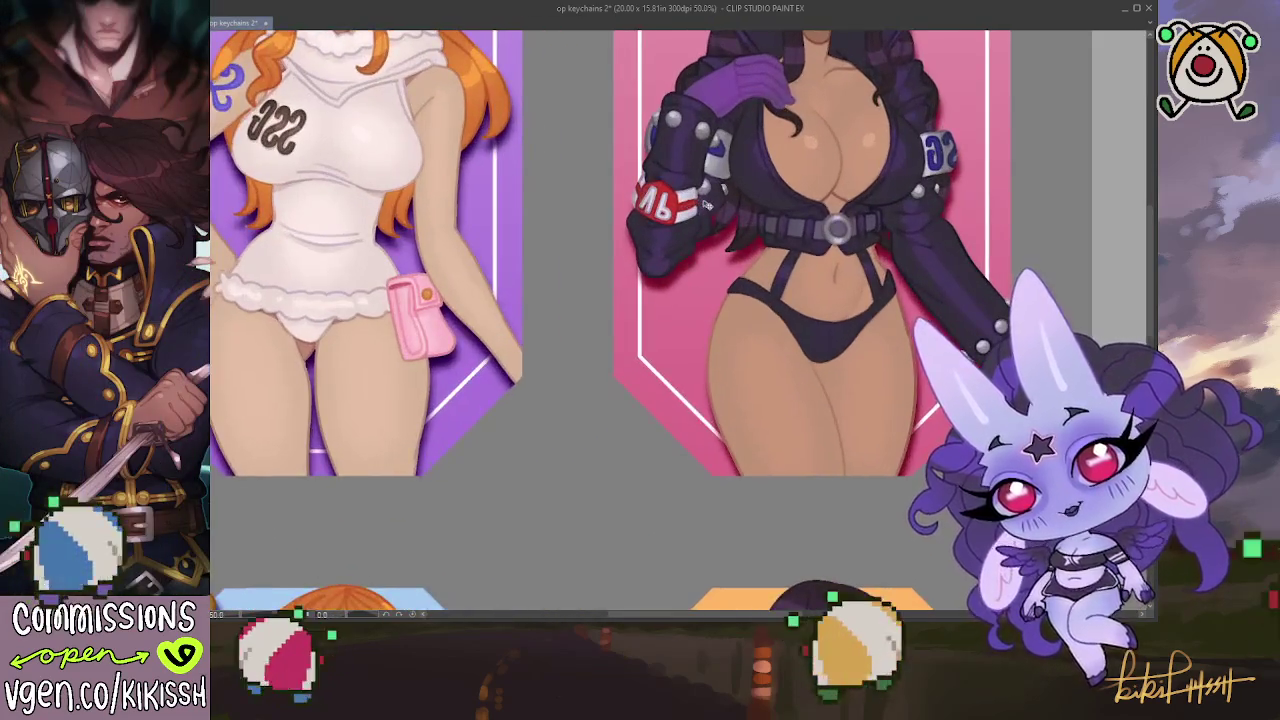
{"action": "scroll", "coordinate": [706, 204], "scroll_direction": "up", "scroll_amount": 1}
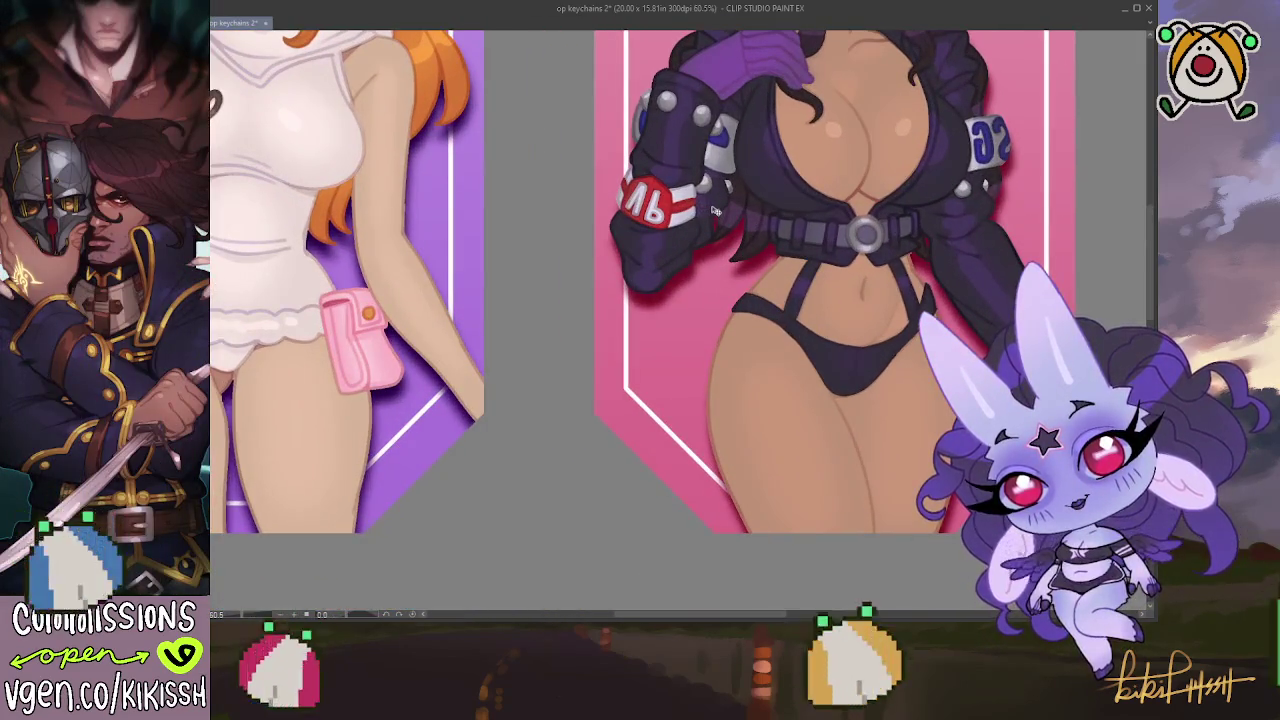
{"action": "scroll", "coordinate": [712, 208], "scroll_direction": "up", "scroll_amount": 1}
{"action": "left_click_drag", "start_coordinate": [720, 245], "coordinate": [763, 285]}
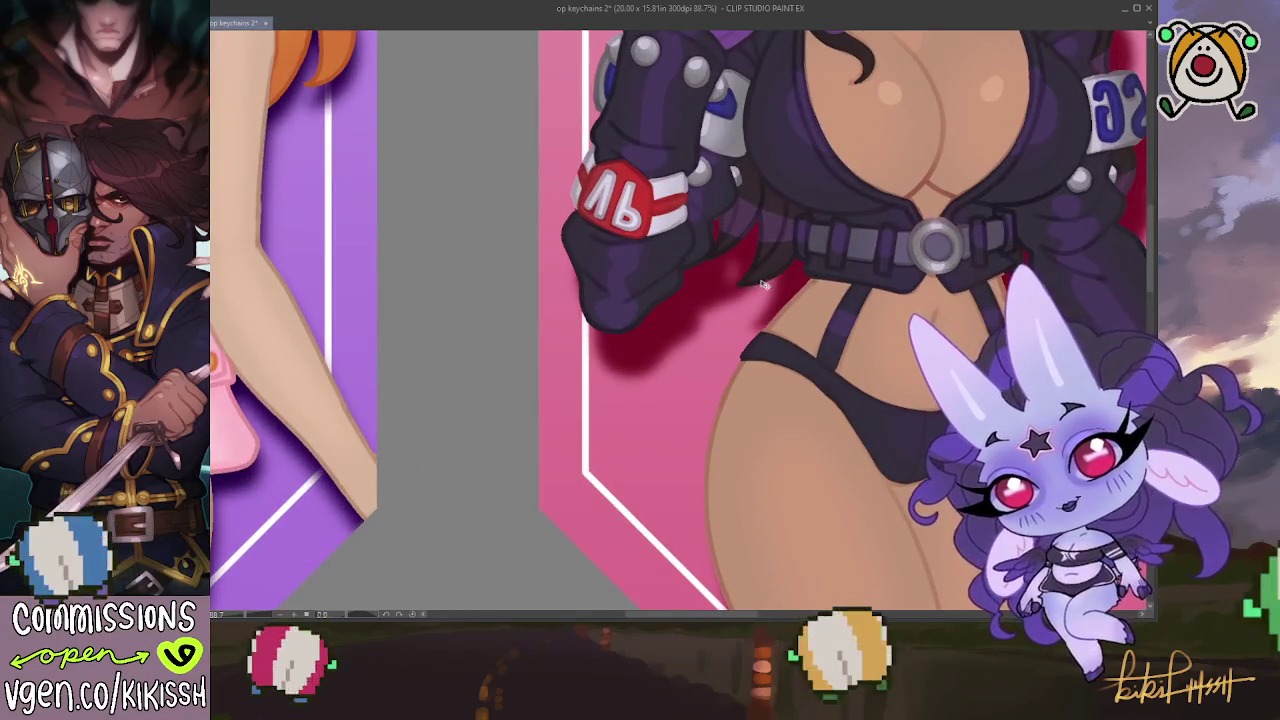
{"action": "scroll", "coordinate": [760, 290], "scroll_direction": "down", "scroll_amount": 1}
{"action": "scroll", "coordinate": [800, 320], "scroll_direction": "down", "scroll_amount": 1}
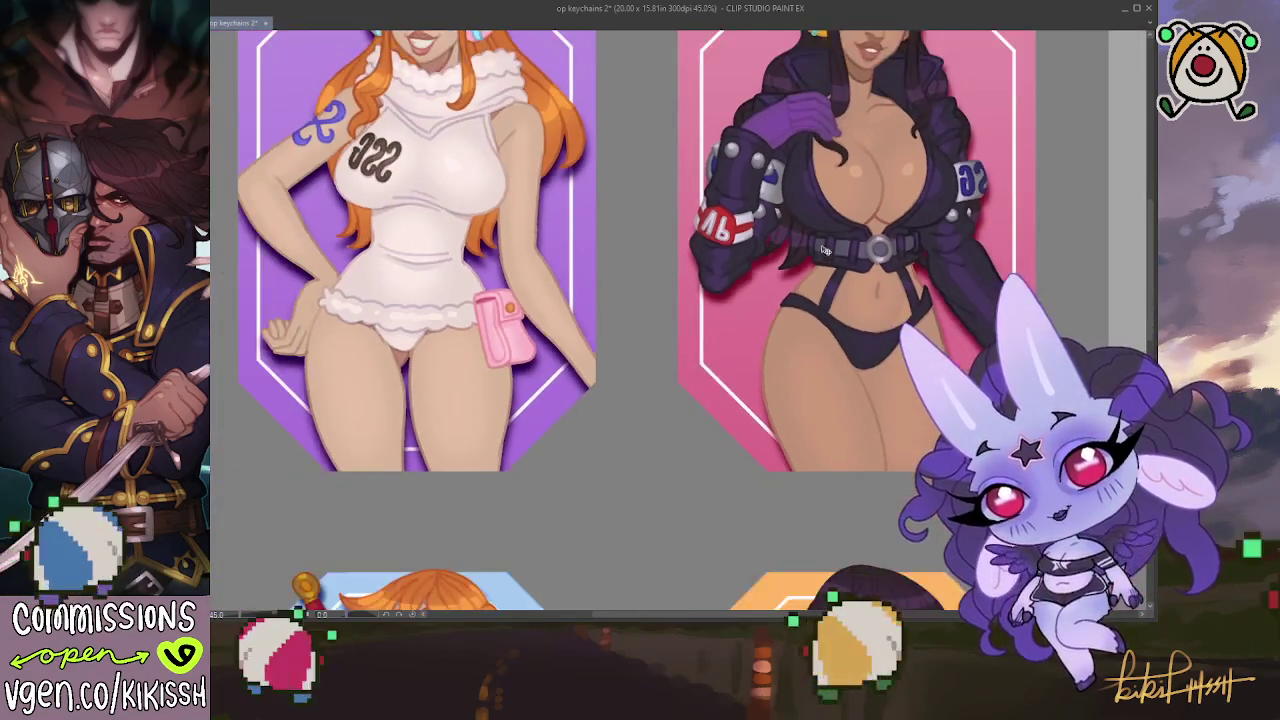
{"action": "scroll", "coordinate": [833, 353], "scroll_direction": "down", "scroll_amount": 1}
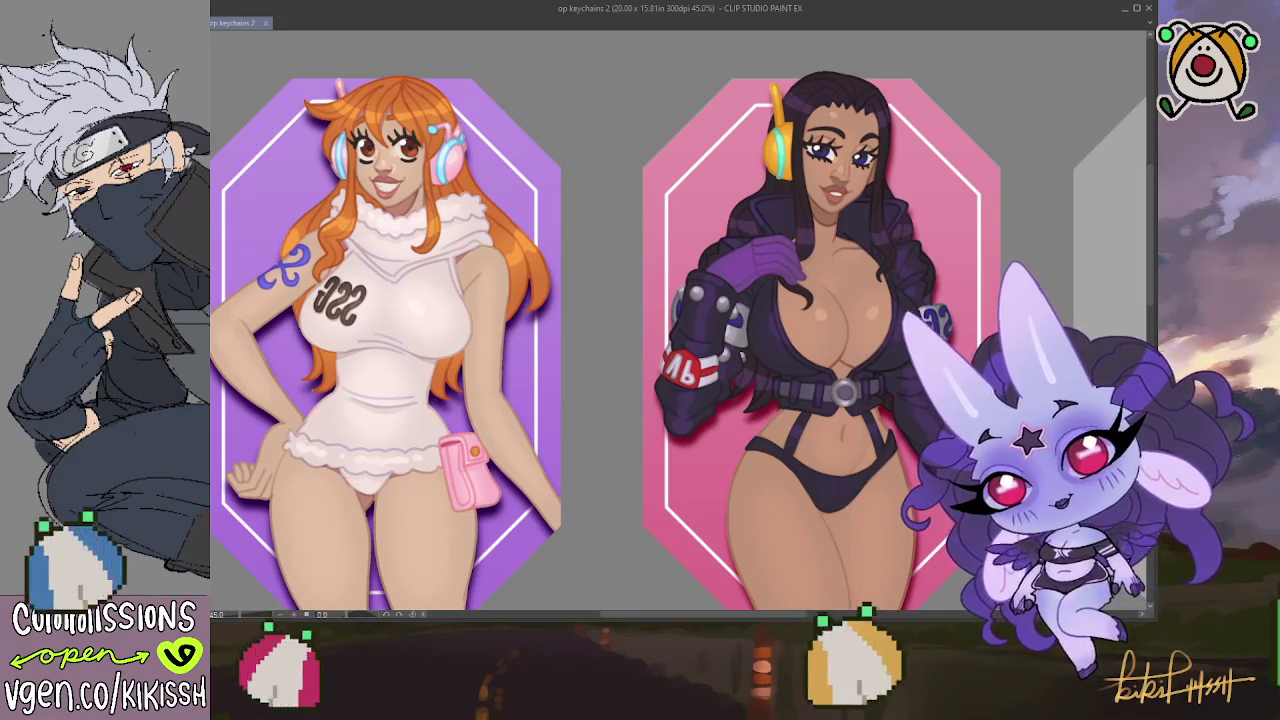
Zoom out and pan to bring the second row of keychains into view
{"action": "left_click", "coordinate": [378, 596]}
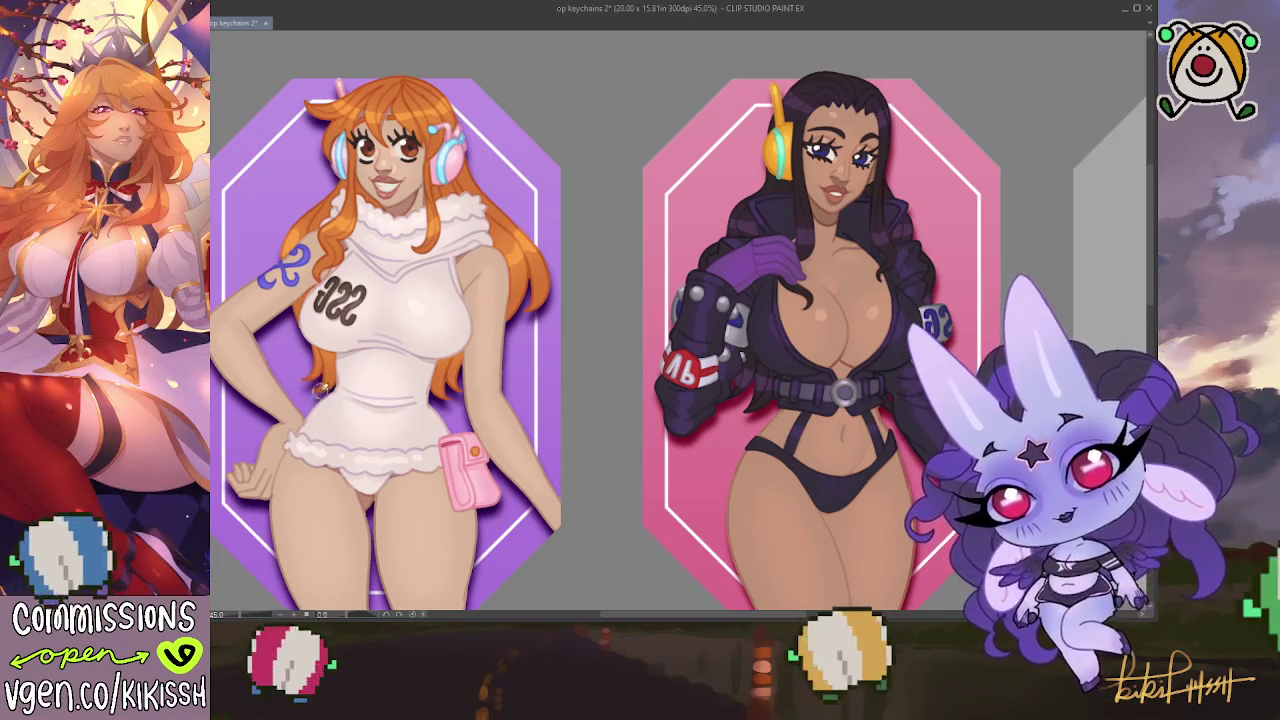
{"action": "key", "text": "ctrl+minus"}
{"action": "left_click_drag", "start_coordinate": [685, 460], "coordinate": [706, 234]}
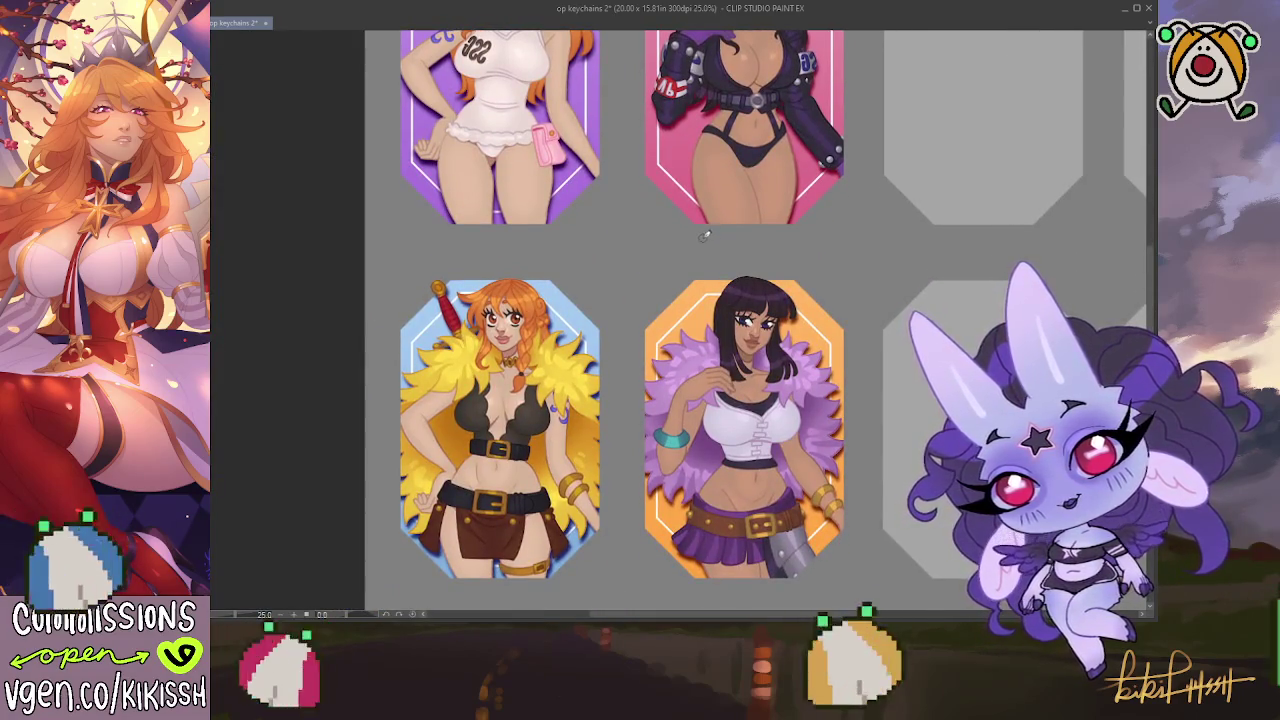
{"action": "scroll", "coordinate": [666, 263], "scroll_direction": "up", "scroll_amount": 1}
{"action": "scroll", "coordinate": [656, 266], "scroll_direction": "up", "scroll_amount": 1}
{"action": "scroll", "coordinate": [655, 265], "scroll_direction": "up", "scroll_amount": 1}
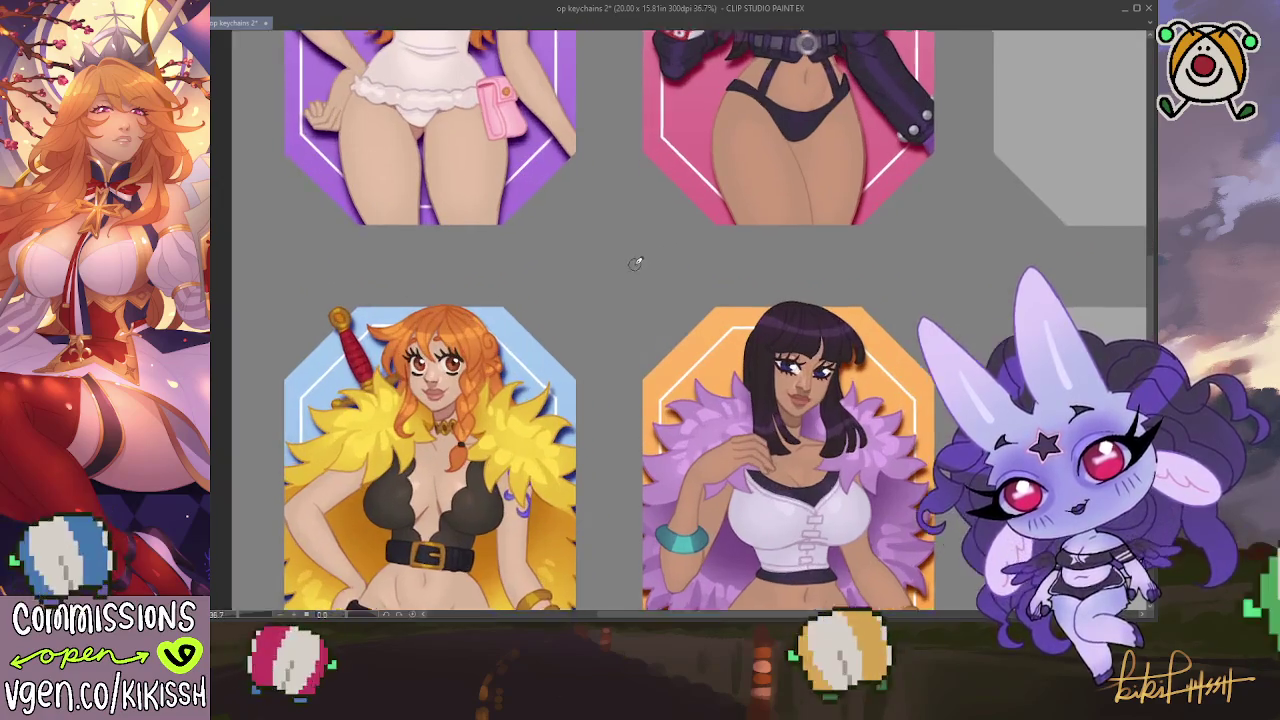
{"action": "scroll", "coordinate": [634, 266], "scroll_direction": "up", "scroll_amount": 1}
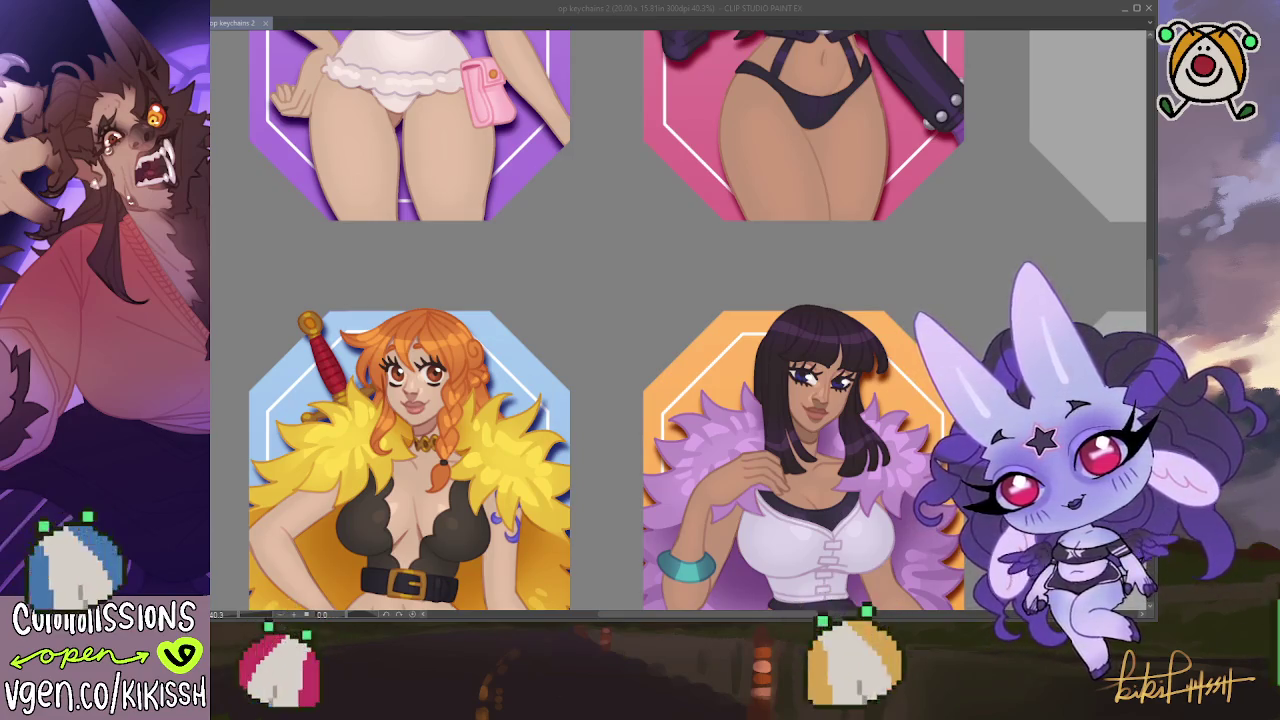
Scroll over the sheet to inspect the Ace and Yamato keychain designs
{"action": "left_click", "coordinate": [653, 212]}
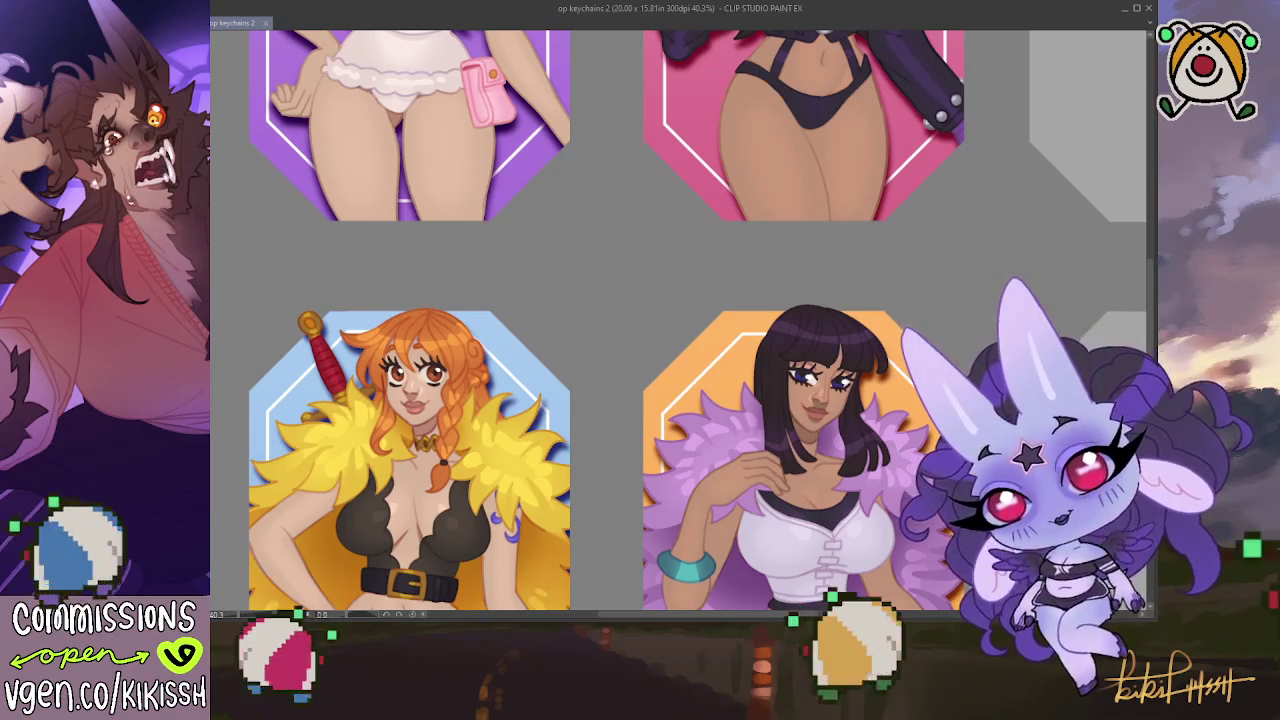
{"action": "scroll", "coordinate": [560, 360], "scroll_direction": "up", "scroll_amount": 5}
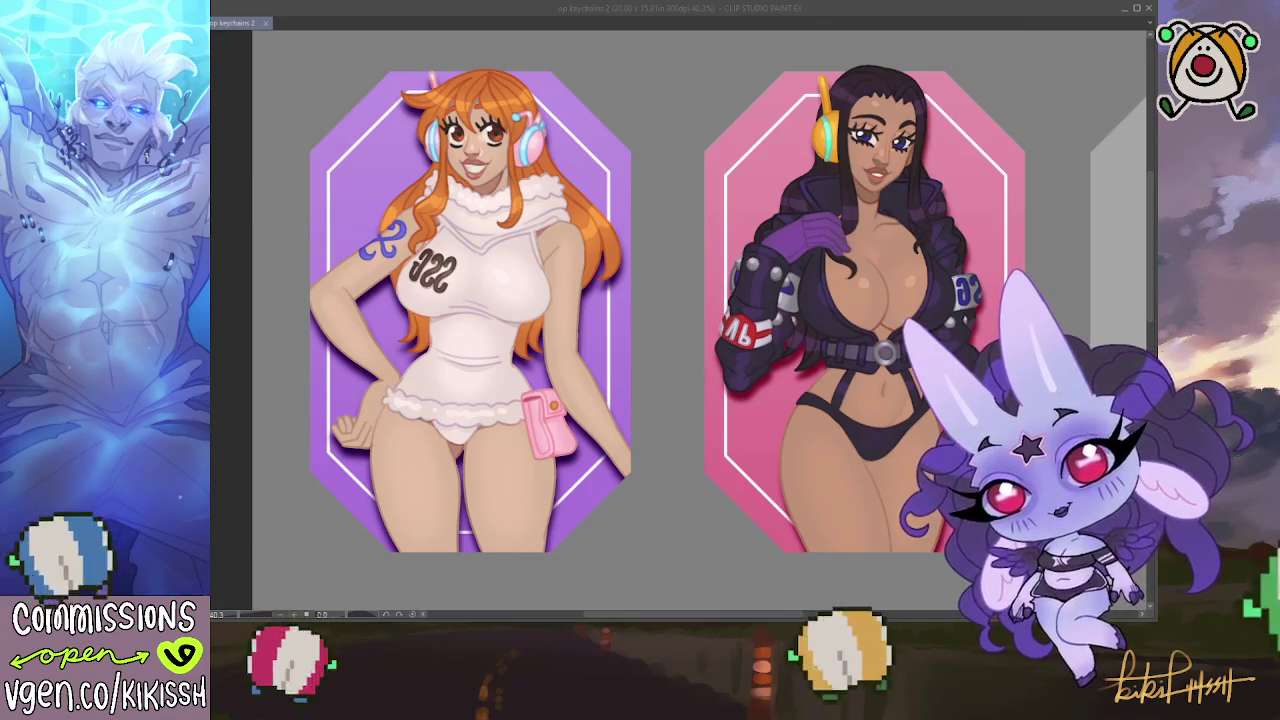
{"action": "left_click", "coordinate": [738, 342]}
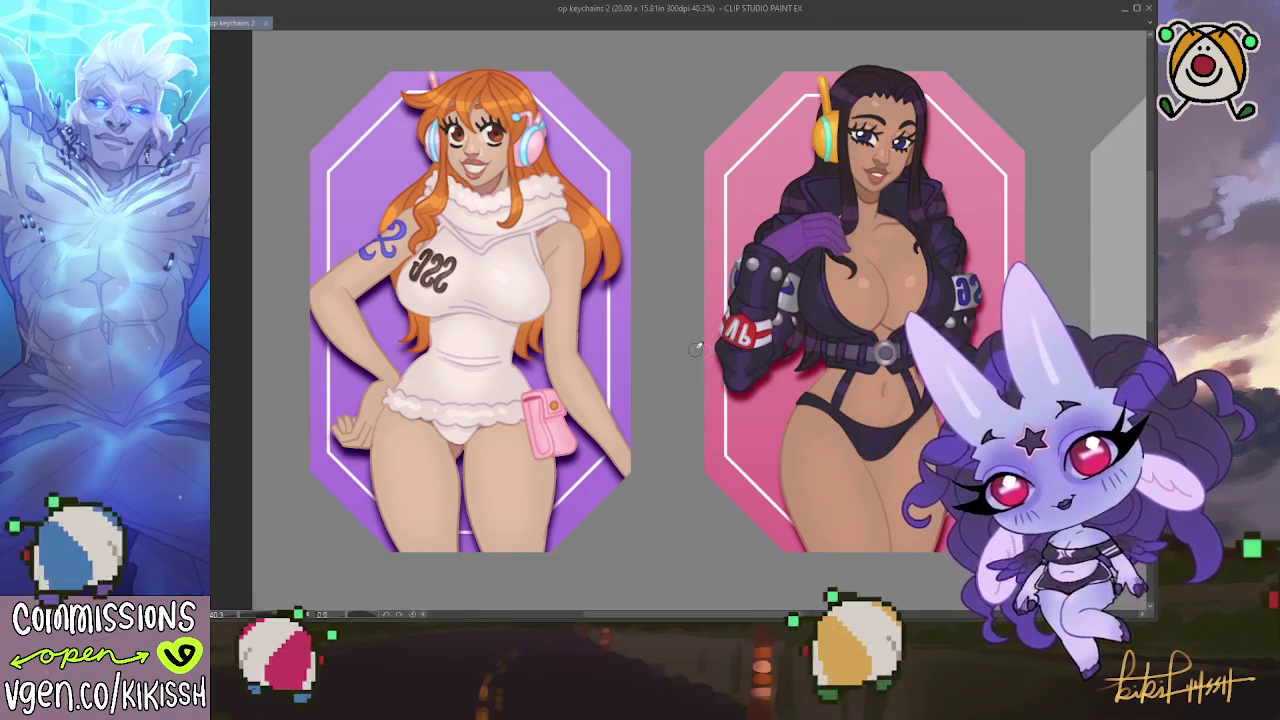
{"action": "scroll", "coordinate": [690, 345], "scroll_direction": "down", "scroll_amount": 1}
{"action": "scroll", "coordinate": [665, 340], "scroll_direction": "down", "scroll_amount": 2}
{"action": "scroll", "coordinate": [650, 360], "scroll_direction": "down", "scroll_amount": 1}
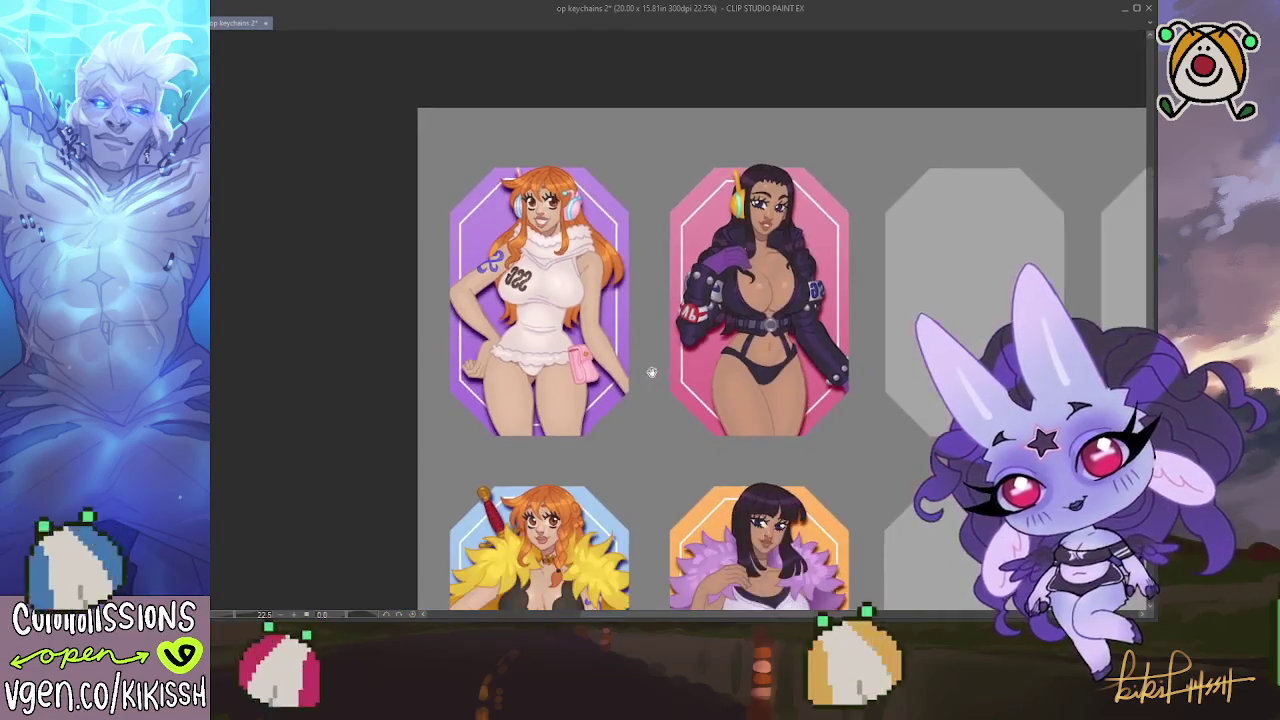
{"action": "scroll", "coordinate": [640, 320], "scroll_direction": "down", "scroll_amount": 2}
{"action": "scroll", "coordinate": [636, 298], "scroll_direction": "down", "scroll_amount": 2}
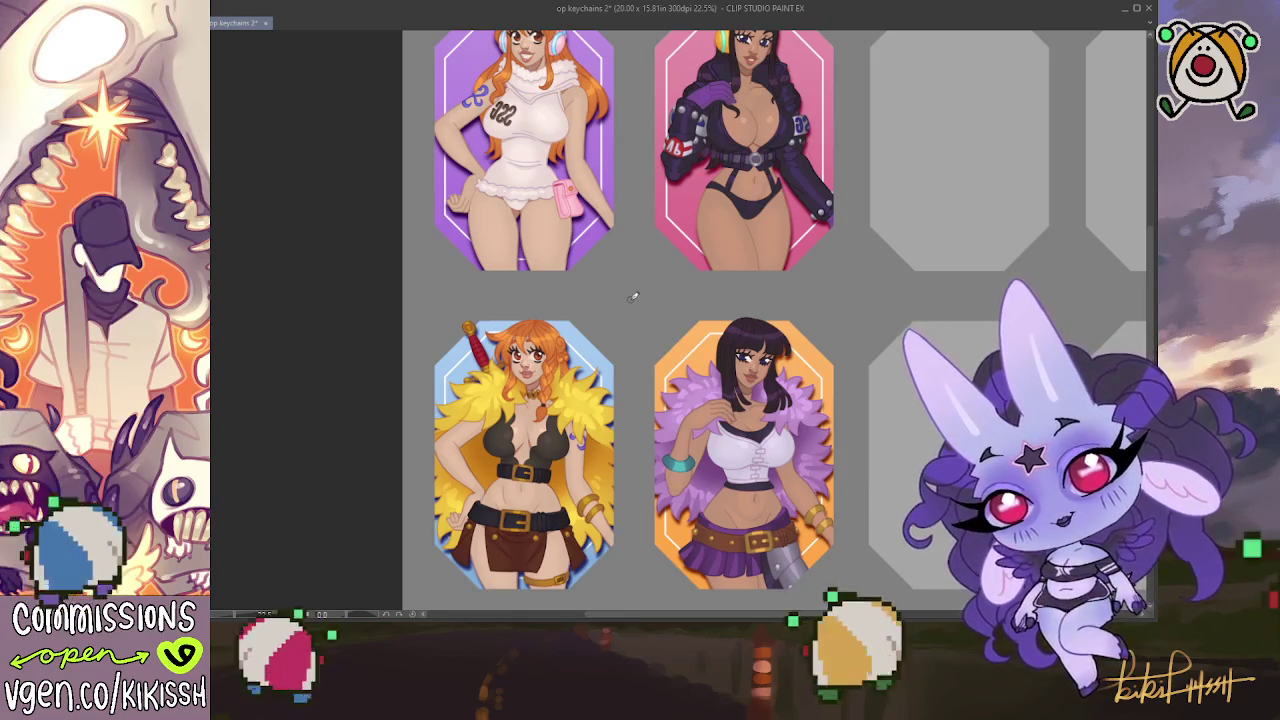
{"action": "scroll", "coordinate": [632, 298], "scroll_direction": "down", "scroll_amount": 1}
{"action": "scroll", "coordinate": [628, 272], "scroll_direction": "up", "scroll_amount": 1, "text": "ctrl"}
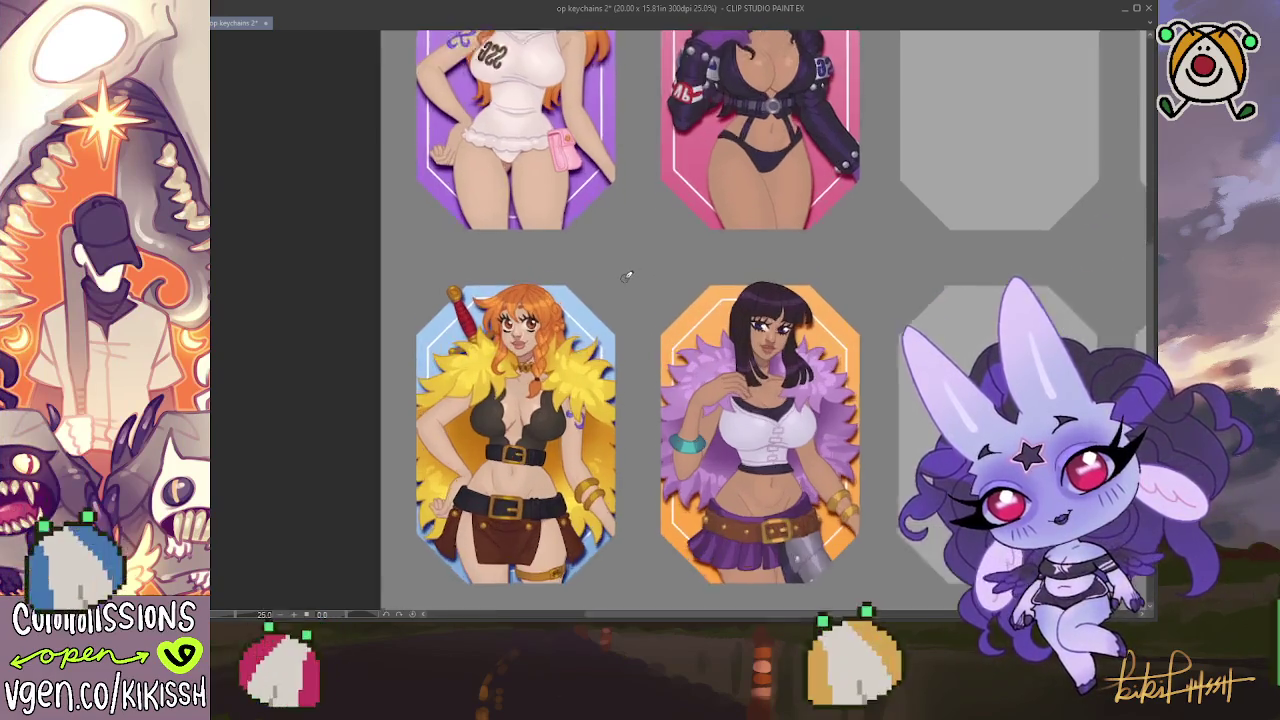
{"action": "scroll", "coordinate": [622, 283], "scroll_direction": "up", "scroll_amount": 1, "text": "ctrl"}
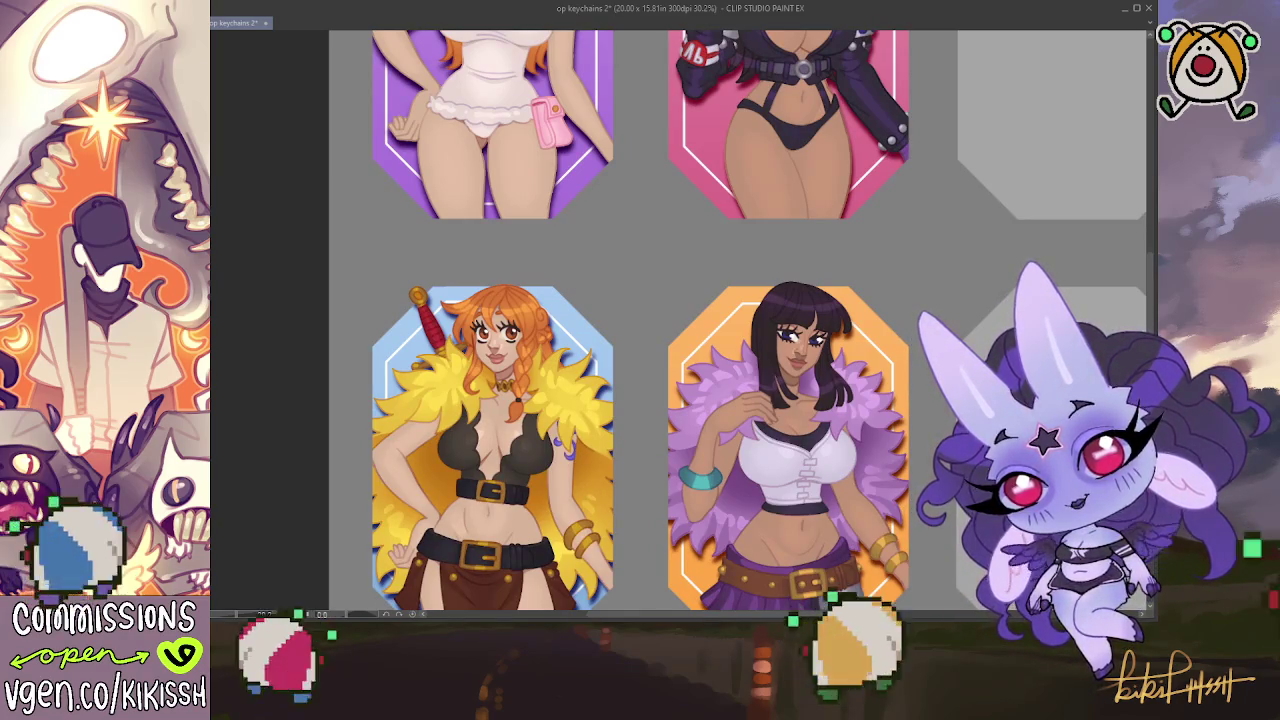
{"action": "scroll", "coordinate": [740, 320], "scroll_direction": "down", "scroll_amount": 5}
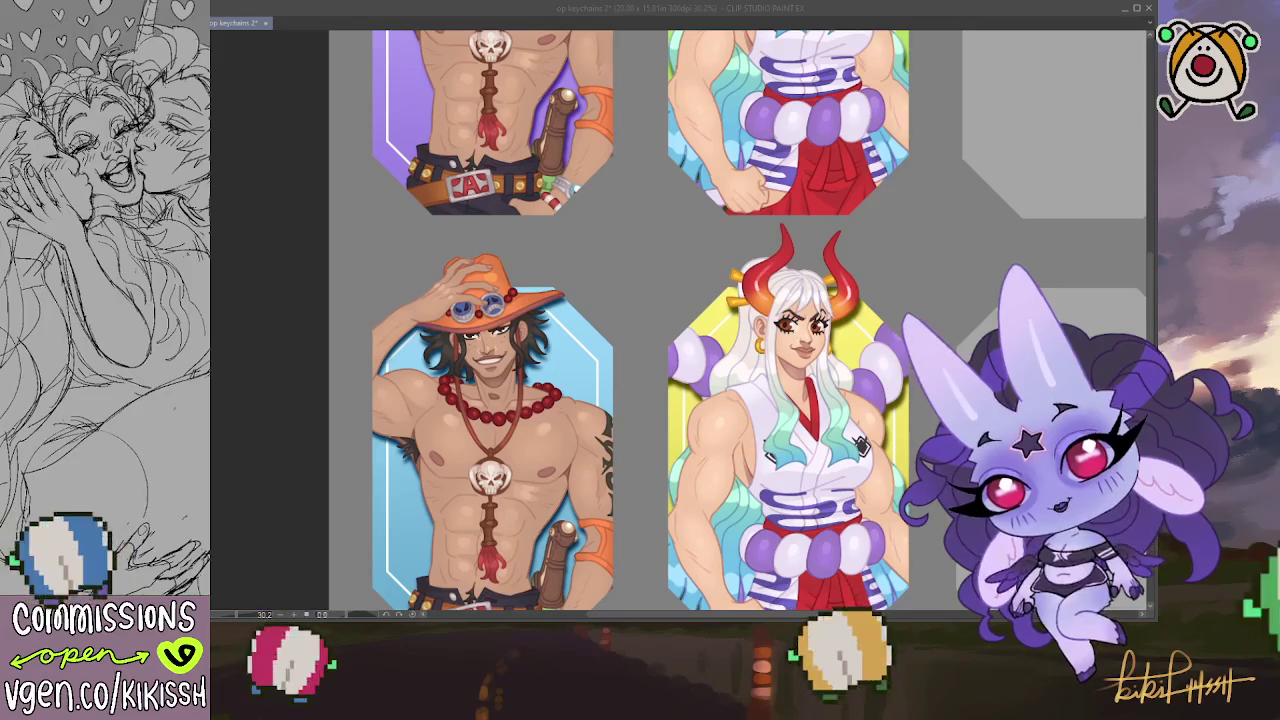
Recentre the whole keychain sheet and undo then redo the last edit
{"action": "left_click_drag", "start_coordinate": [249, 284], "coordinate": [220, 250]}
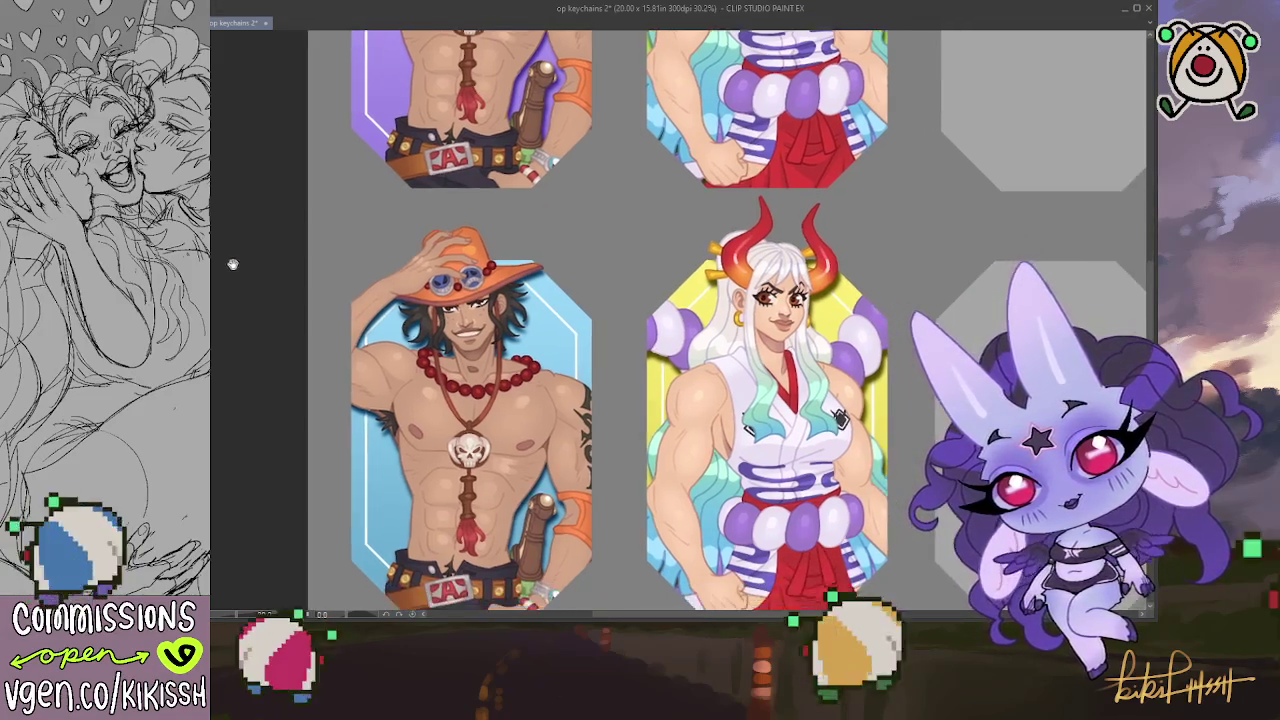
{"action": "left_click_drag", "start_coordinate": [250, 296], "coordinate": [250, 306]}
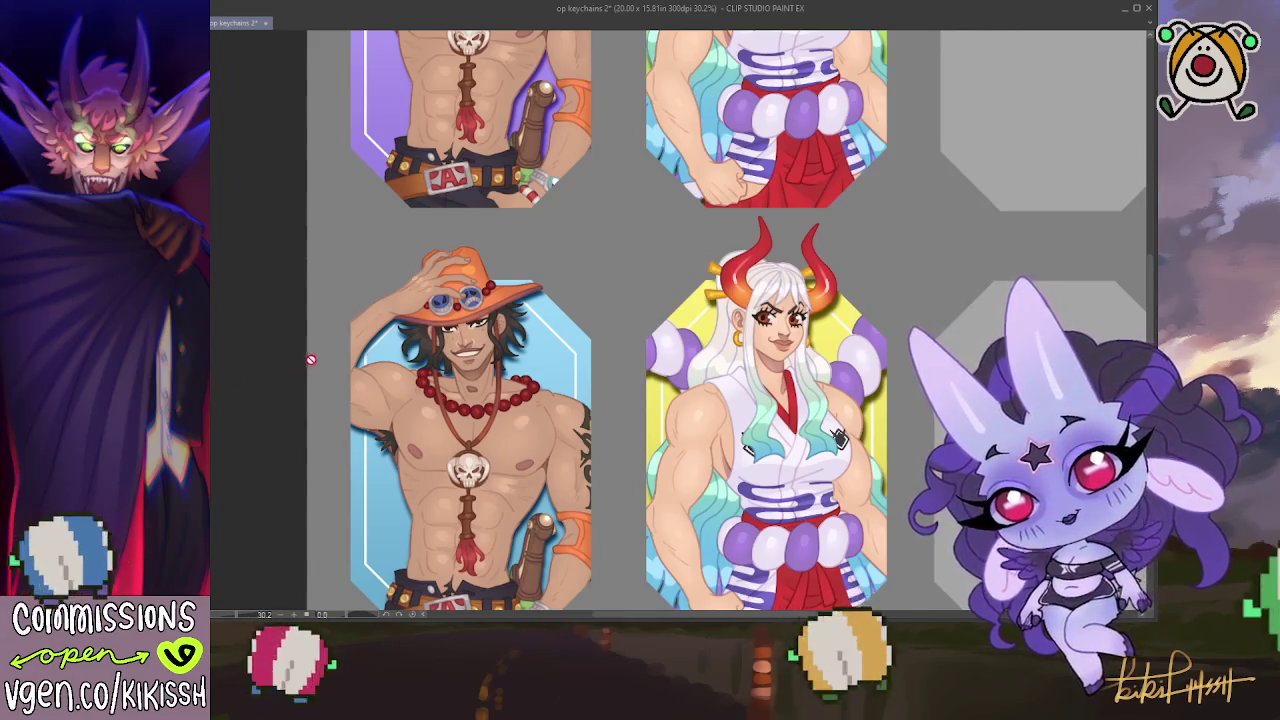
{"action": "scroll", "coordinate": [314, 340], "scroll_direction": "down", "scroll_amount": 2}
{"action": "scroll", "coordinate": [314, 340], "scroll_direction": "down", "scroll_amount": 1}
{"action": "left_click_drag", "start_coordinate": [560, 289], "coordinate": [578, 307]}
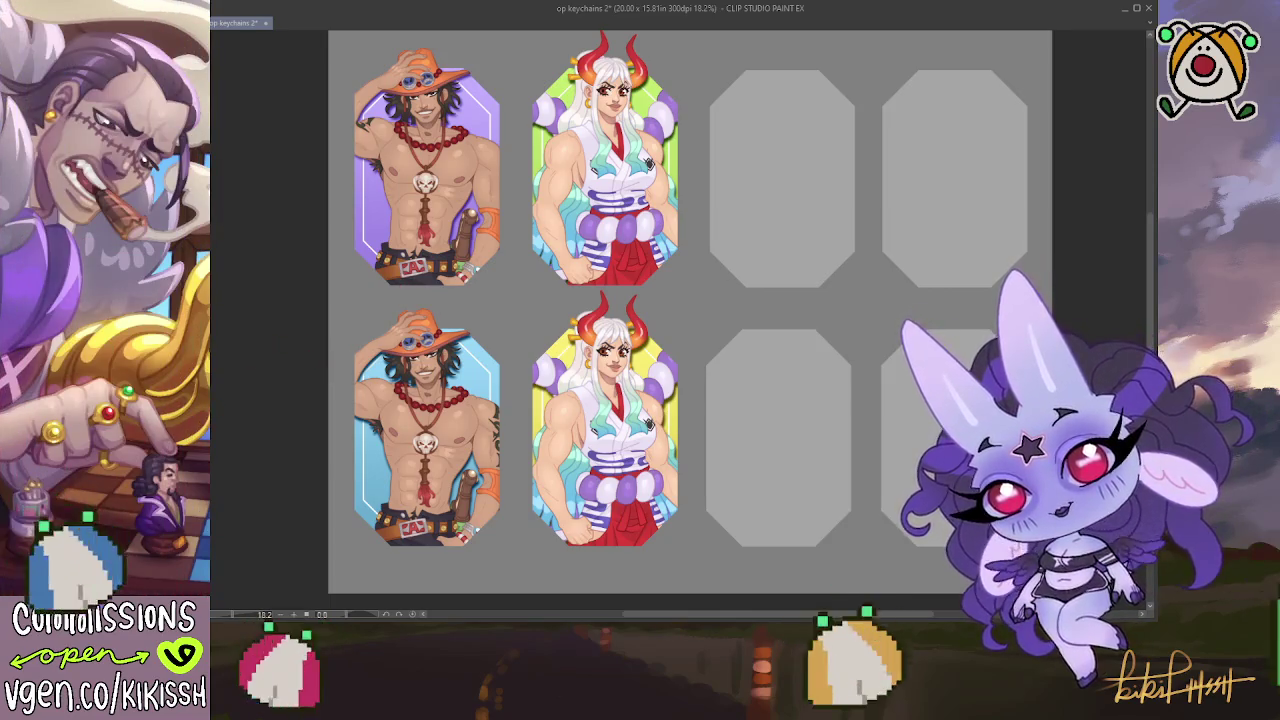
{"action": "key", "text": "ctrl+z"}
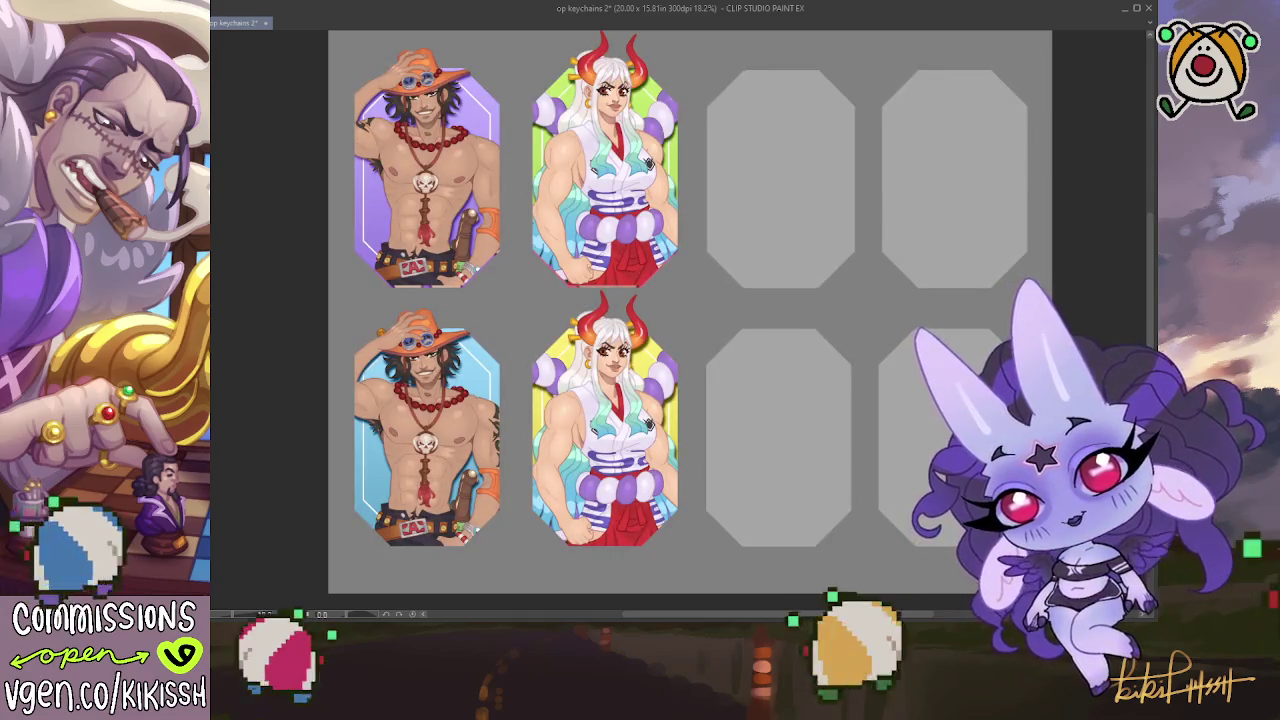
{"action": "key", "text": "ctrl+y"}
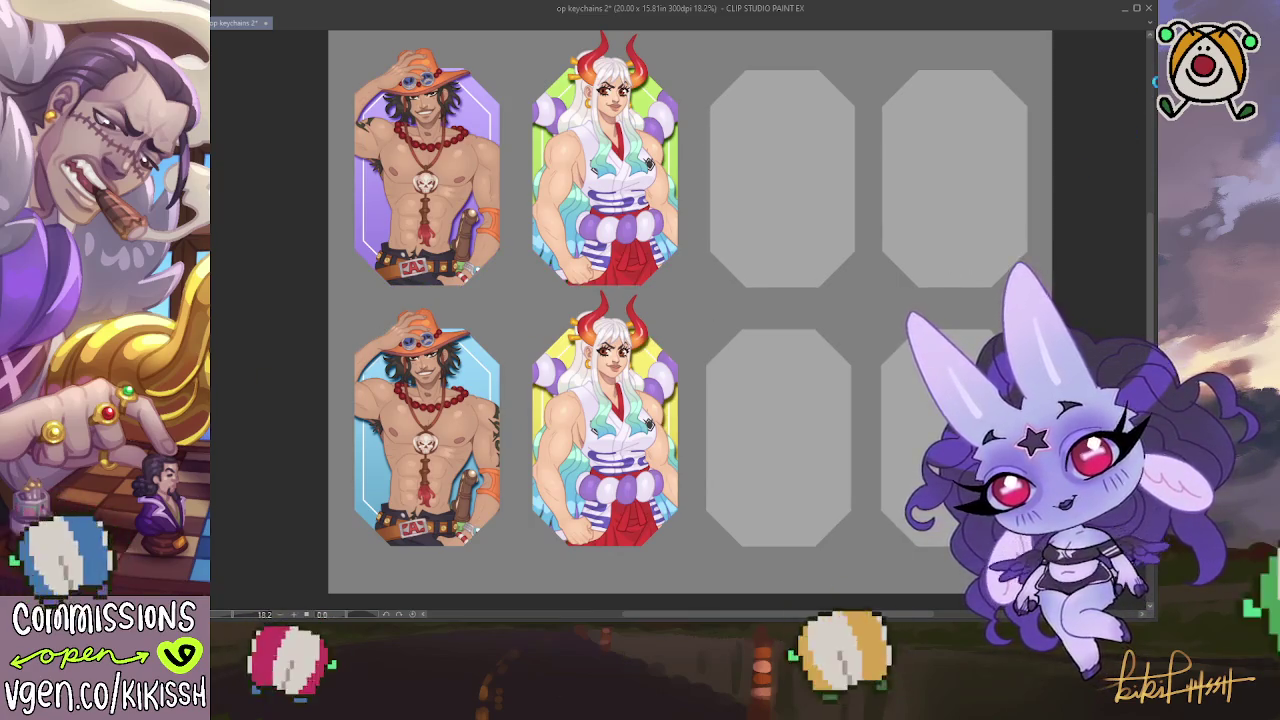
Save the sheet, then crop the canvas to the left two keychain columns
{"action": "key", "text": "ctrl+s"}
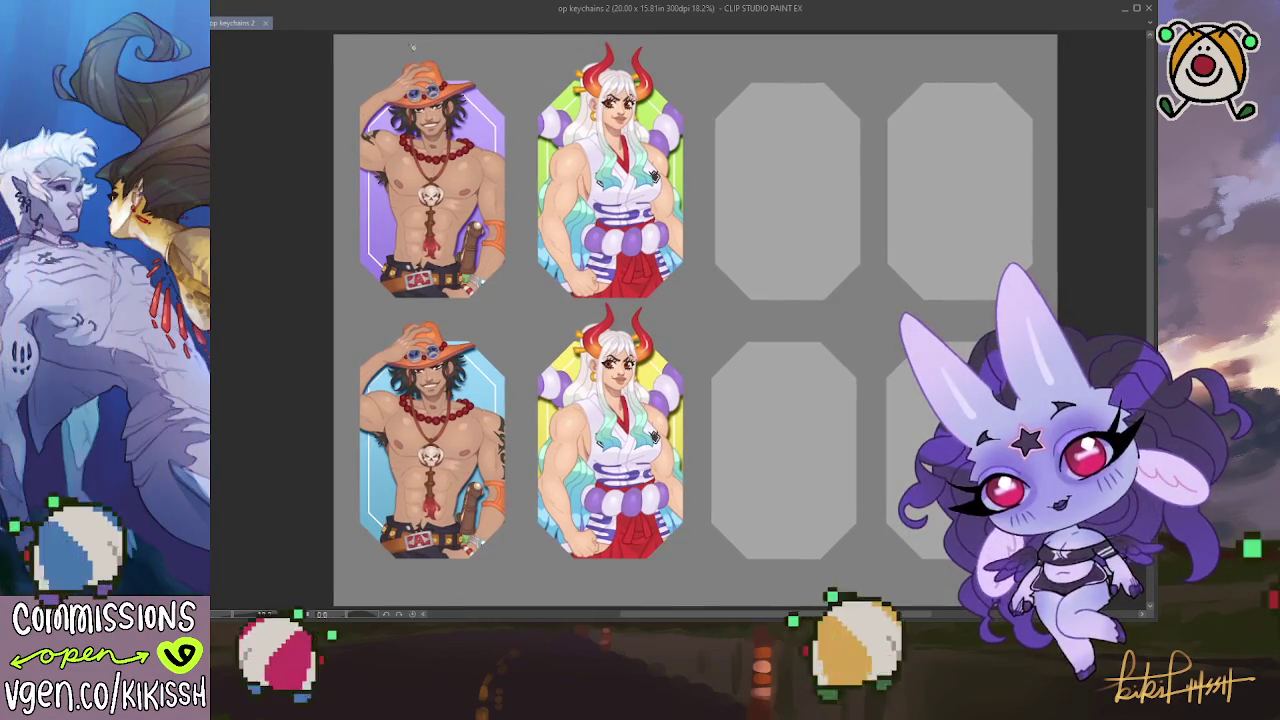
{"action": "mouse_move", "coordinate": [332, 36]}
{"action": "left_mouse_down"}
{"action": "mouse_move", "coordinate": [703, 601]}
{"action": "mouse_move", "coordinate": [699, 578]}
{"action": "left_mouse_up"}
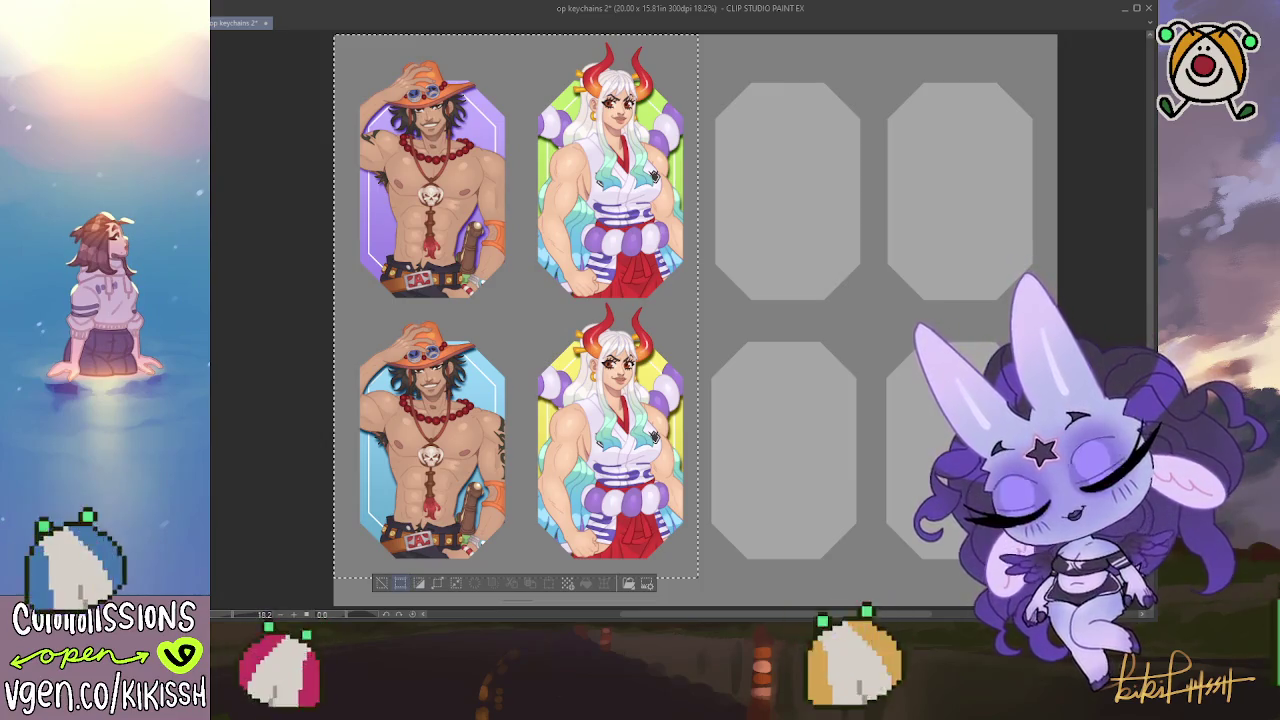
{"action": "left_click", "coordinate": [410, 582]}
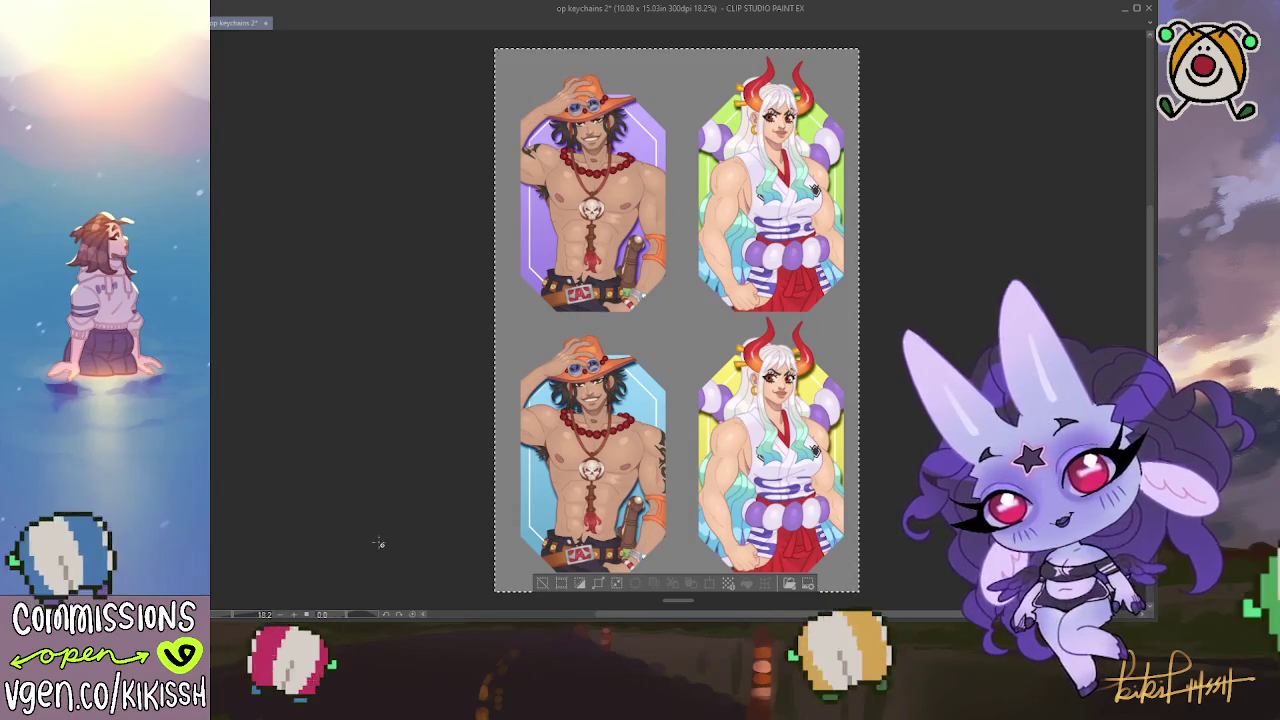
Toggle the keychain artwork's visibility and save the cropped sheet as op keychains 2
{"action": "scroll", "coordinate": [746, 462], "scroll_direction": "up", "scroll_amount": 1}
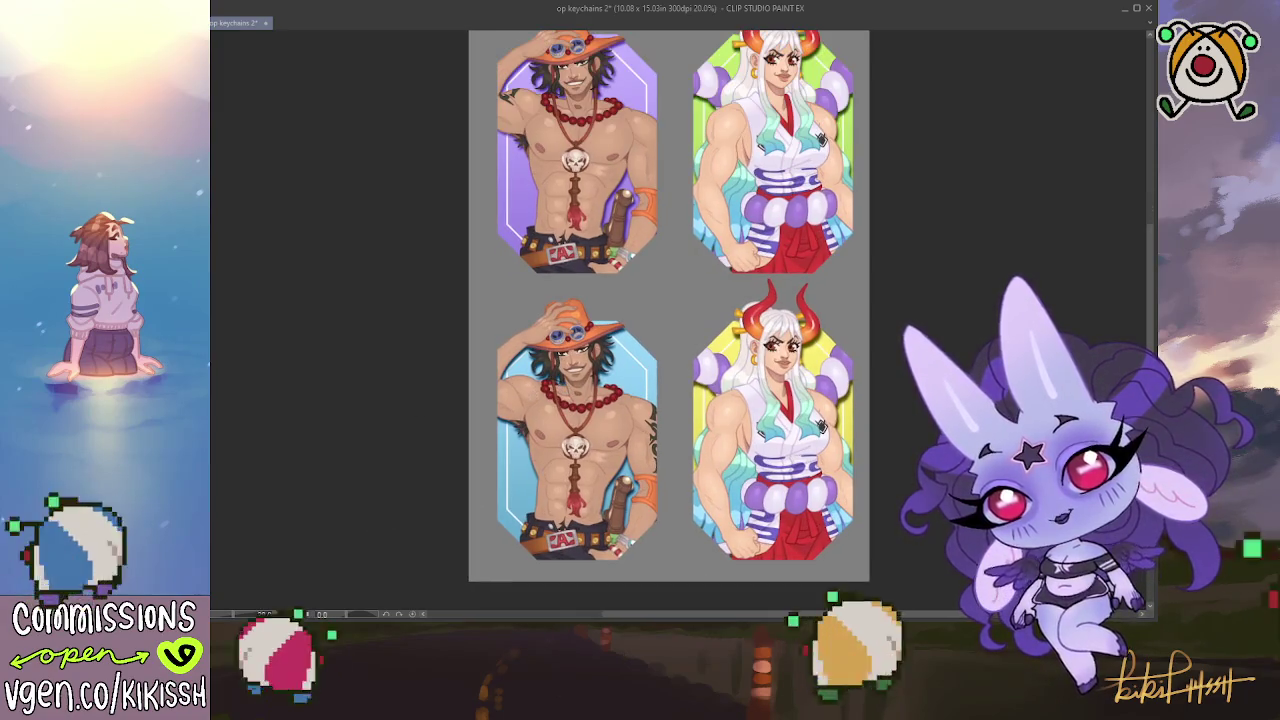
{"action": "key", "text": "Delete"}
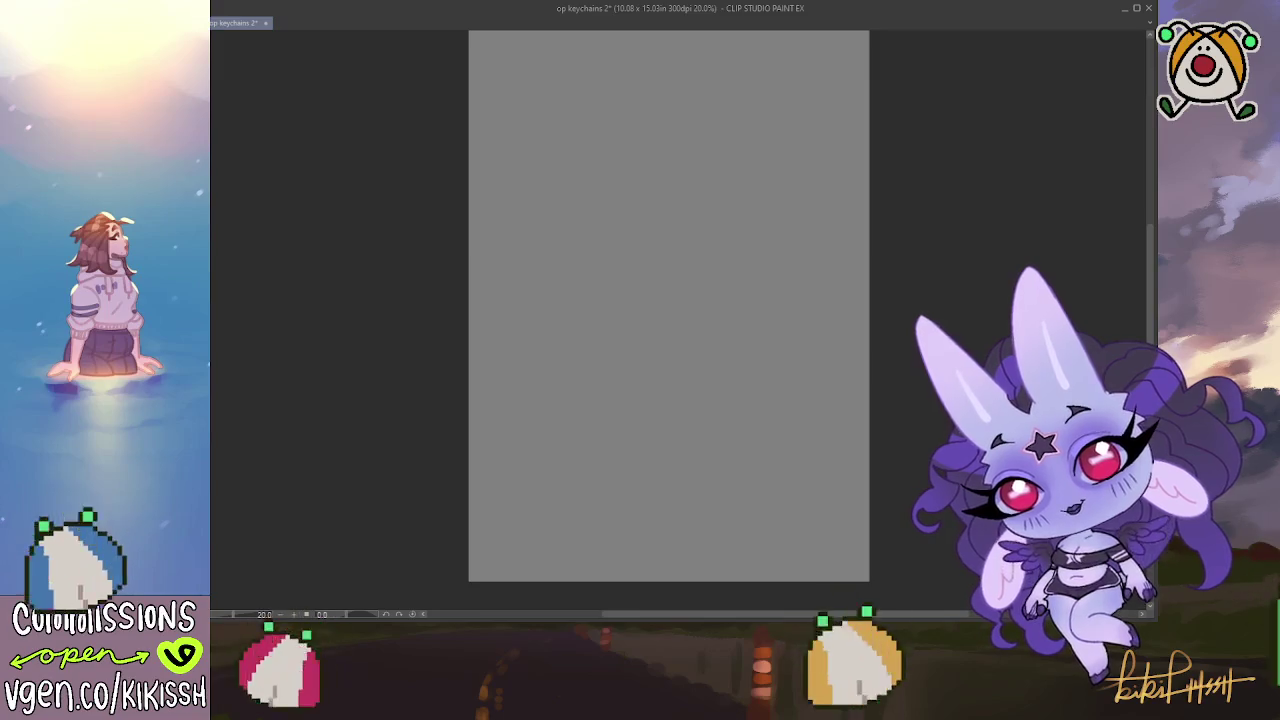
{"action": "key", "text": "ctrl+z"}
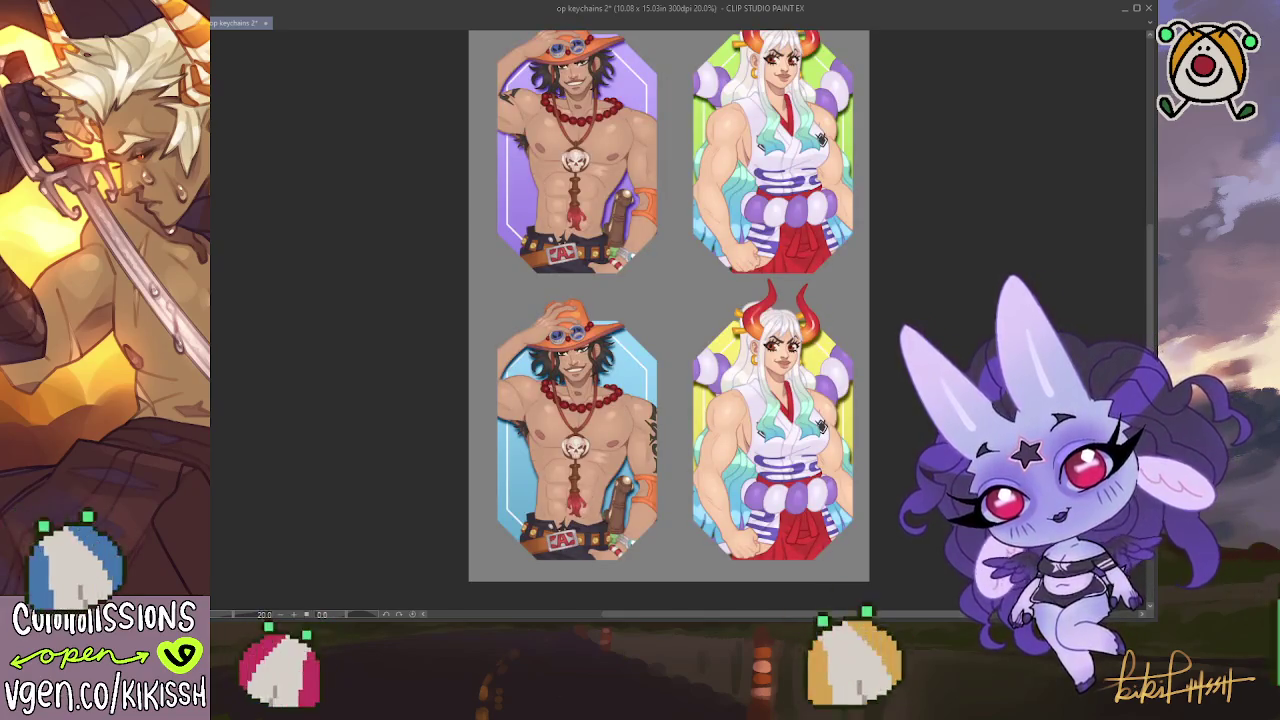
{"action": "key", "text": "ctrl+z"}
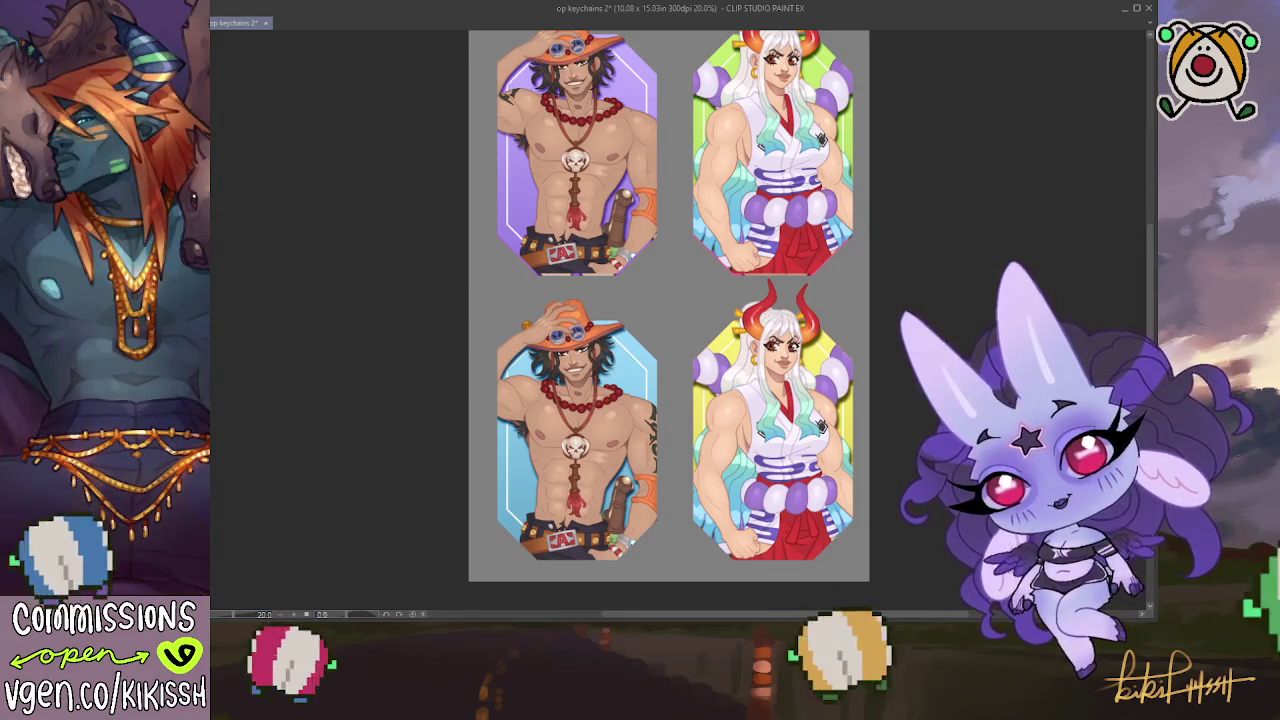
{"action": "key", "text": "ctrl+s"}
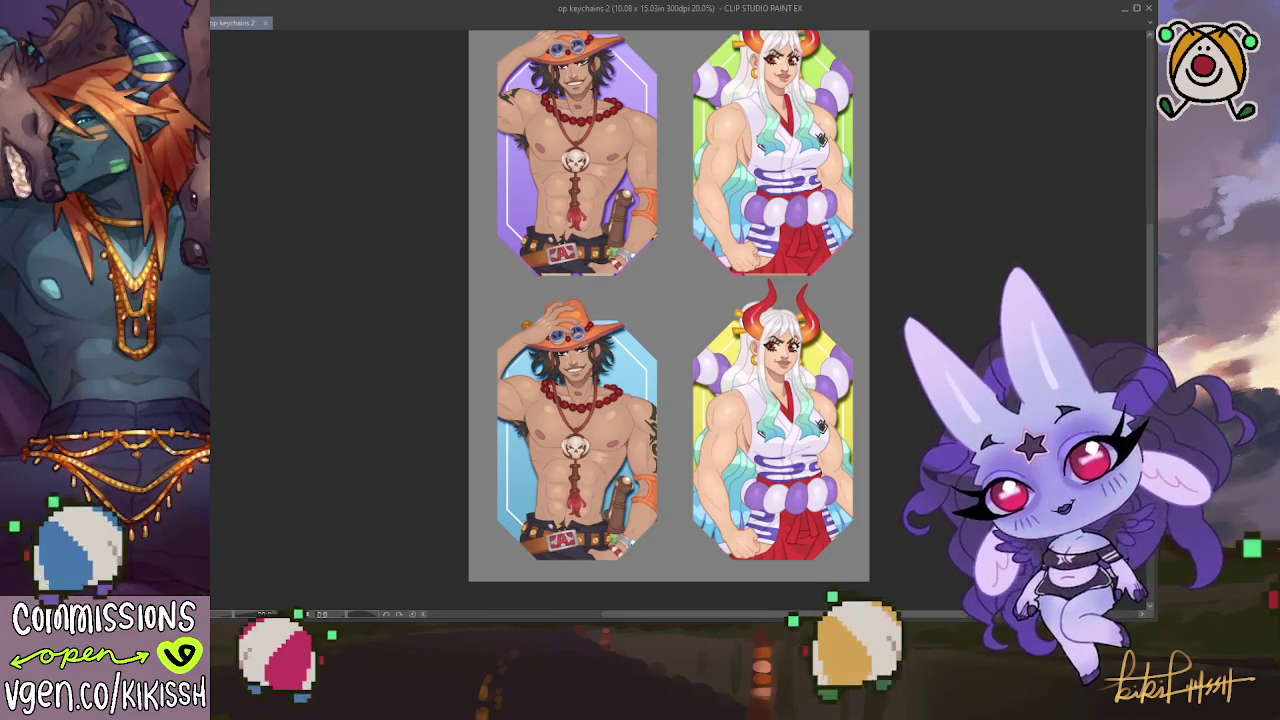
Restore the Ace and Yamato artwork and undo the crop back to 20.00 × 15.81 in
{"action": "key", "text": "Delete"}
{"action": "key", "text": "Delete"}
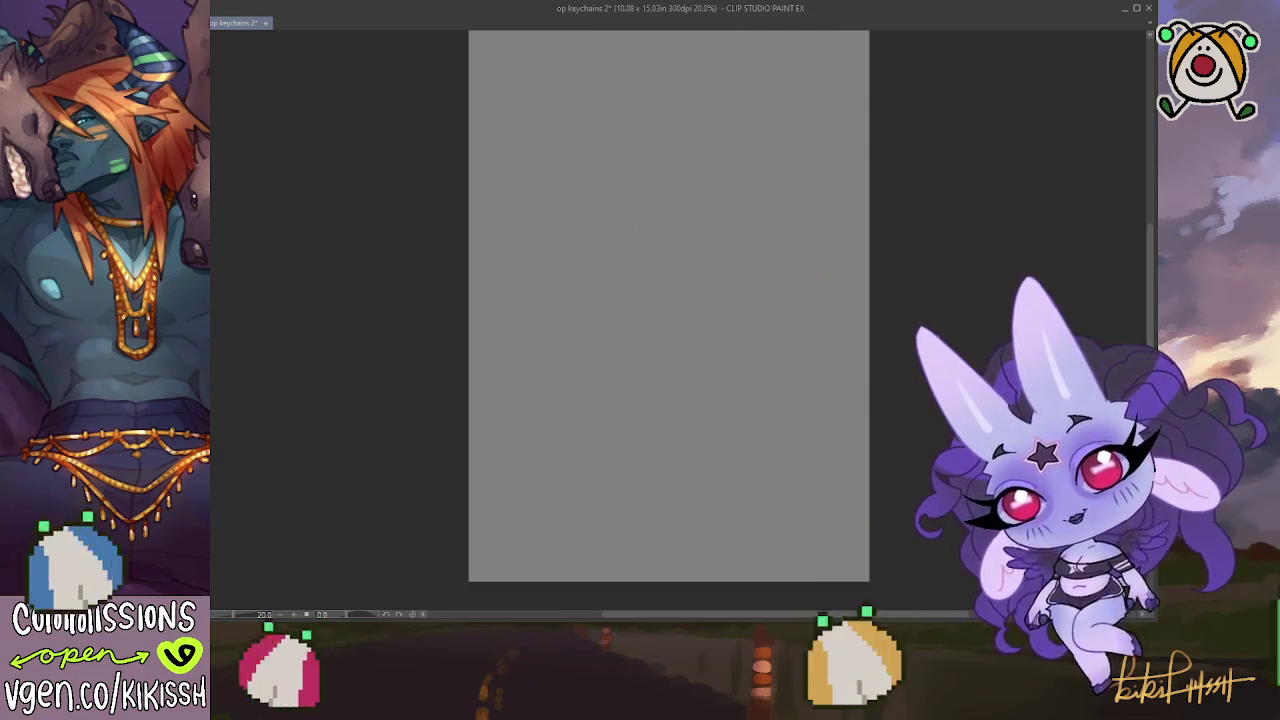
{"action": "key", "text": "ctrl+z"}
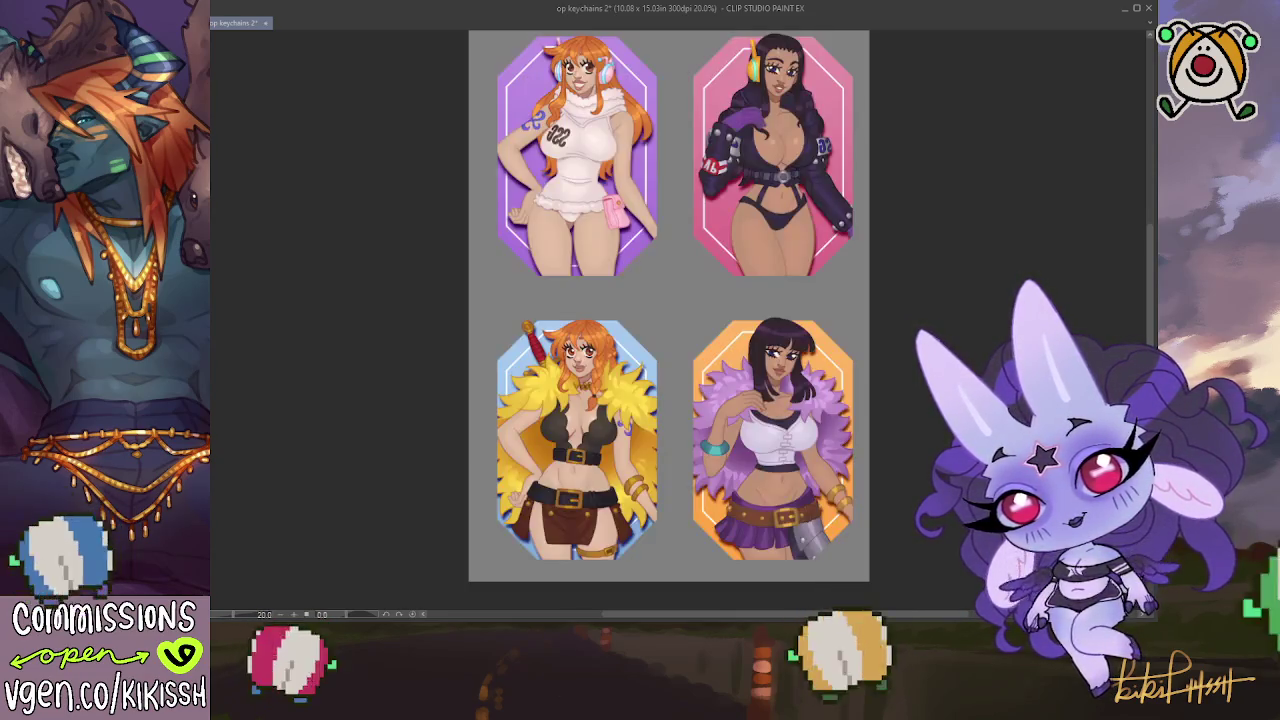
{"action": "key", "text": "ctrl+z"}
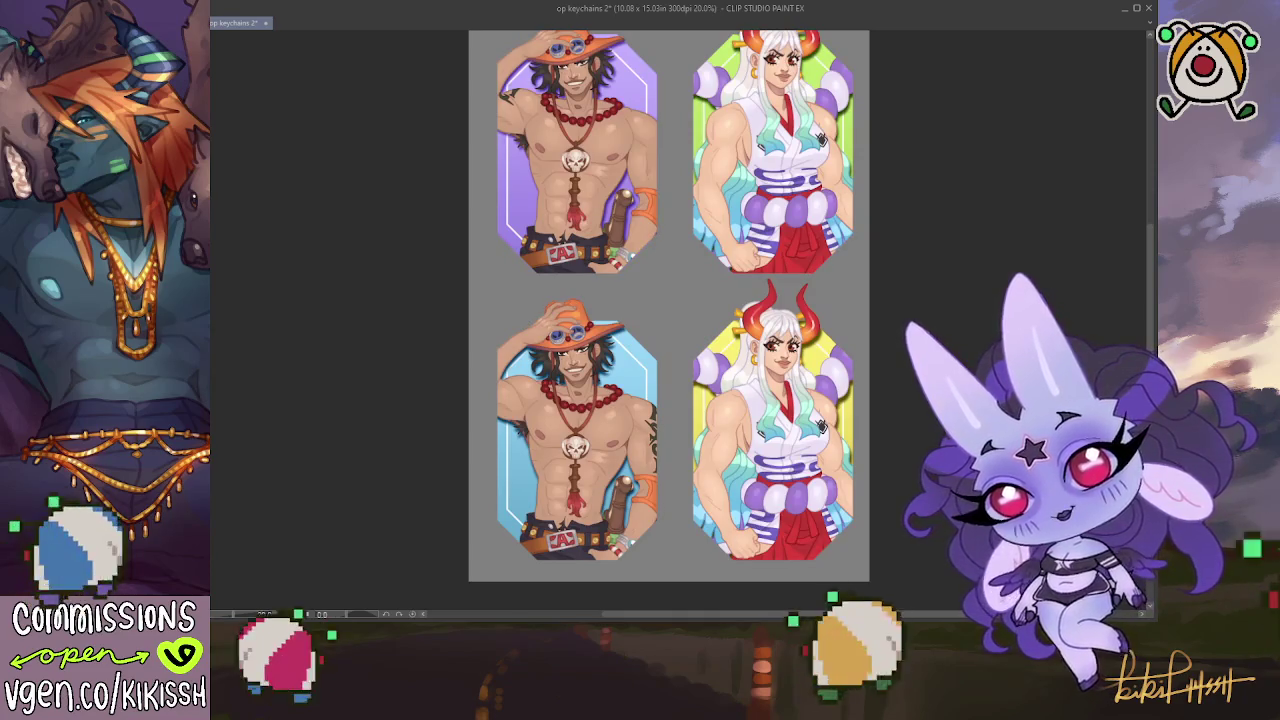
{"action": "scroll", "coordinate": [257, 357], "scroll_direction": "down", "scroll_amount": 2}
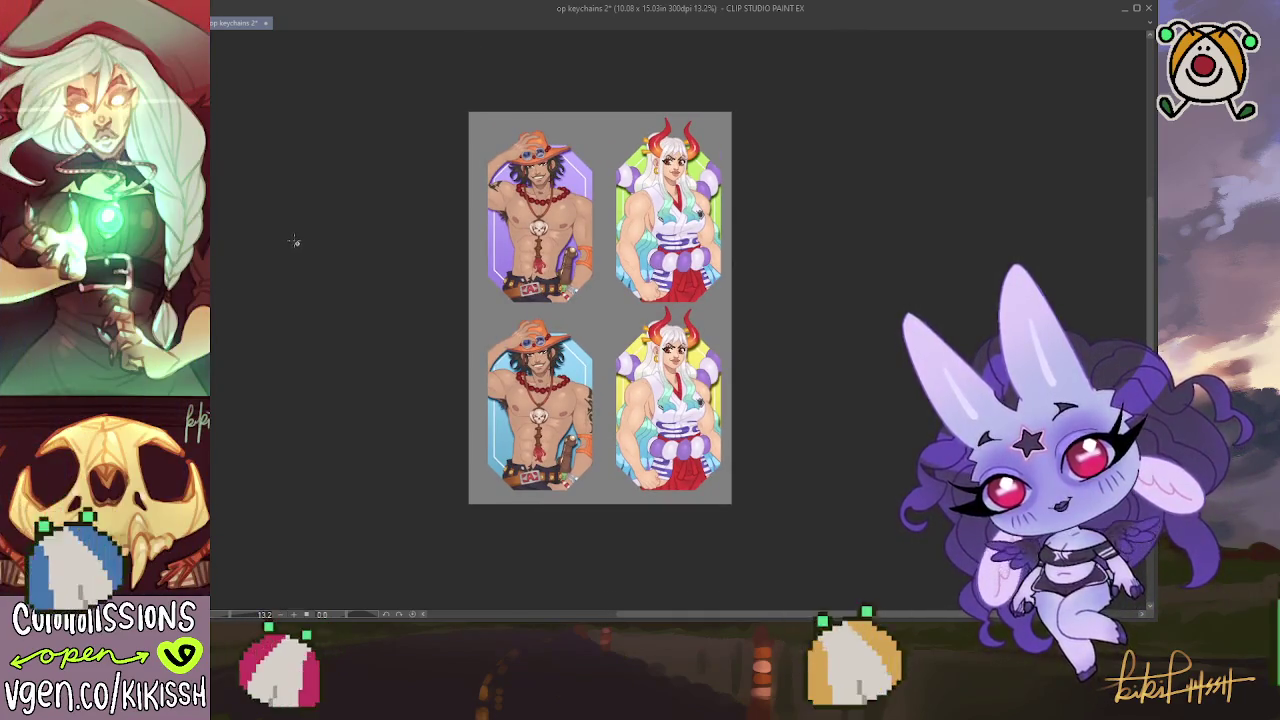
{"action": "key", "text": "ctrl+a"}
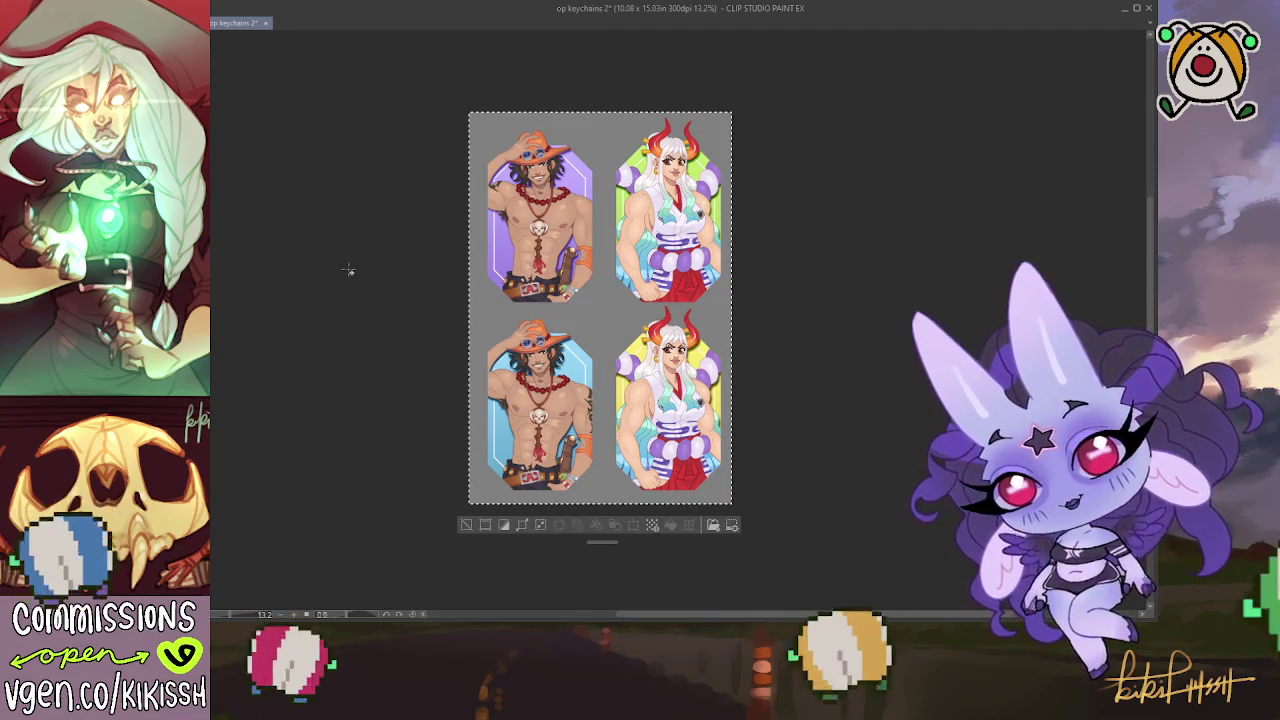
{"action": "key", "text": "ctrl+z"}
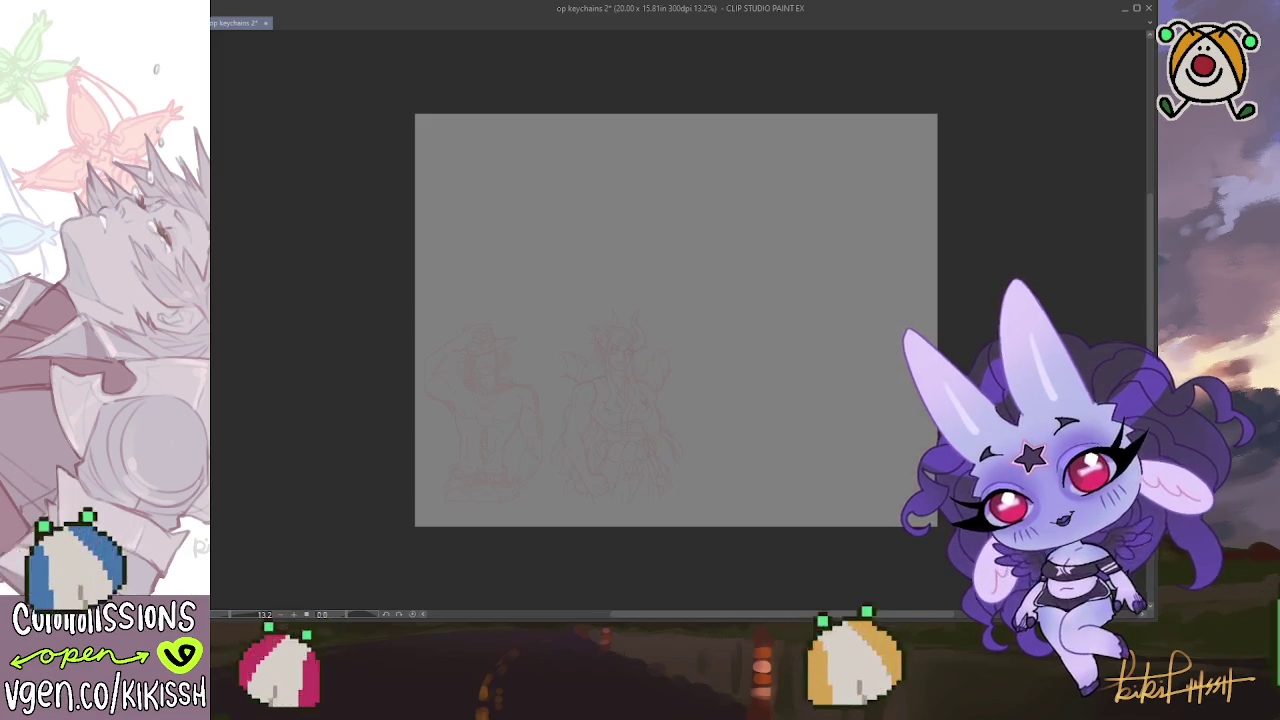
Select all and trial-paste character images, including Ace, then remove them
{"action": "key", "text": "ctrl+a"}
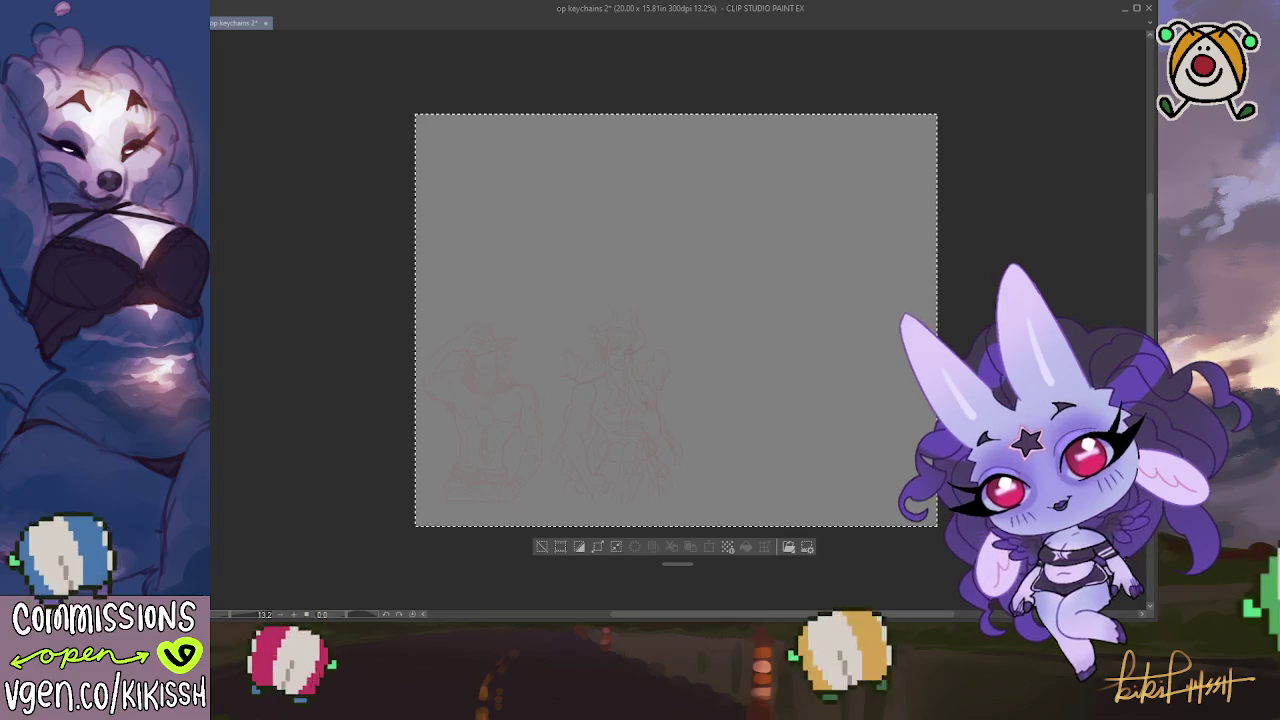
{"action": "key", "text": "ctrl+v"}
{"action": "key", "text": "ctrl+z"}
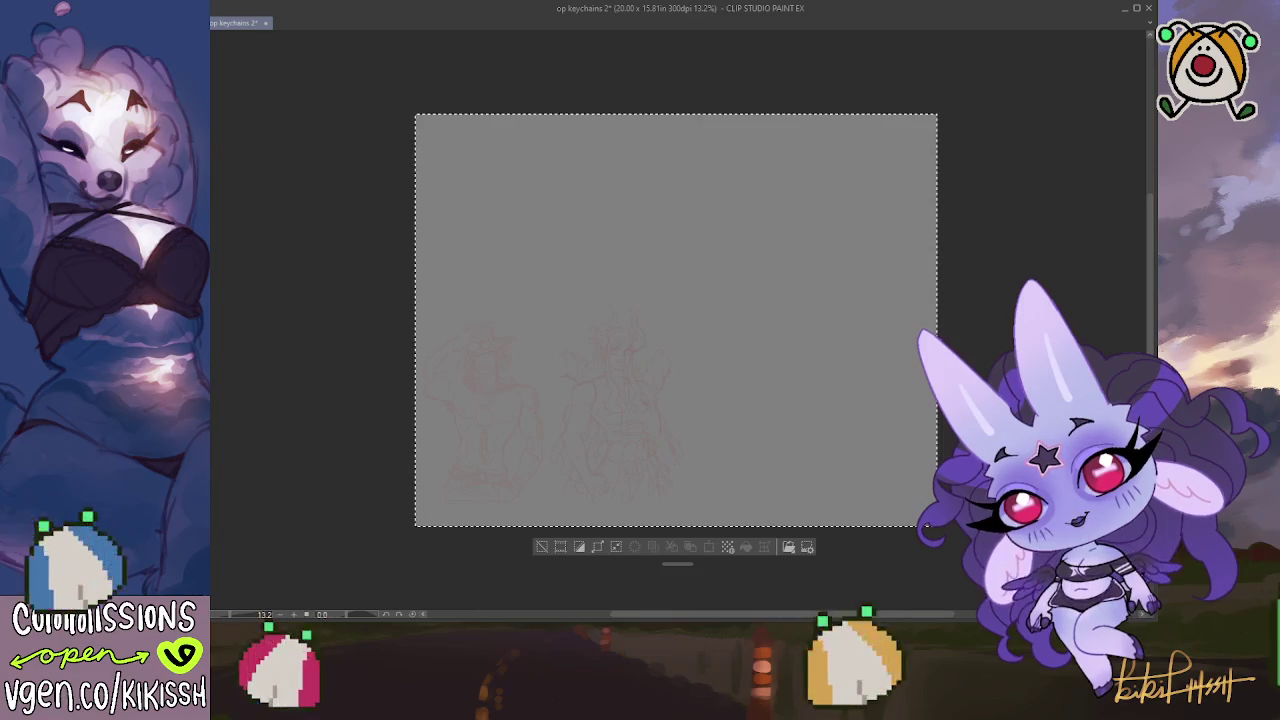
{"action": "key", "text": "ctrl+d"}
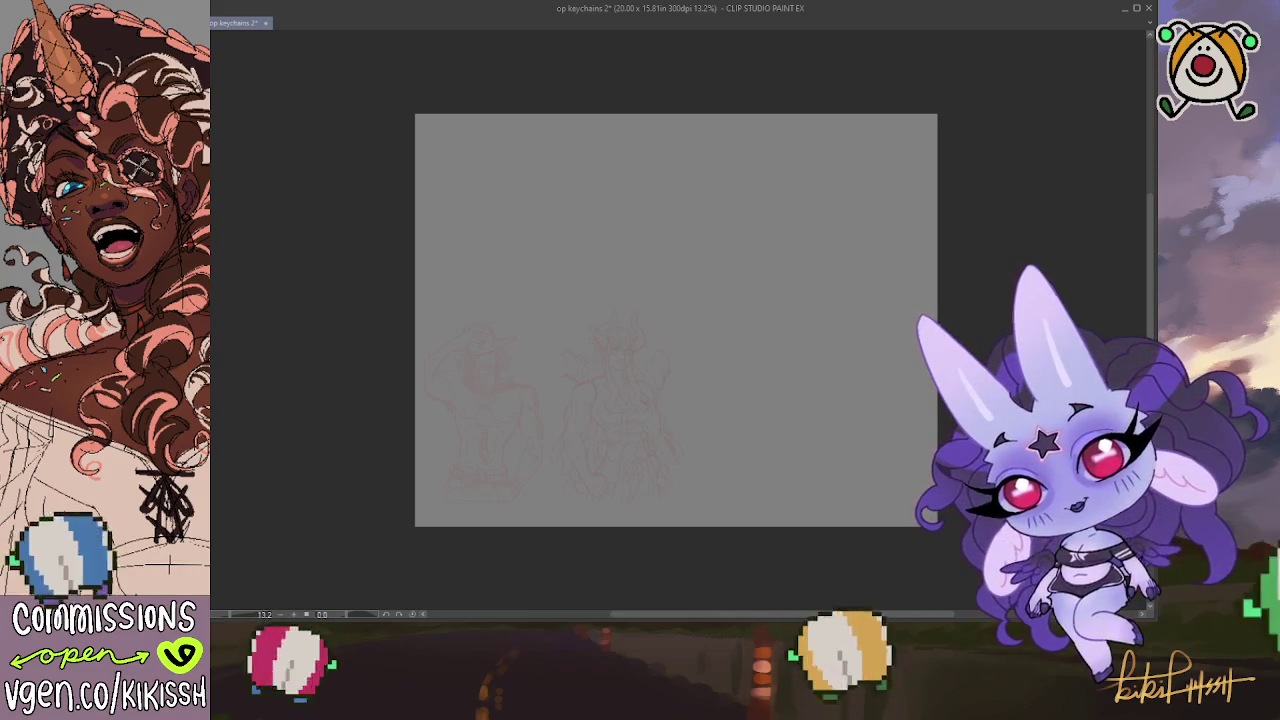
{"action": "key", "text": "ctrl+a"}
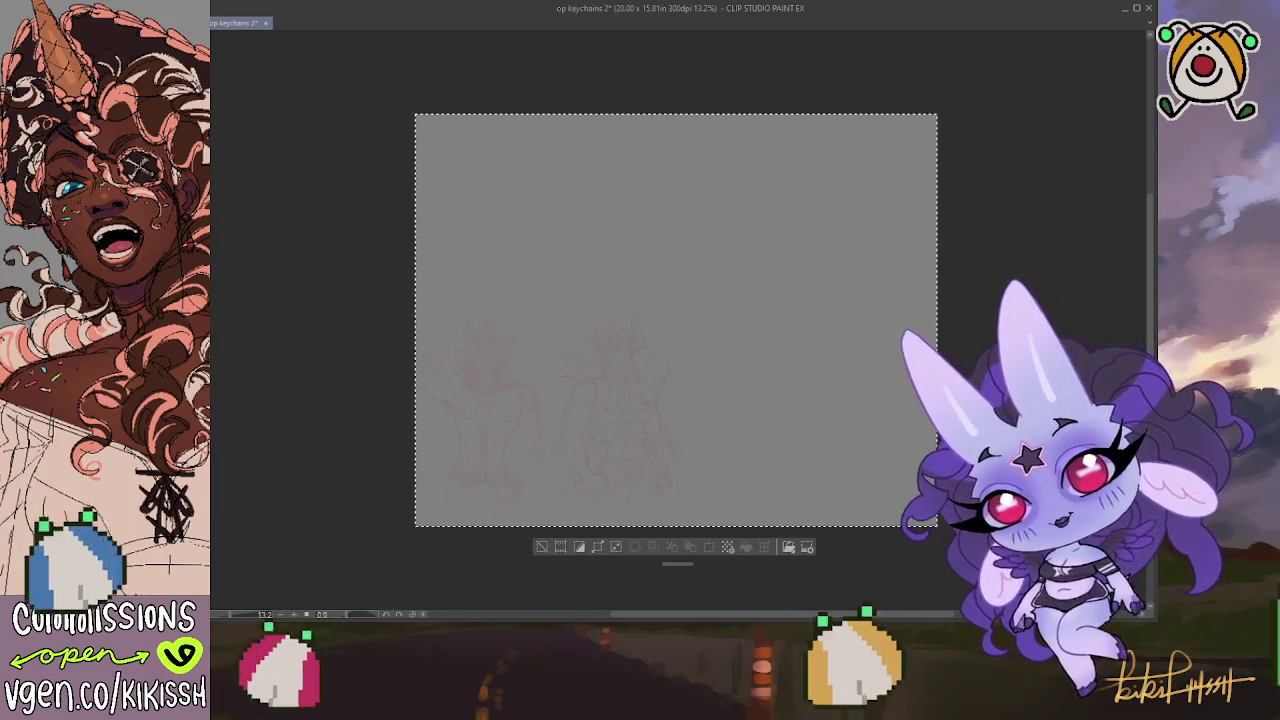
{"action": "key", "text": "ctrl+v"}
{"action": "key", "text": "ctrl+z"}
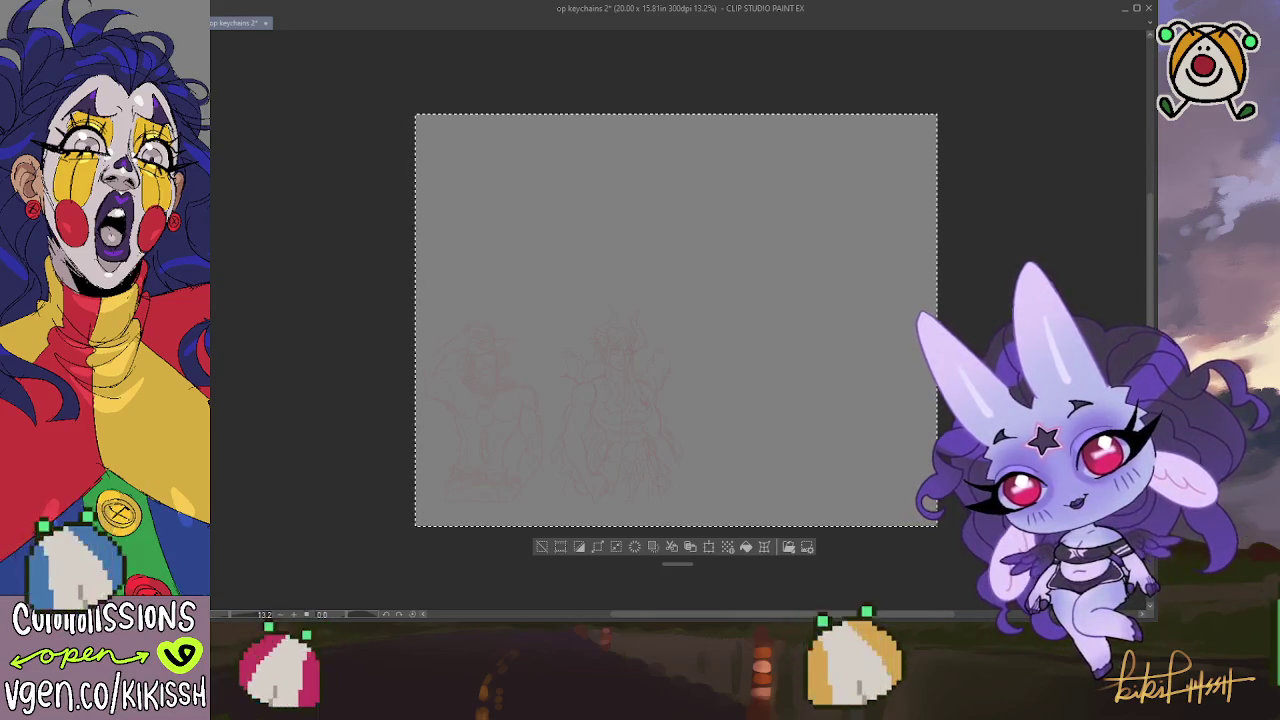
Revert the cards to rectangles with coloured corner triangles and deselect
{"action": "key", "text": "ctrl+z"}
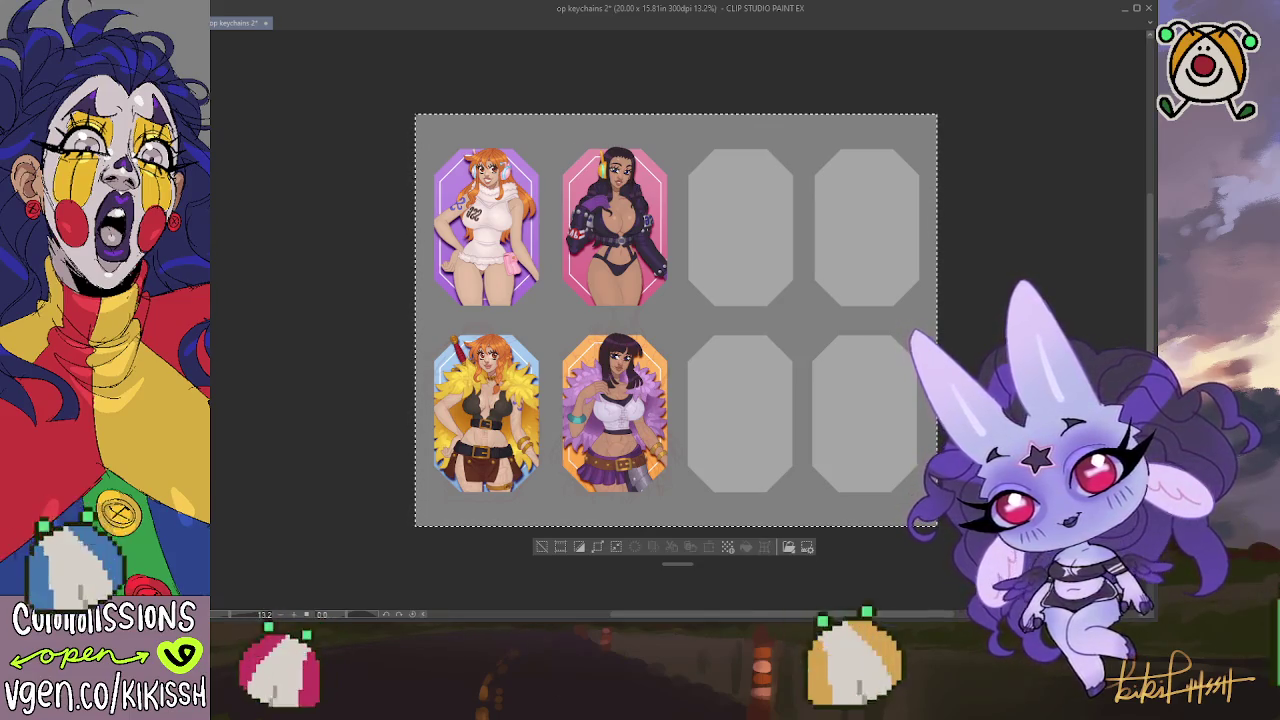
{"action": "key", "text": "ctrl+z"}
{"action": "key", "text": "ctrl+d"}
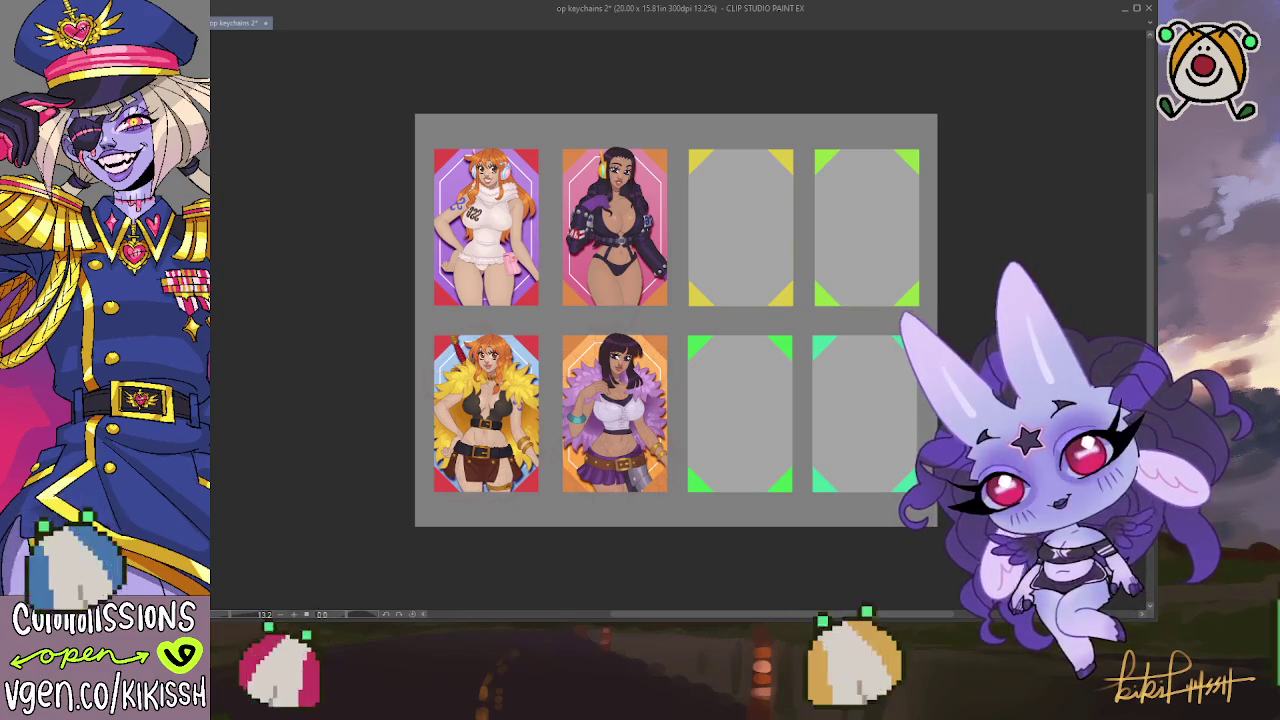
Delete and restore the four blank right frames, undo the left illustrations, then select all
{"action": "left_click", "coordinate": [707, 207]}
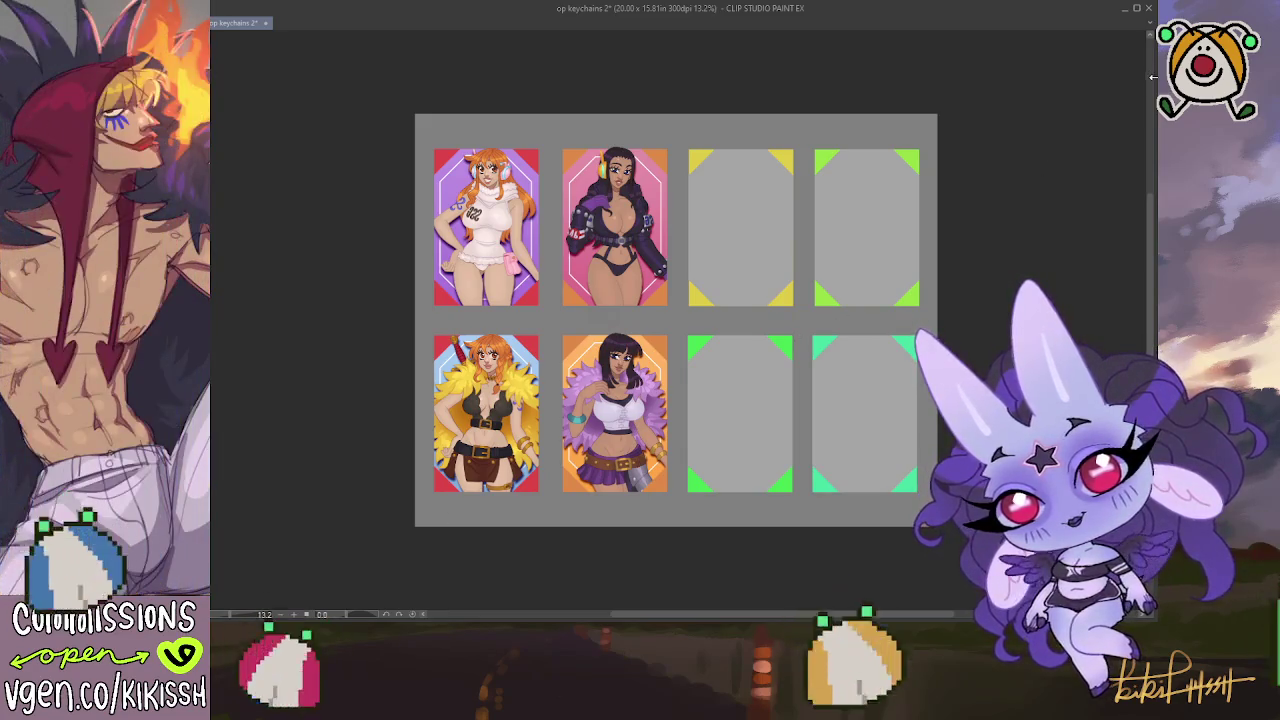
{"action": "left_click_drag", "start_coordinate": [681, 133], "coordinate": [928, 507]}
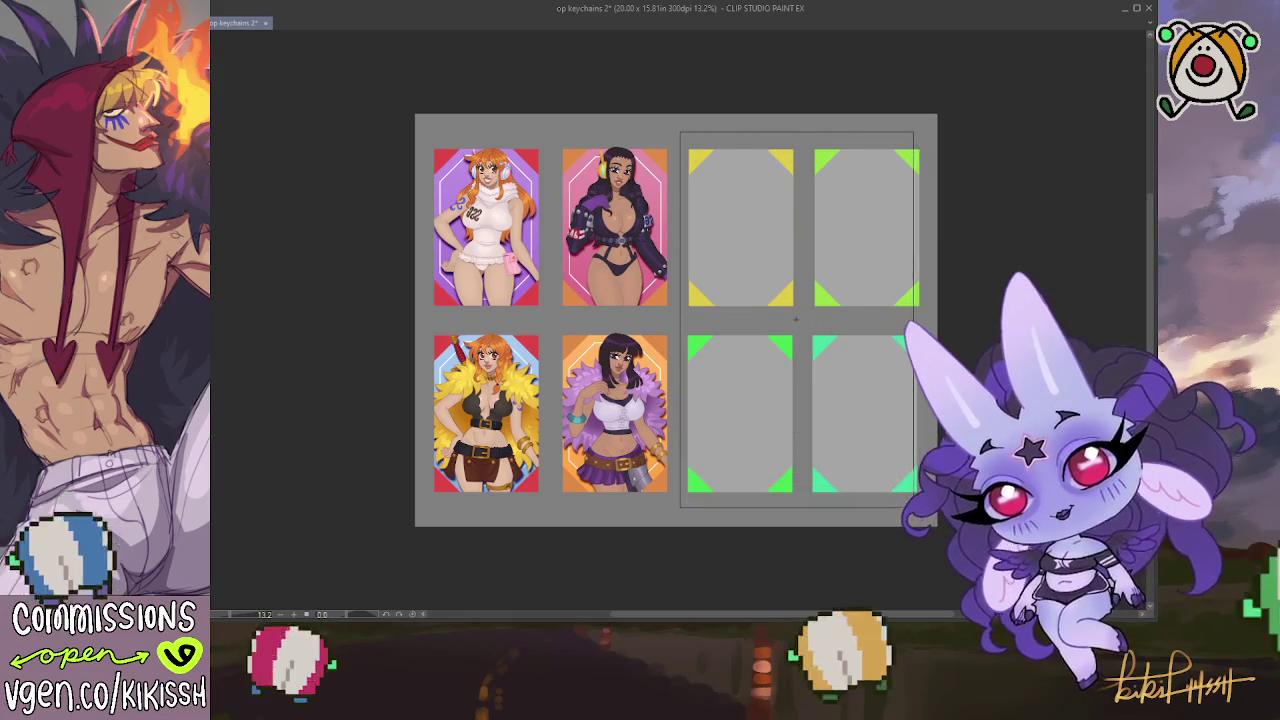
{"action": "key", "text": "Delete"}
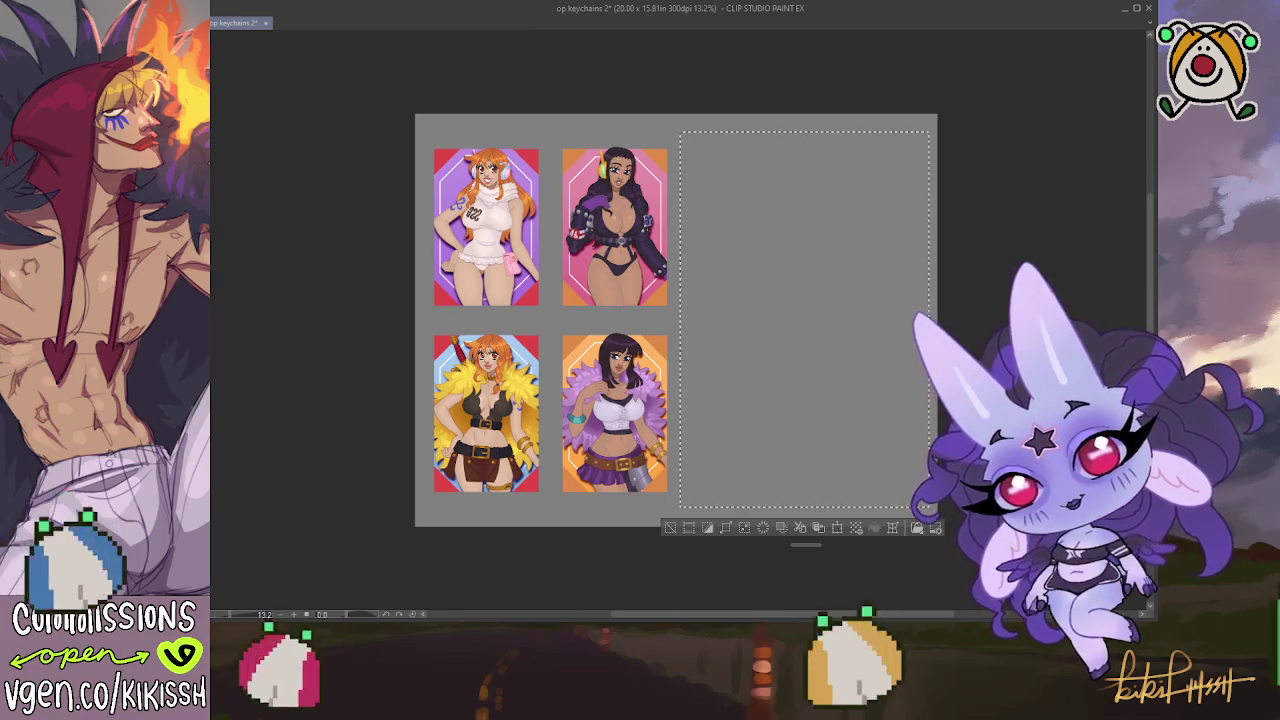
{"action": "key", "text": "ctrl+z"}
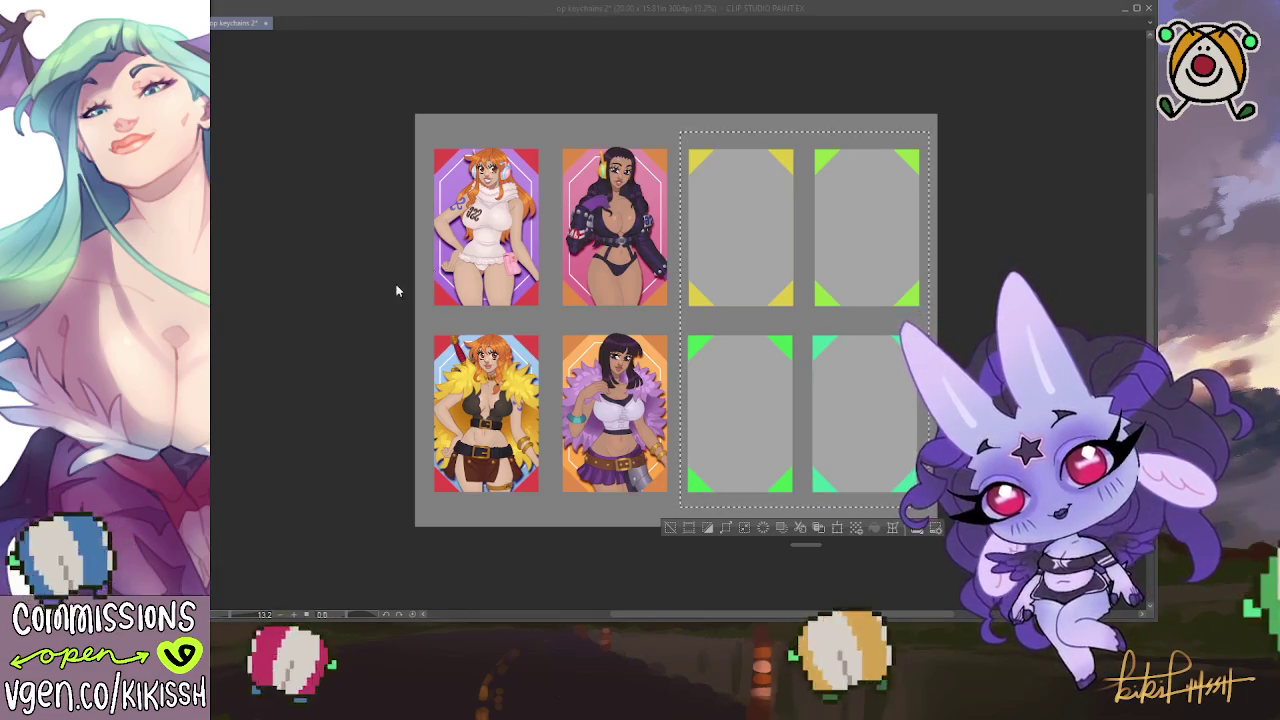
{"action": "key", "text": "ctrl+z"}
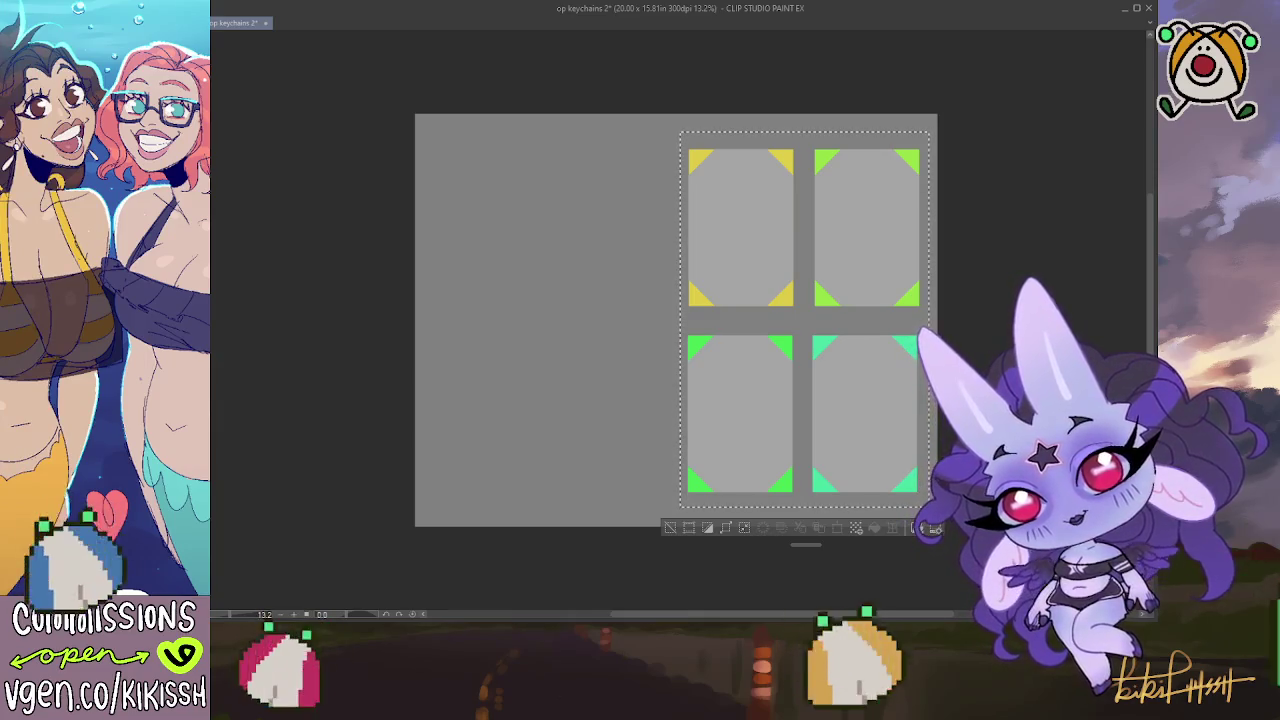
{"action": "key", "text": "ctrl+a"}
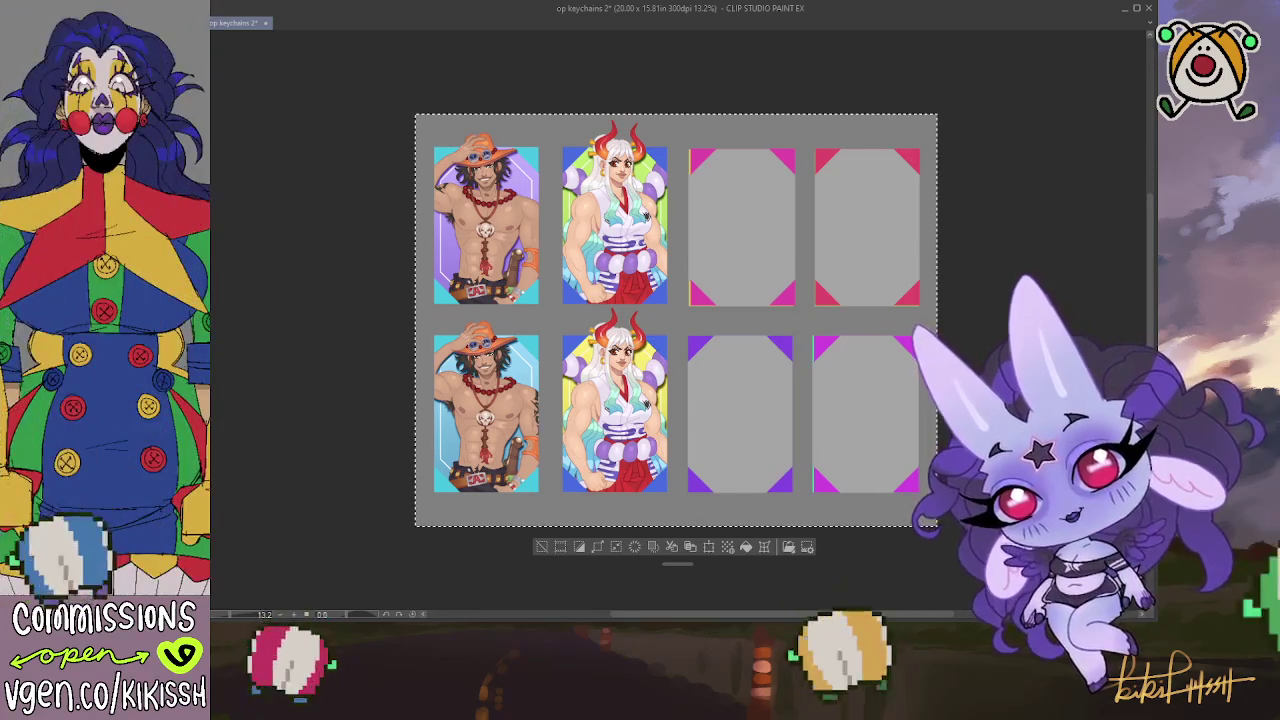
Marquee the left two columns, delete the Ace and Yamato art, and revert to coloured-corner frames
{"action": "key", "text": "ctrl+d"}
{"action": "mouse_move", "coordinate": [682, 126]}
{"action": "left_mouse_down"}
{"action": "mouse_move", "coordinate": [456, 418]}
{"action": "mouse_move", "coordinate": [416, 505]}
{"action": "left_mouse_up"}
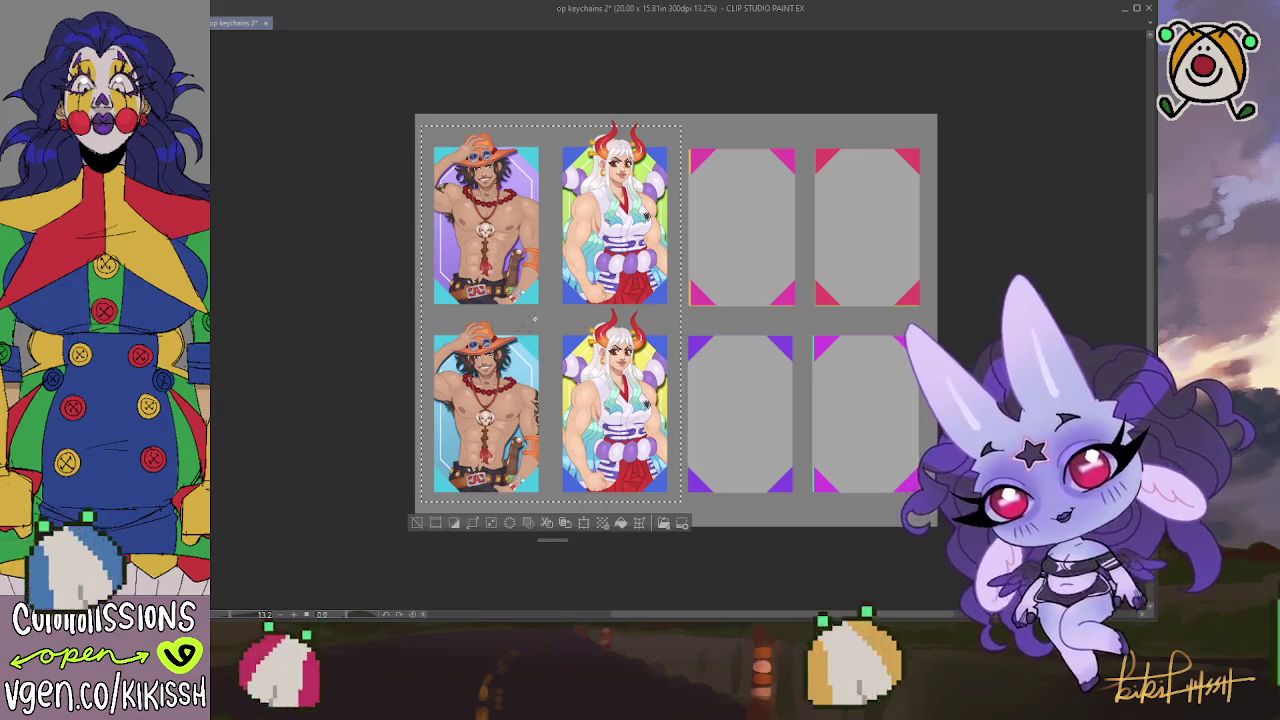
{"action": "left_click", "coordinate": [668, 112]}
{"action": "left_click_drag", "start_coordinate": [668, 112], "coordinate": [510, 172]}
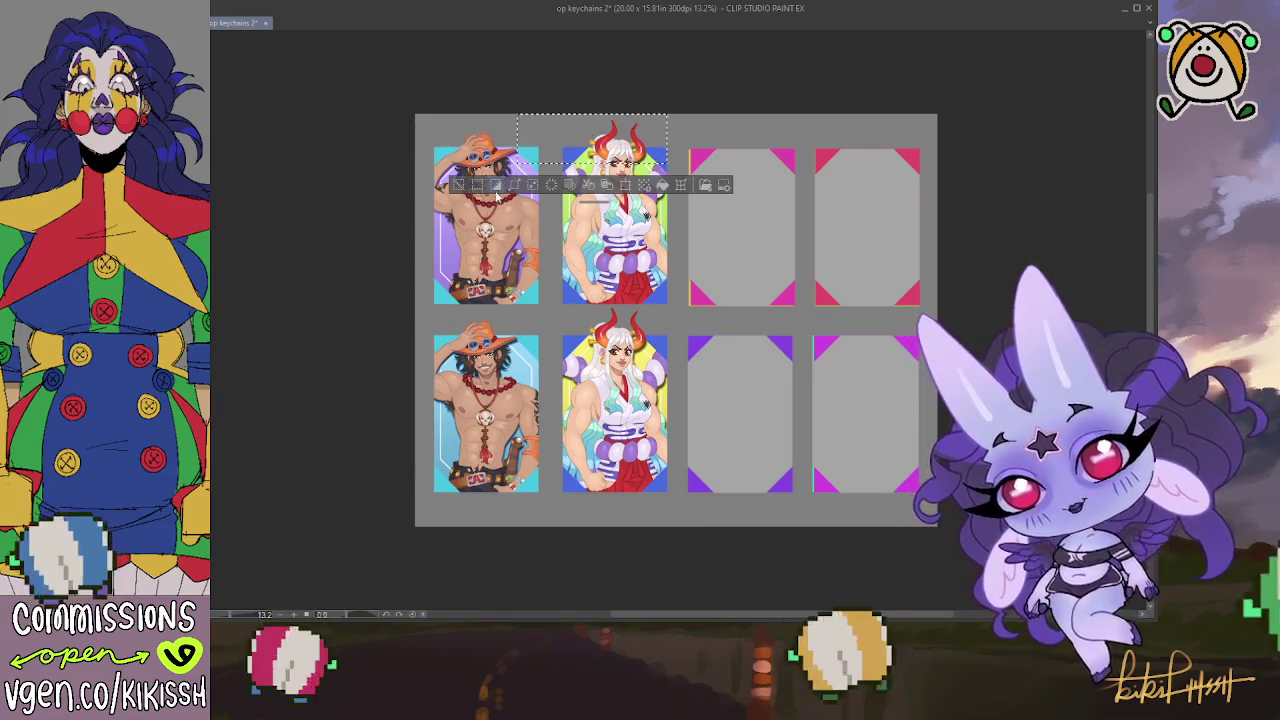
{"action": "left_click", "coordinate": [405, 289]}
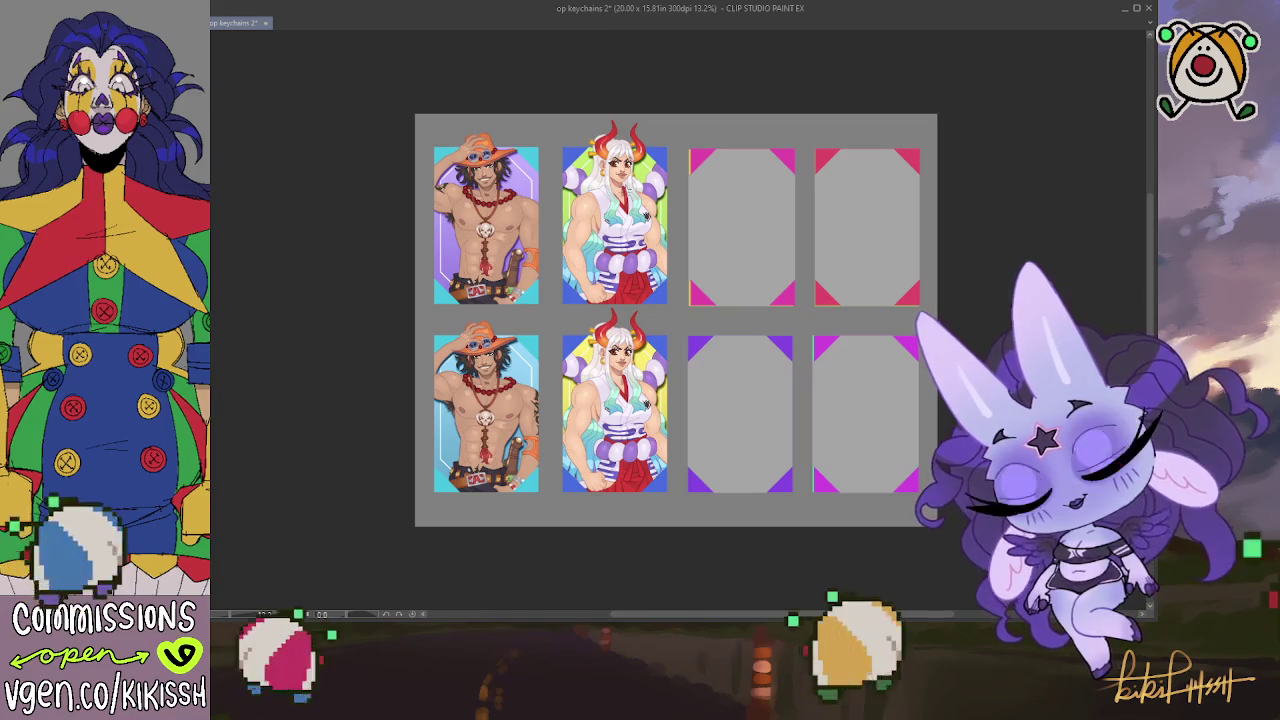
{"action": "left_click_drag", "start_coordinate": [677, 128], "coordinate": [395, 521]}
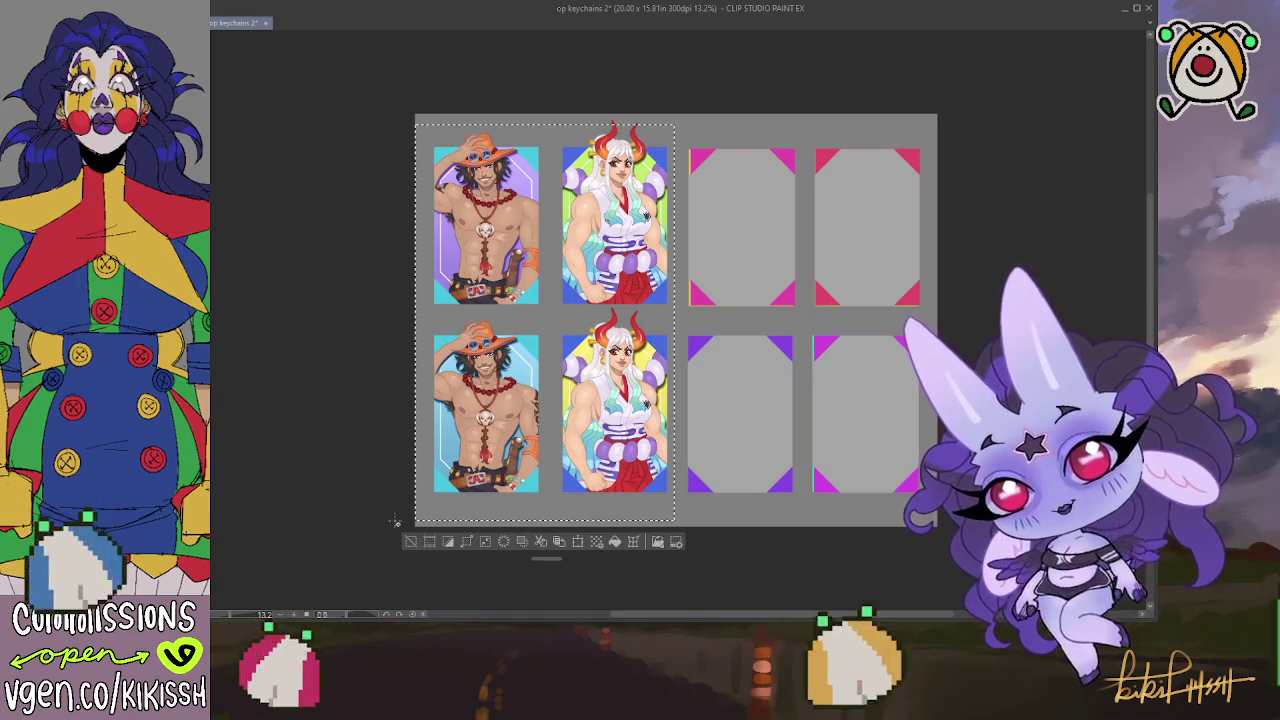
{"action": "left_click", "coordinate": [395, 521]}
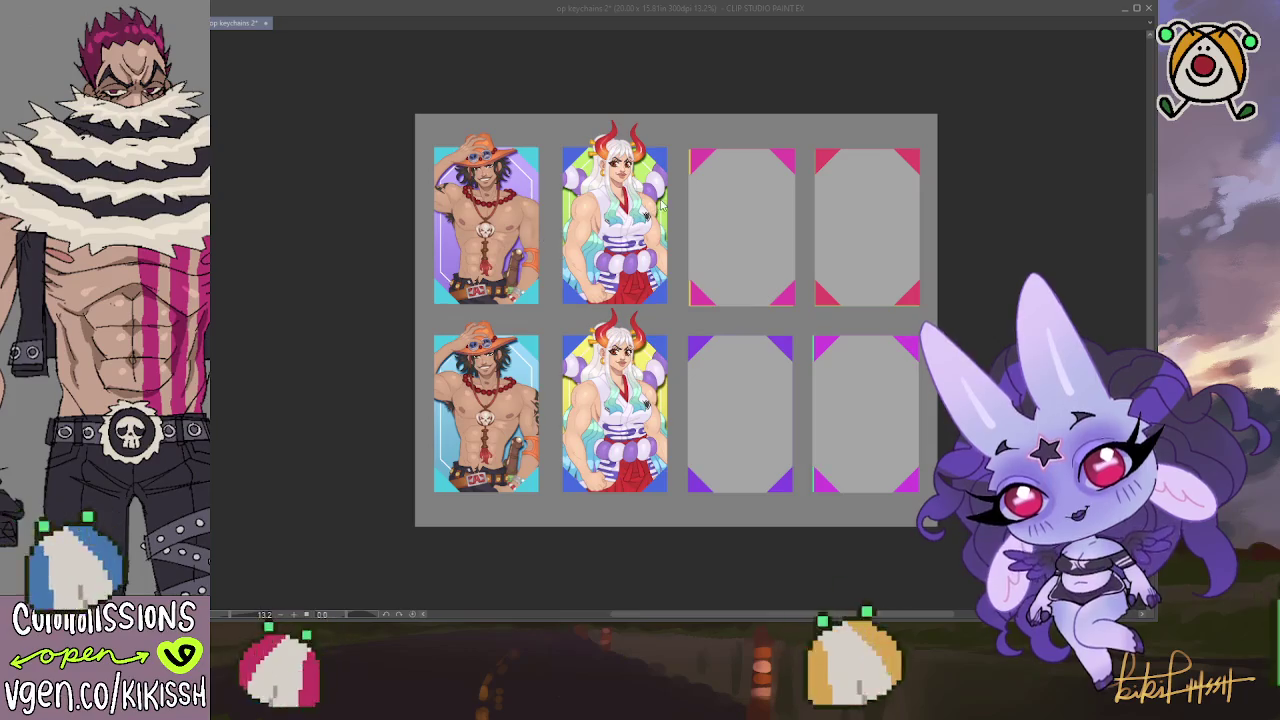
{"action": "key", "text": "Delete"}
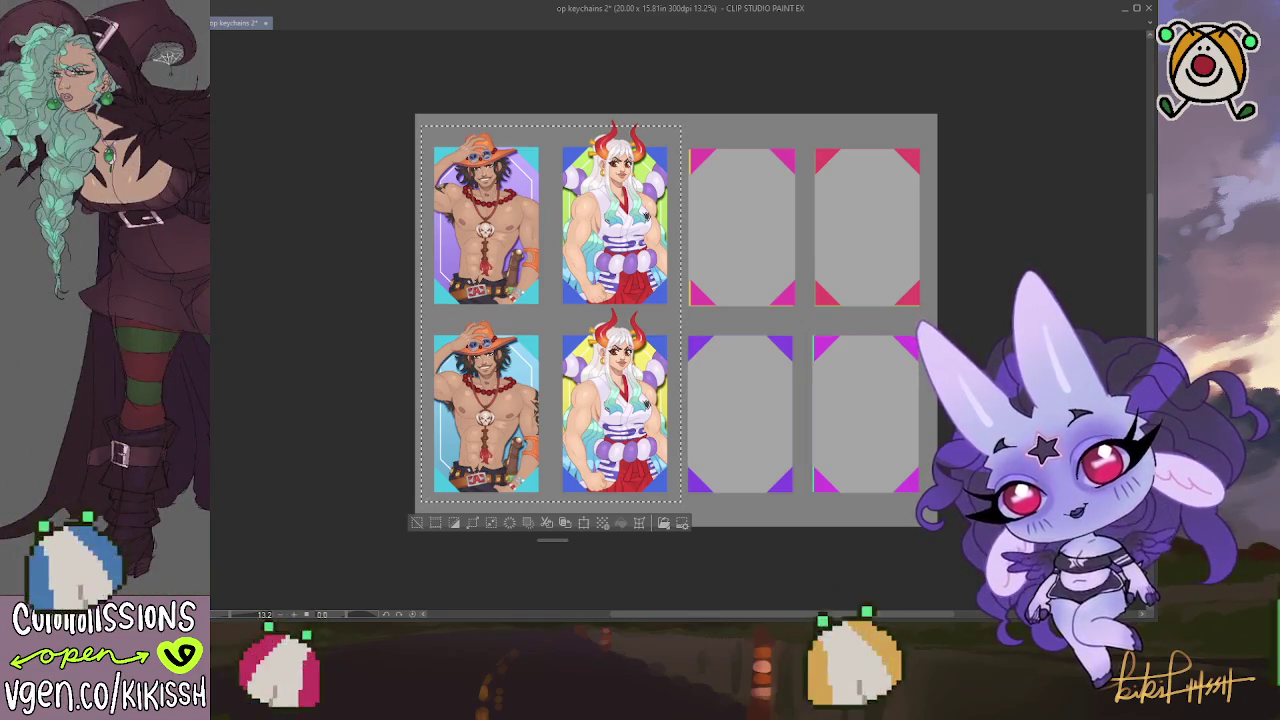
{"action": "key", "text": "ctrl+z"}
{"action": "key", "text": "ctrl+z"}
{"action": "key", "text": "ctrl+z"}
{"action": "key", "text": "ctrl+z"}
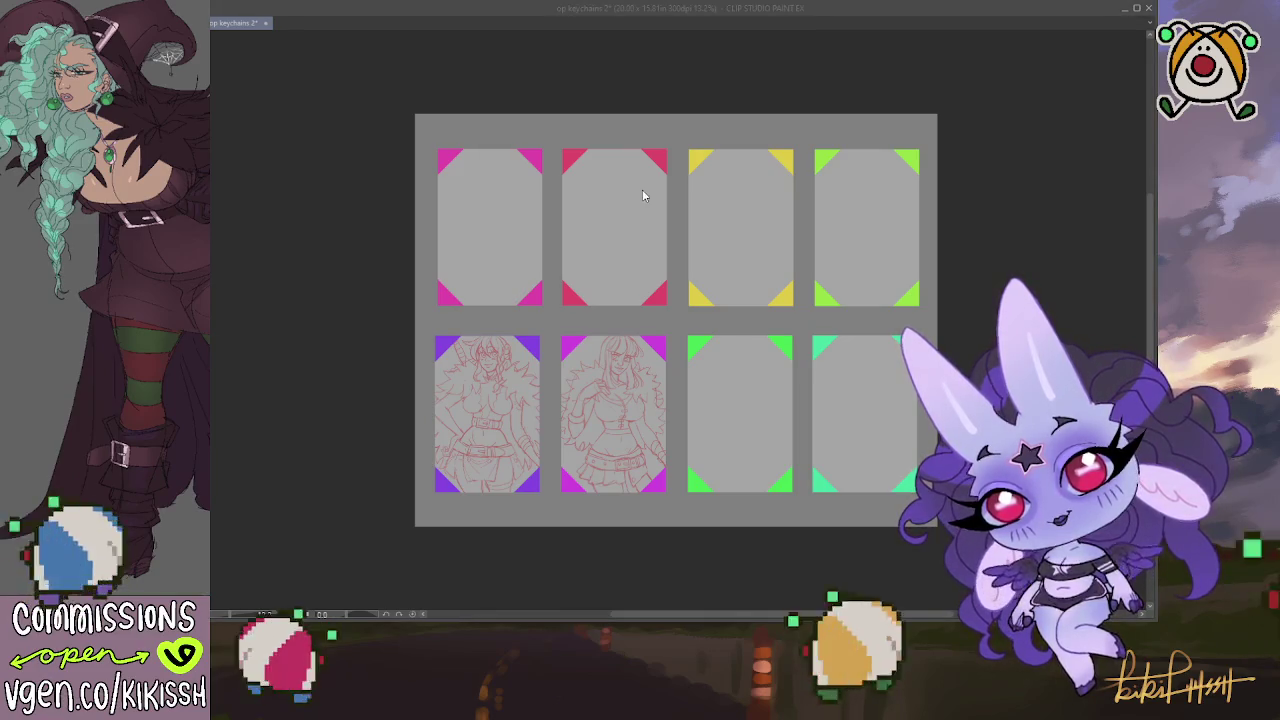
Undo the lower sketches, select all of op keychains, and paste into the op stickers sheet
{"action": "key", "text": "ctrl+z"}
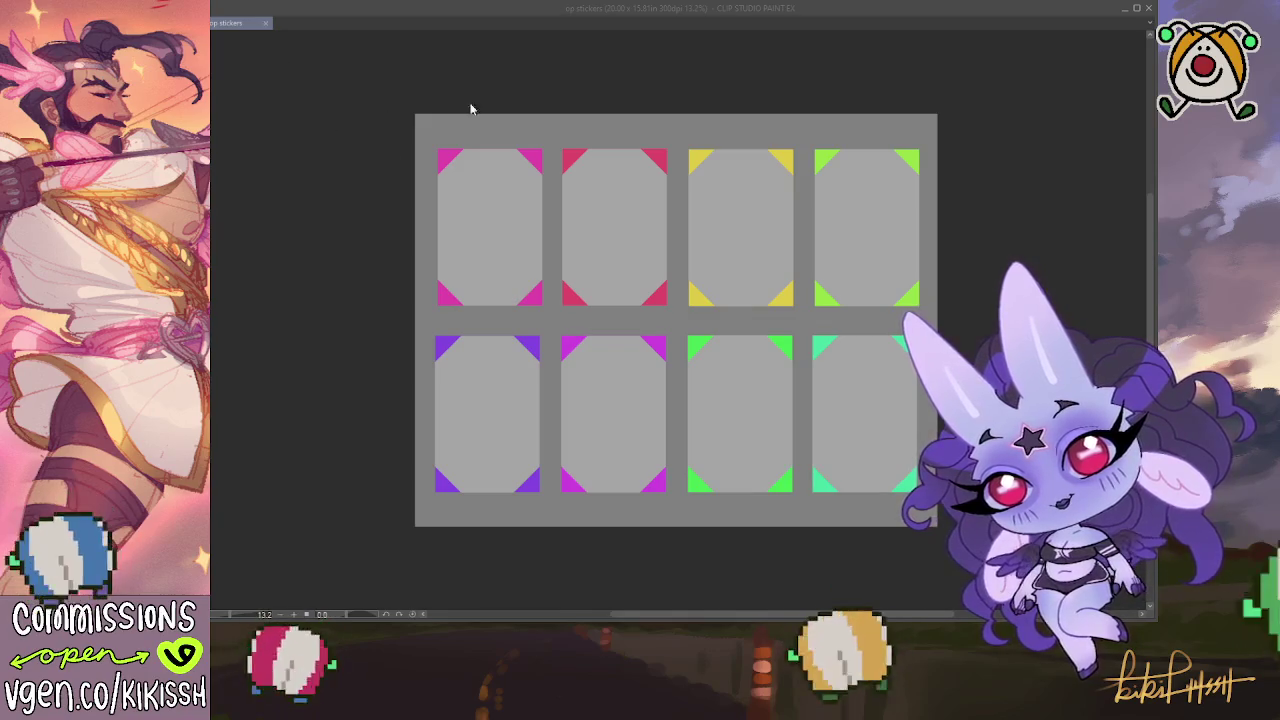
{"action": "left_click", "coordinate": [563, 90]}
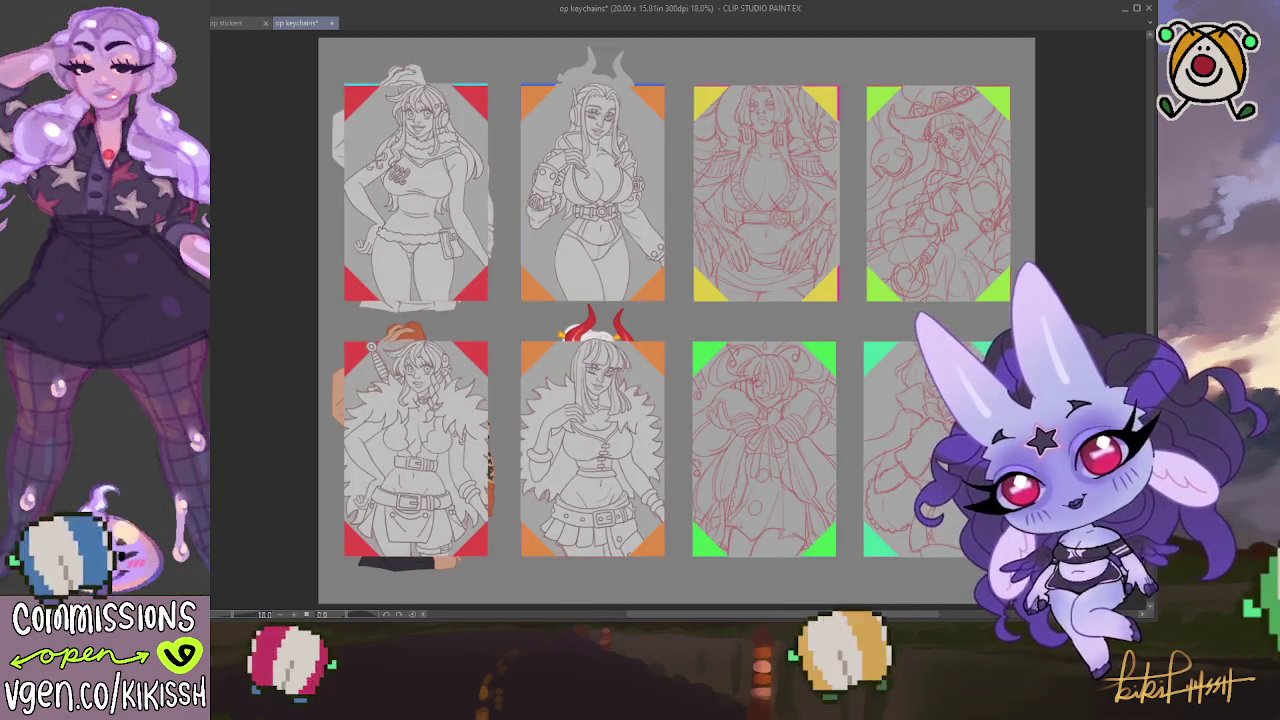
{"action": "key", "text": "ctrl+a"}
{"action": "left_click", "coordinate": [238, 23]}
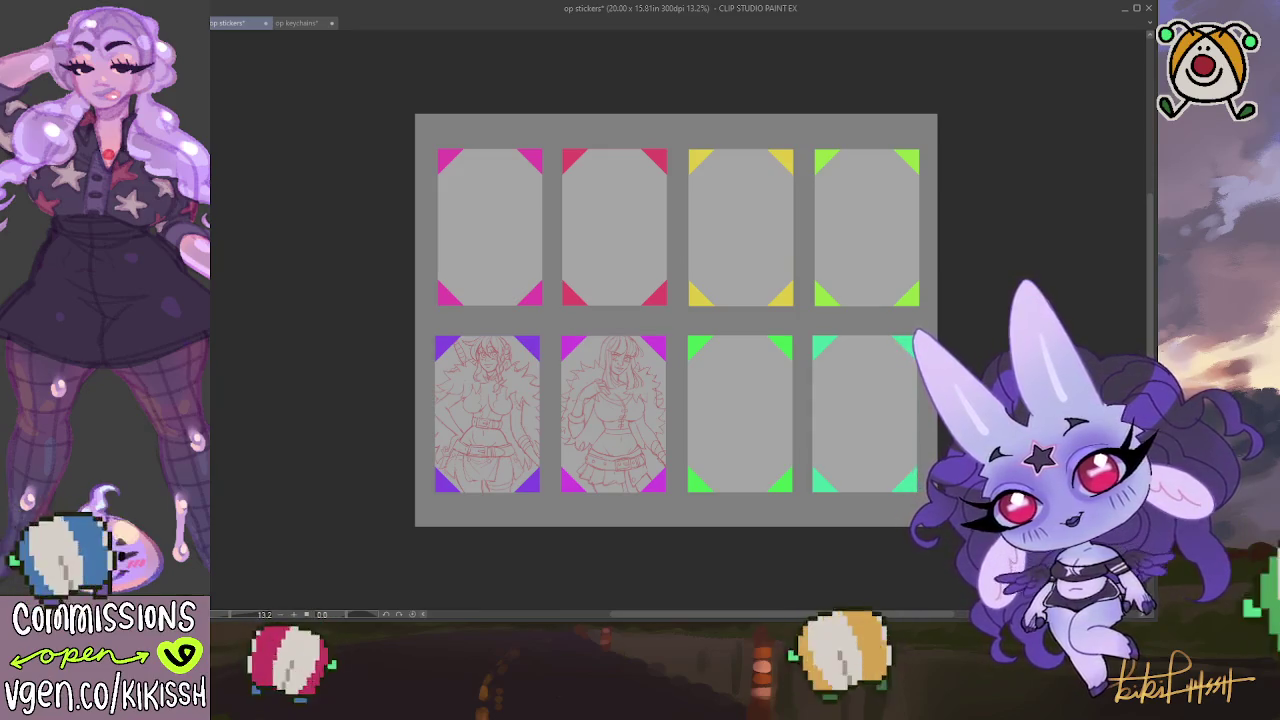
{"action": "key", "text": "ctrl+v"}
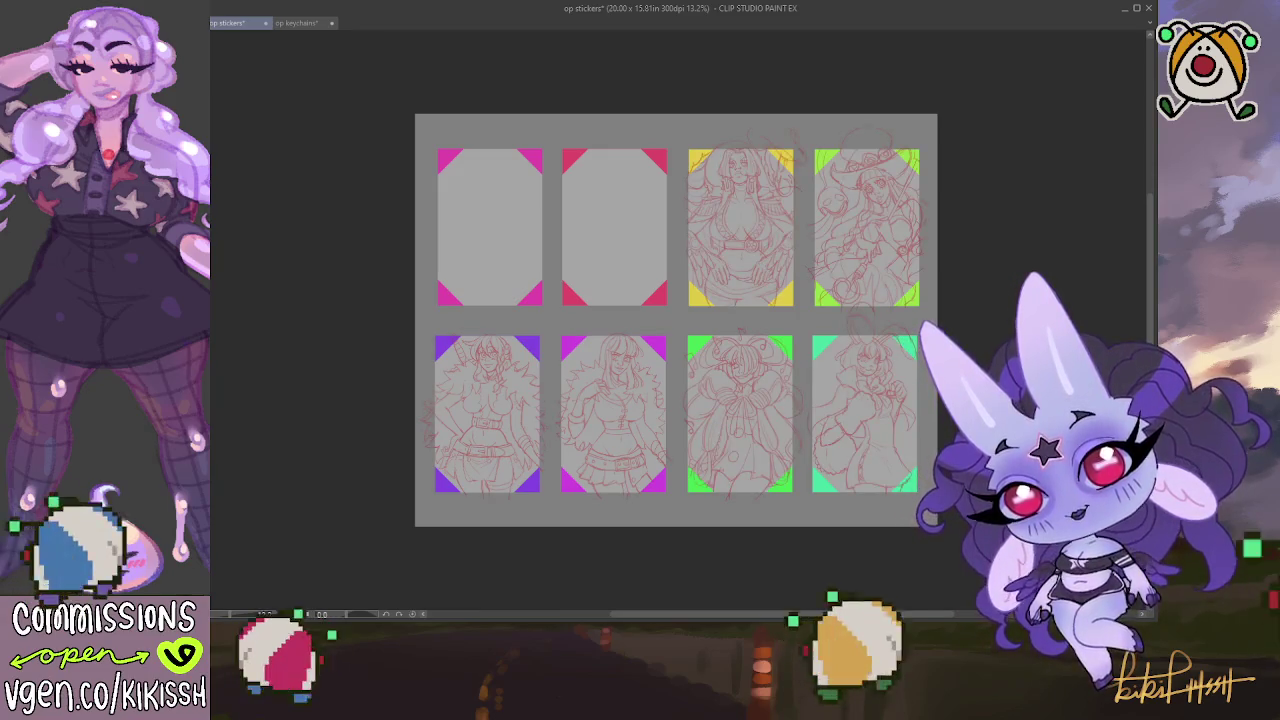
Close the op keychains and op keychains 2 documents, keeping only op stickers open
{"action": "left_click", "coordinate": [296, 22]}
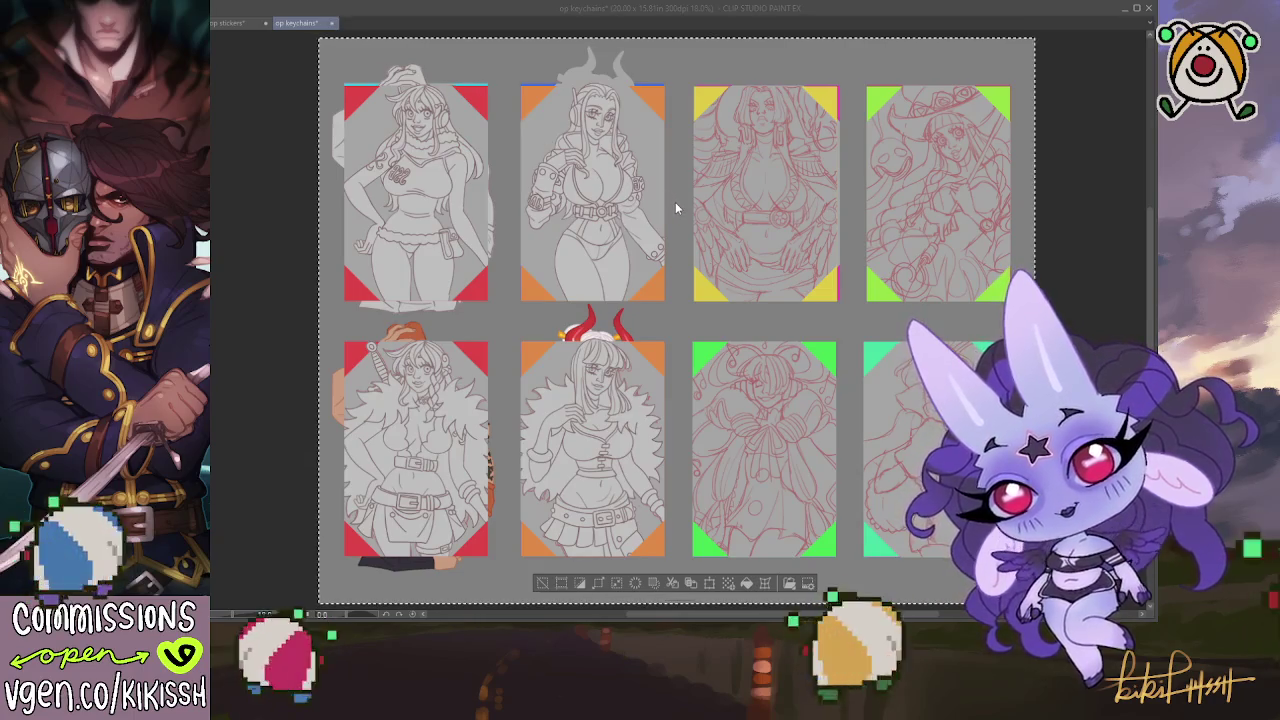
{"action": "left_click", "coordinate": [331, 22]}
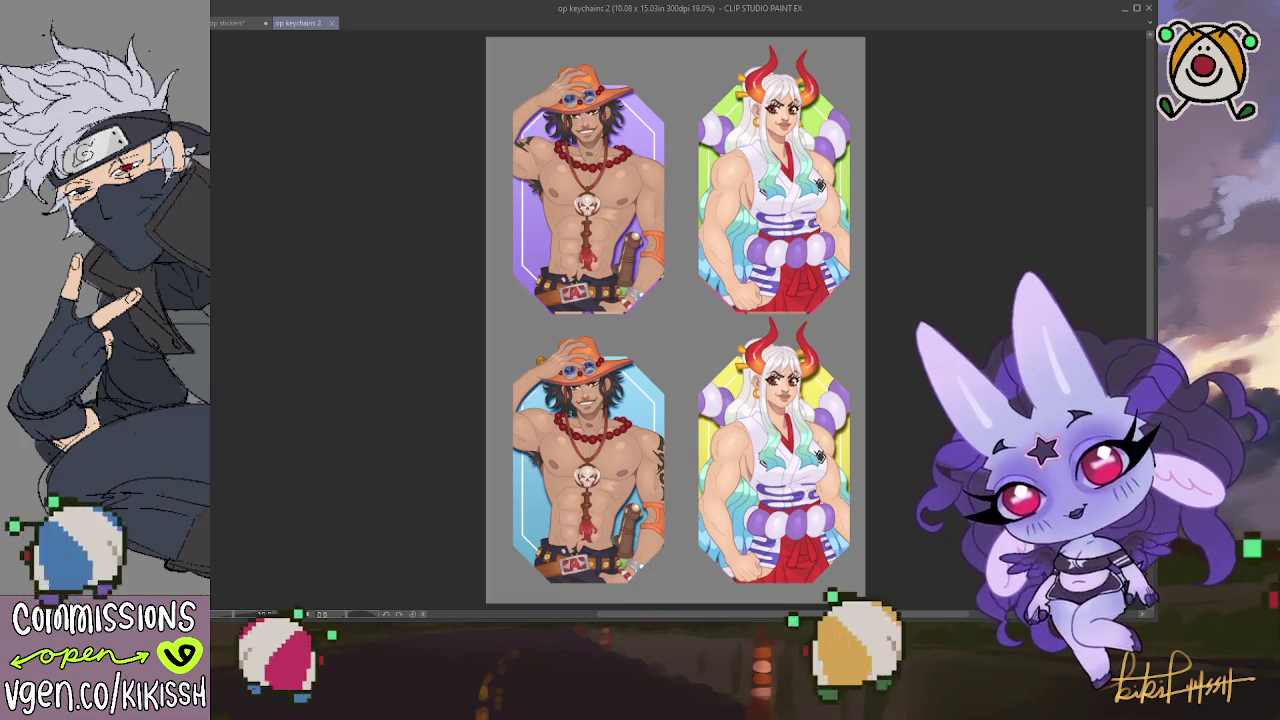
{"action": "key", "text": "ctrl+v"}
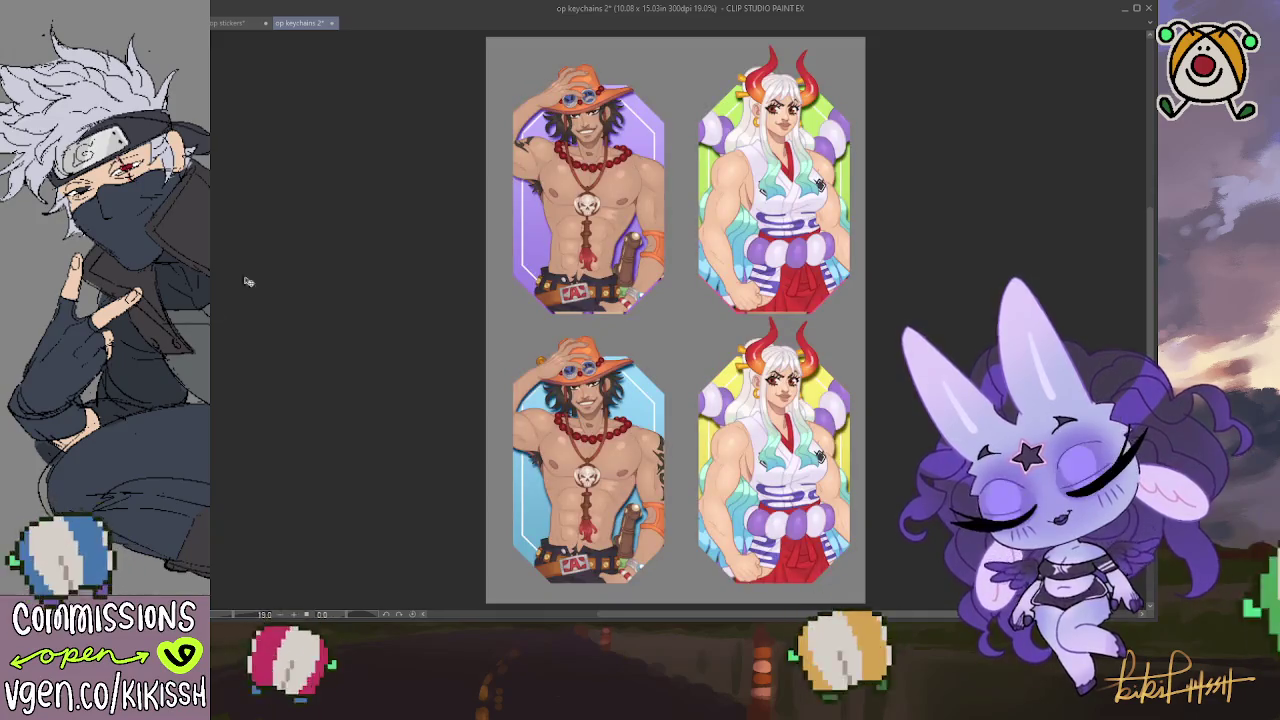
{"action": "left_click", "coordinate": [334, 27]}
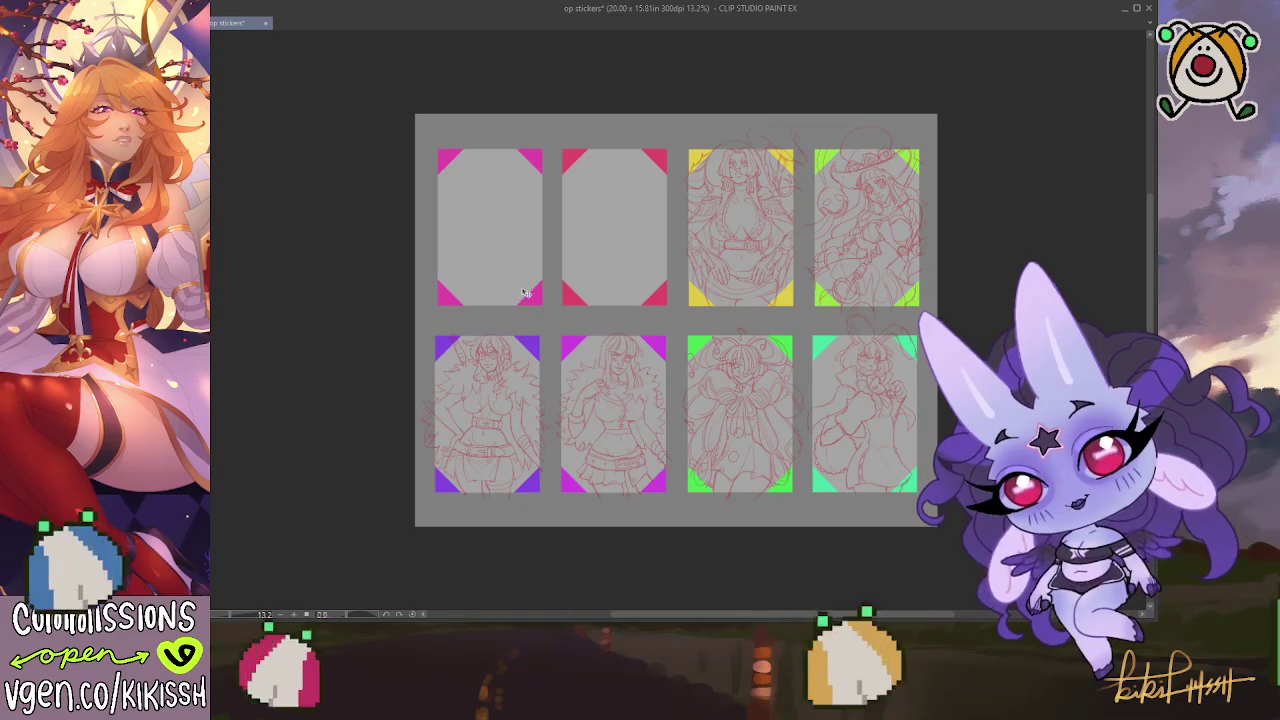
Erase the sketches in the two lower-left sticker cards, then deselect and zoom in
{"action": "scroll", "coordinate": [524, 293], "scroll_direction": "up", "scroll_amount": 1}
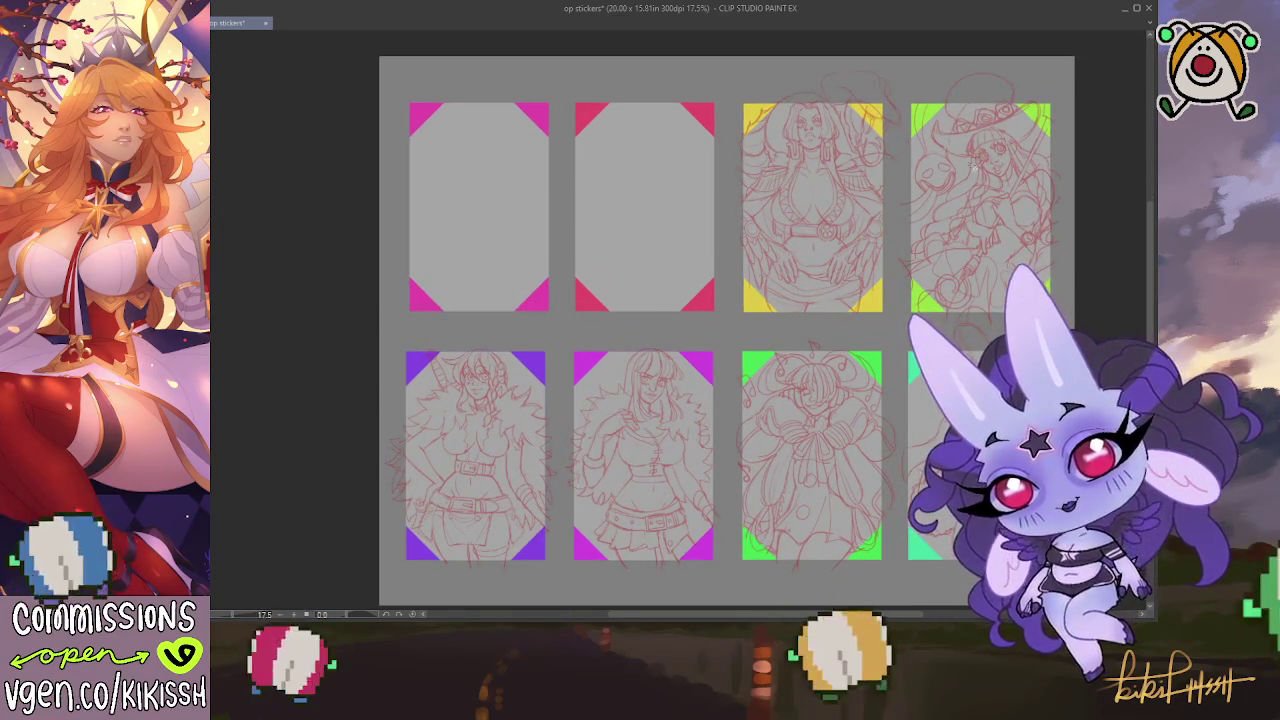
{"action": "left_click_drag", "start_coordinate": [711, 337], "coordinate": [382, 594]}
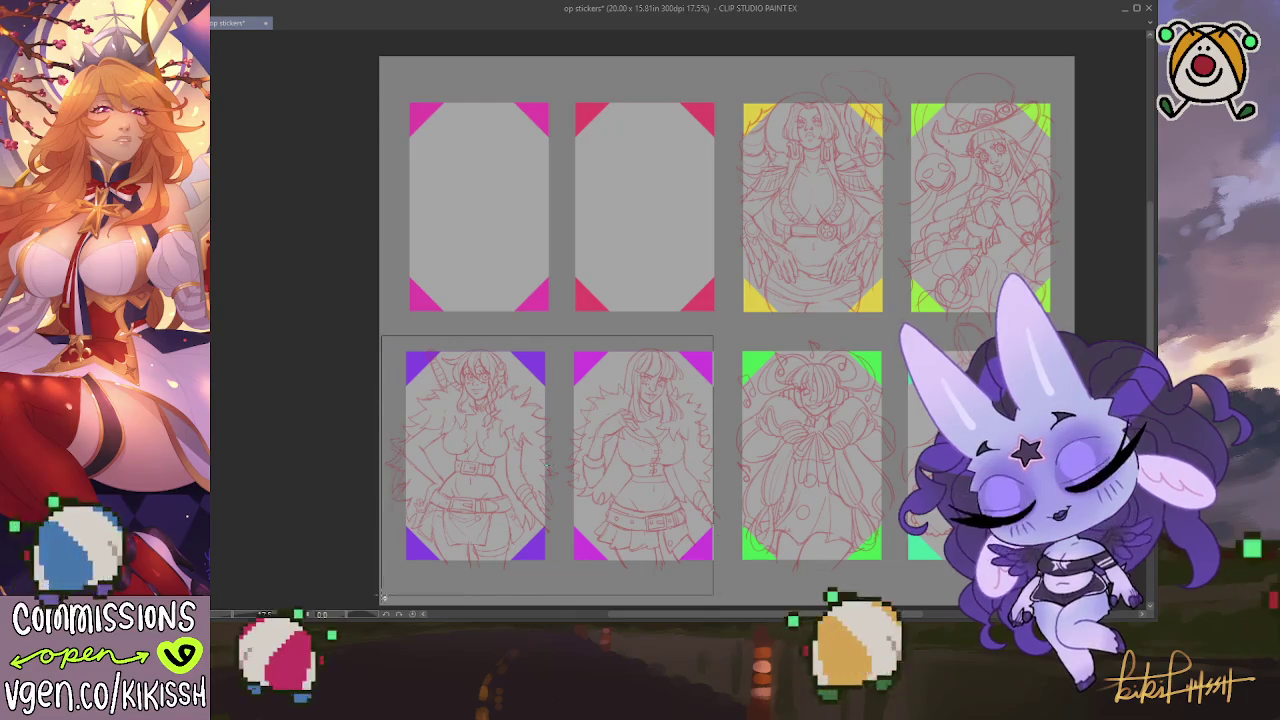
{"action": "key", "text": "Delete"}
{"action": "left_click_drag", "start_coordinate": [667, 462], "coordinate": [724, 546]}
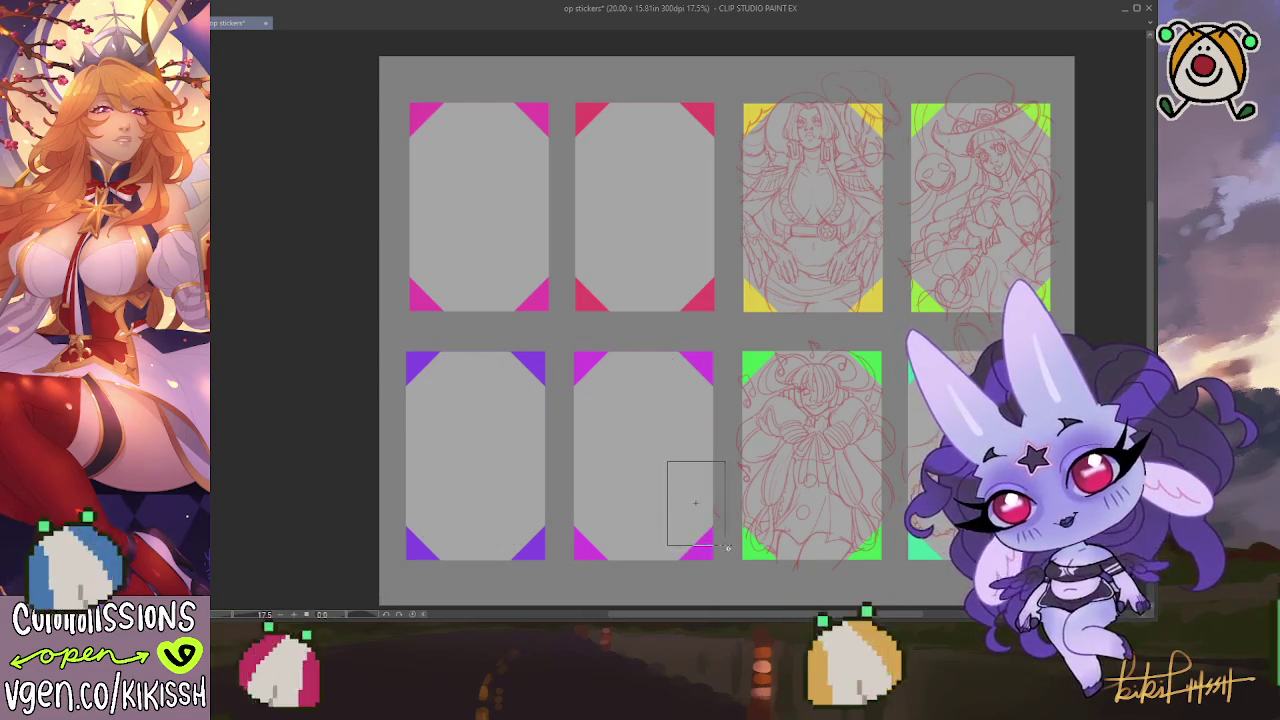
{"action": "key", "text": "ctrl+d"}
{"action": "left_click_drag", "start_coordinate": [714, 486], "coordinate": [649, 423]}
{"action": "scroll", "coordinate": [649, 423], "scroll_direction": "up", "scroll_amount": 2}
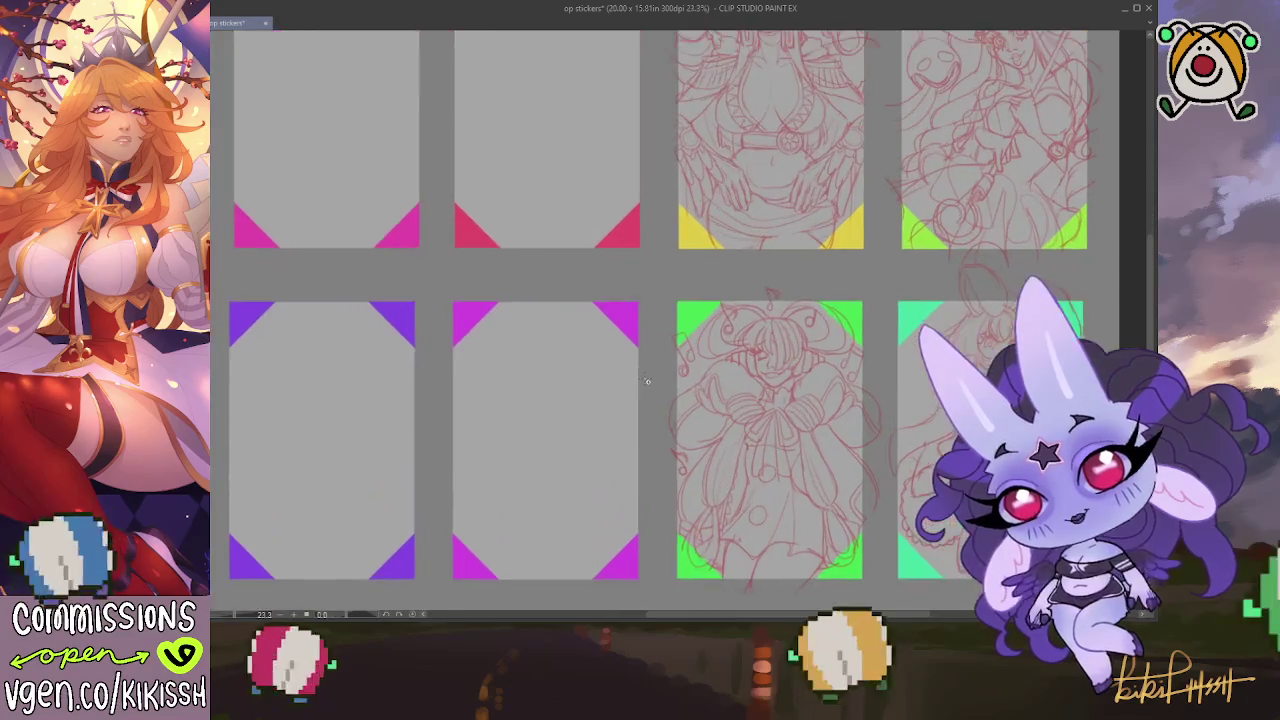
{"action": "left_click_drag", "start_coordinate": [657, 368], "coordinate": [644, 393]}
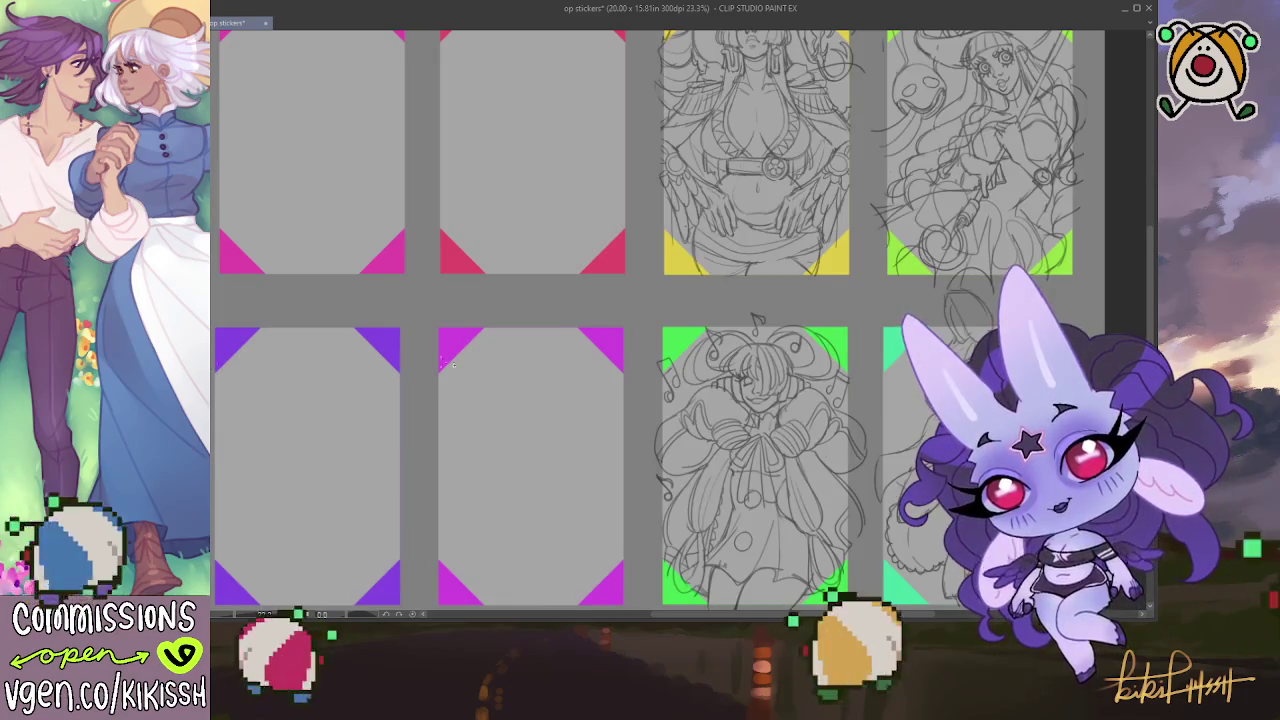
Darken the green-cornered sketch by selecting all and pasting a duplicate of its lines
{"action": "scroll", "coordinate": [655, 362], "scroll_direction": "up", "scroll_amount": 1}
{"action": "scroll", "coordinate": [730, 378], "scroll_direction": "up", "scroll_amount": 1}
{"action": "left_click_drag", "start_coordinate": [727, 377], "coordinate": [658, 259]}
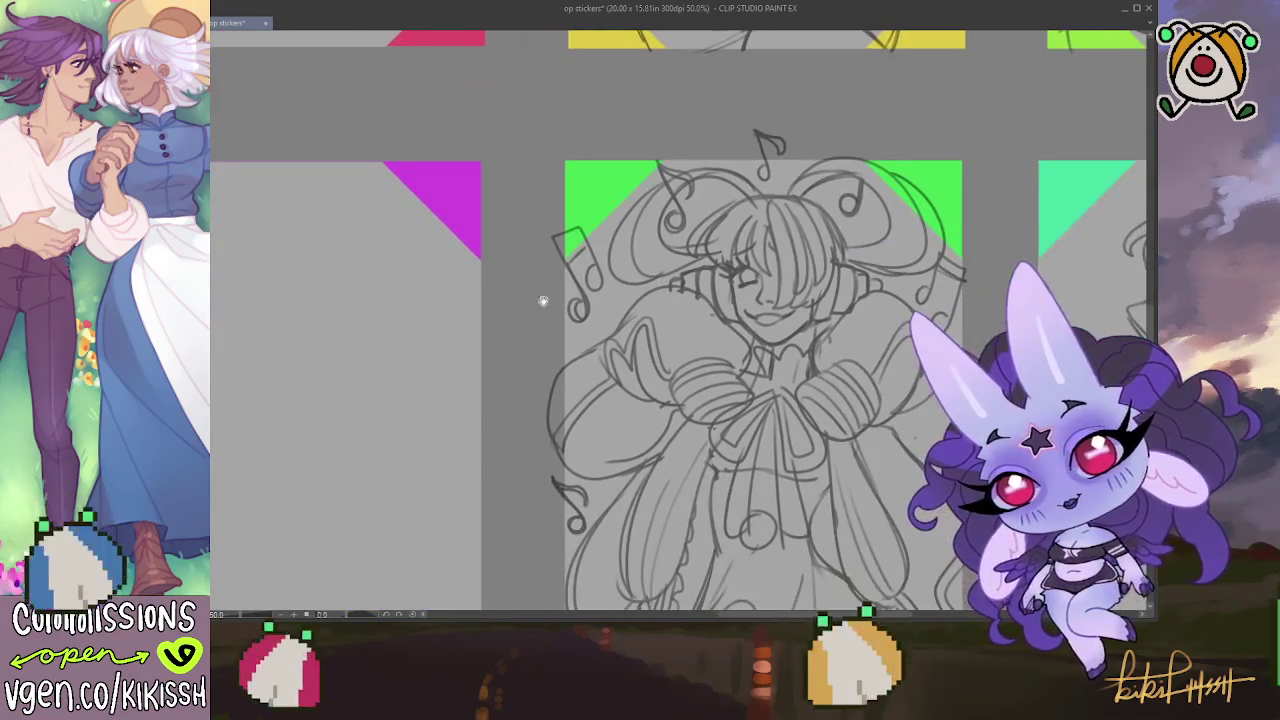
{"action": "key", "text": "ctrl+a"}
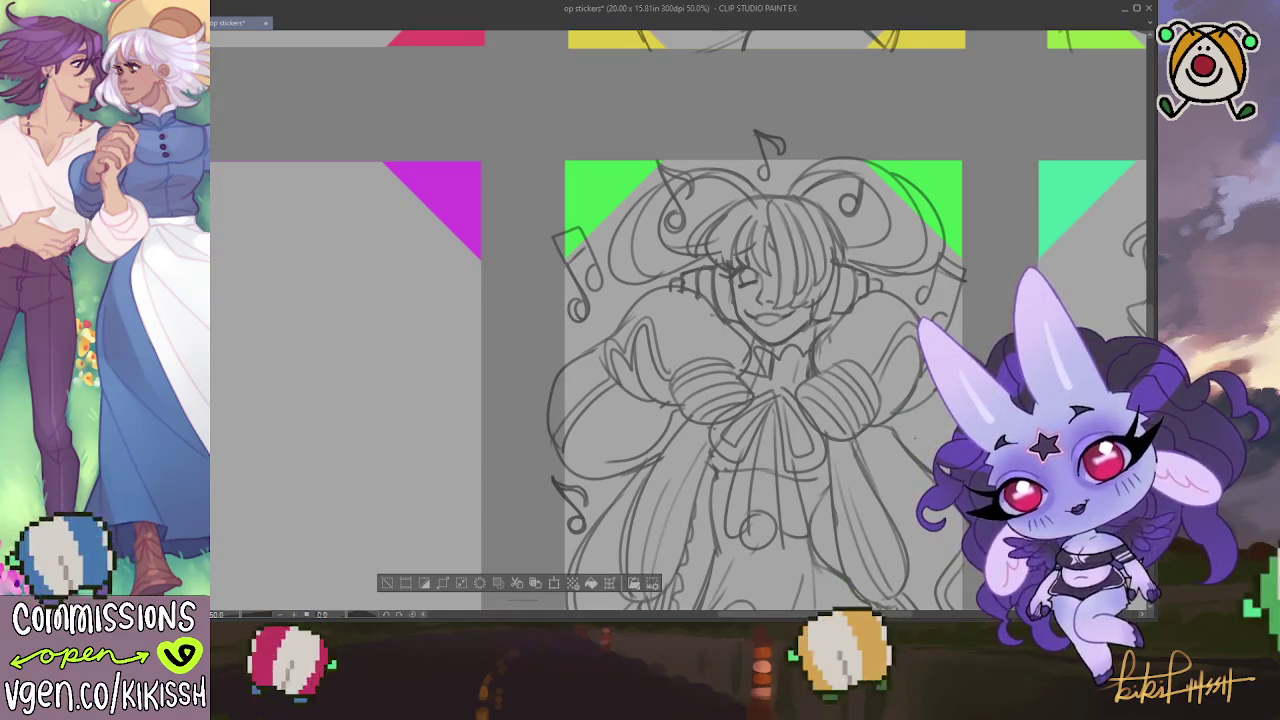
{"action": "key", "text": "ctrl+v"}
{"action": "key", "text": "ctrl+v"}
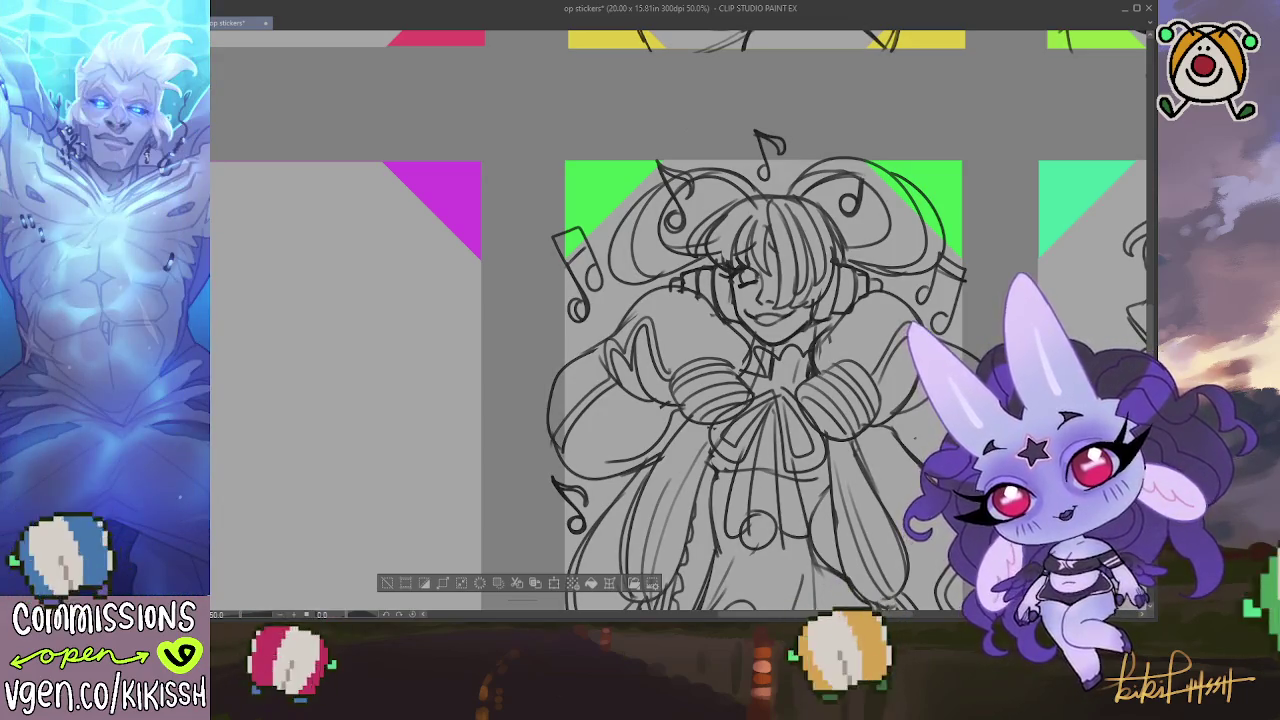
Zoom out and pan to view the sheet's top and the empty sticker frames
{"action": "scroll", "coordinate": [568, 370], "scroll_direction": "down", "scroll_amount": 1}
{"action": "scroll", "coordinate": [568, 370], "scroll_direction": "down", "scroll_amount": 2}
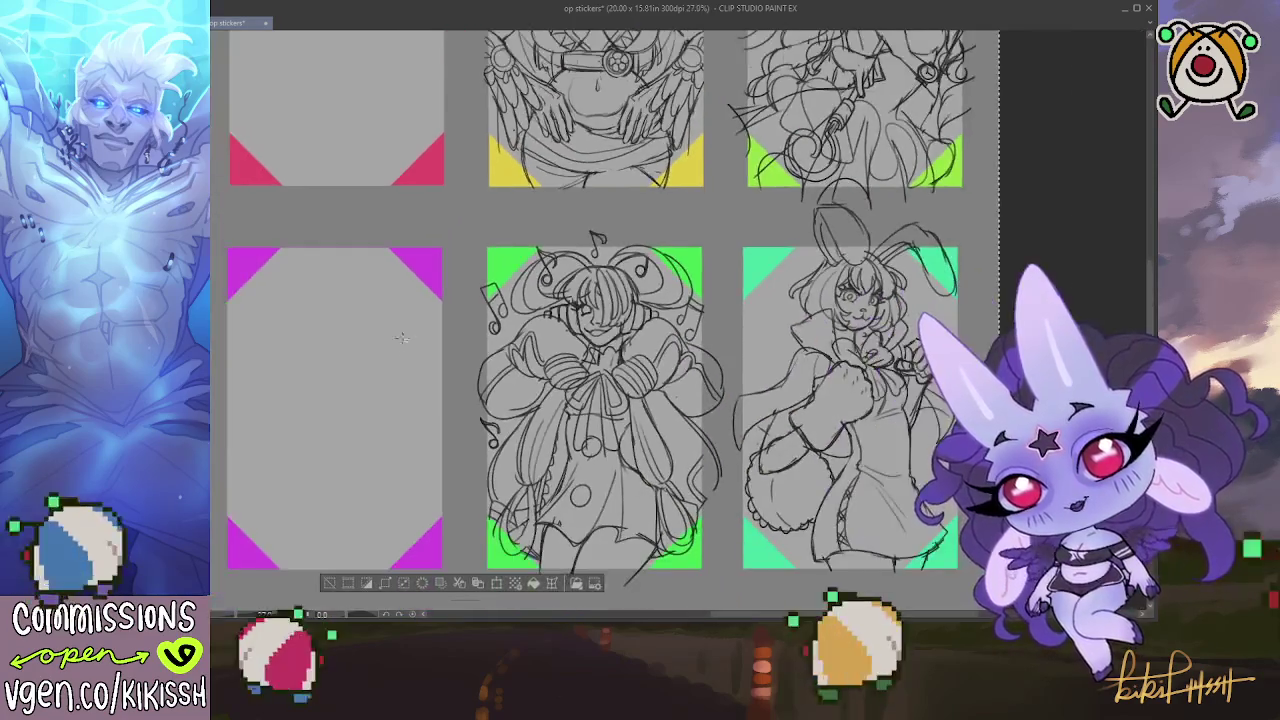
{"action": "scroll", "coordinate": [568, 370], "scroll_direction": "down", "scroll_amount": 1}
{"action": "scroll", "coordinate": [568, 370], "scroll_direction": "down", "scroll_amount": 2}
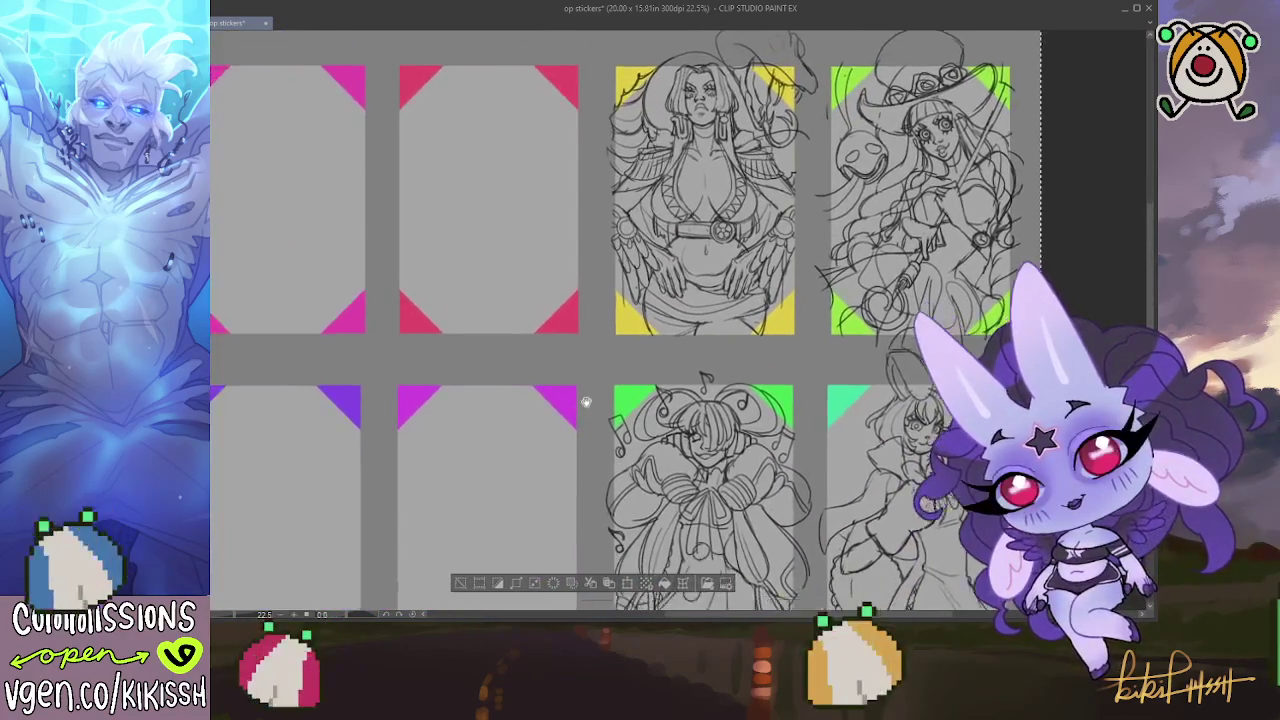
{"action": "scroll", "coordinate": [620, 360], "scroll_direction": "up", "scroll_amount": 2}
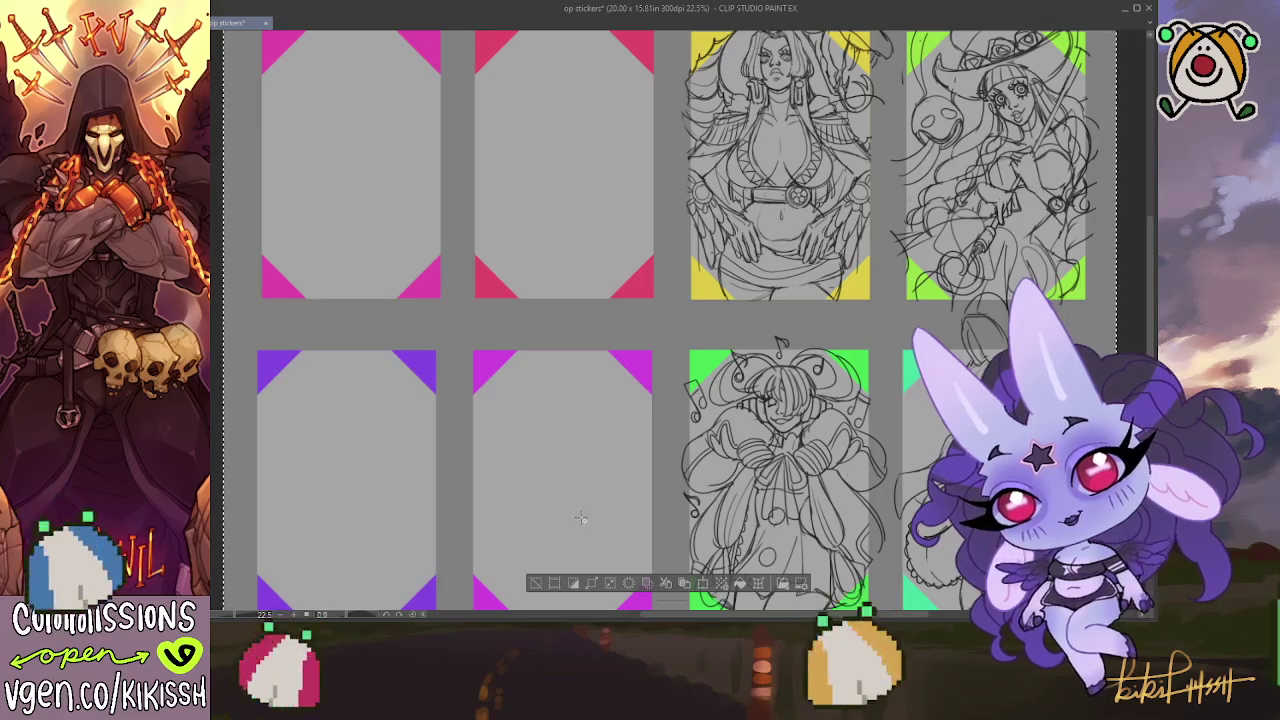
{"action": "left_click_drag", "start_coordinate": [573, 373], "coordinate": [584, 440]}
{"action": "scroll", "coordinate": [584, 440], "scroll_direction": "up", "scroll_amount": 1}
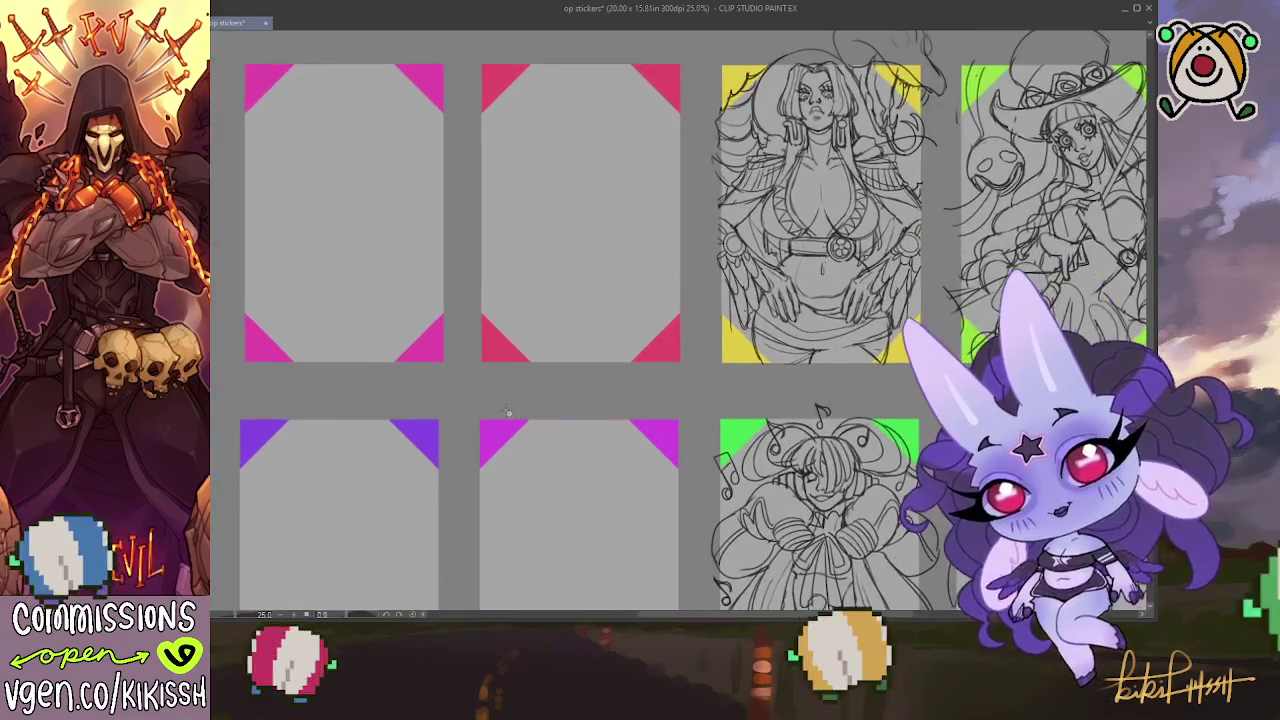
{"action": "scroll", "coordinate": [584, 430], "scroll_direction": "up", "scroll_amount": 1}
{"action": "left_click_drag", "start_coordinate": [503, 411], "coordinate": [571, 457]}
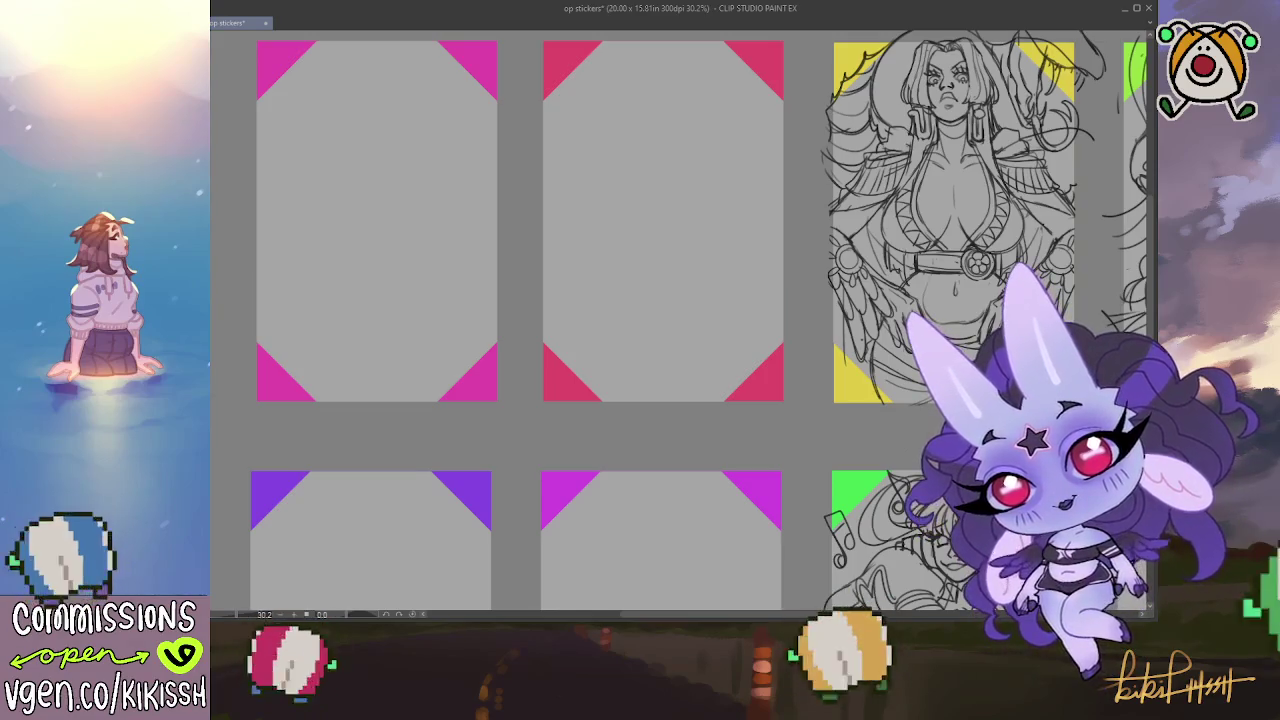
Dock the Zoro figure reference document beside the sticker sheet
{"action": "left_click", "coordinate": [304, 26]}
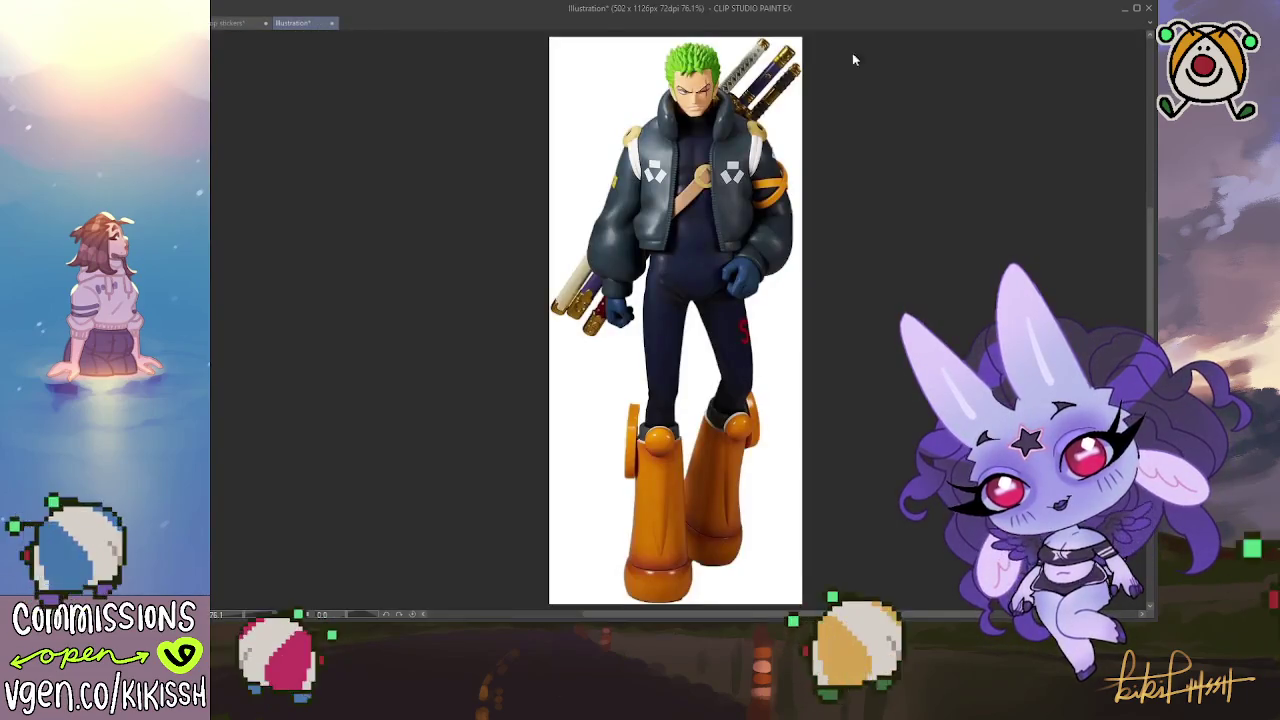
{"action": "mouse_move", "coordinate": [679, 190]}
{"action": "left_mouse_down"}
{"action": "mouse_move", "coordinate": [938, 183]}
{"action": "mouse_move", "coordinate": [918, 197]}
{"action": "left_mouse_up"}
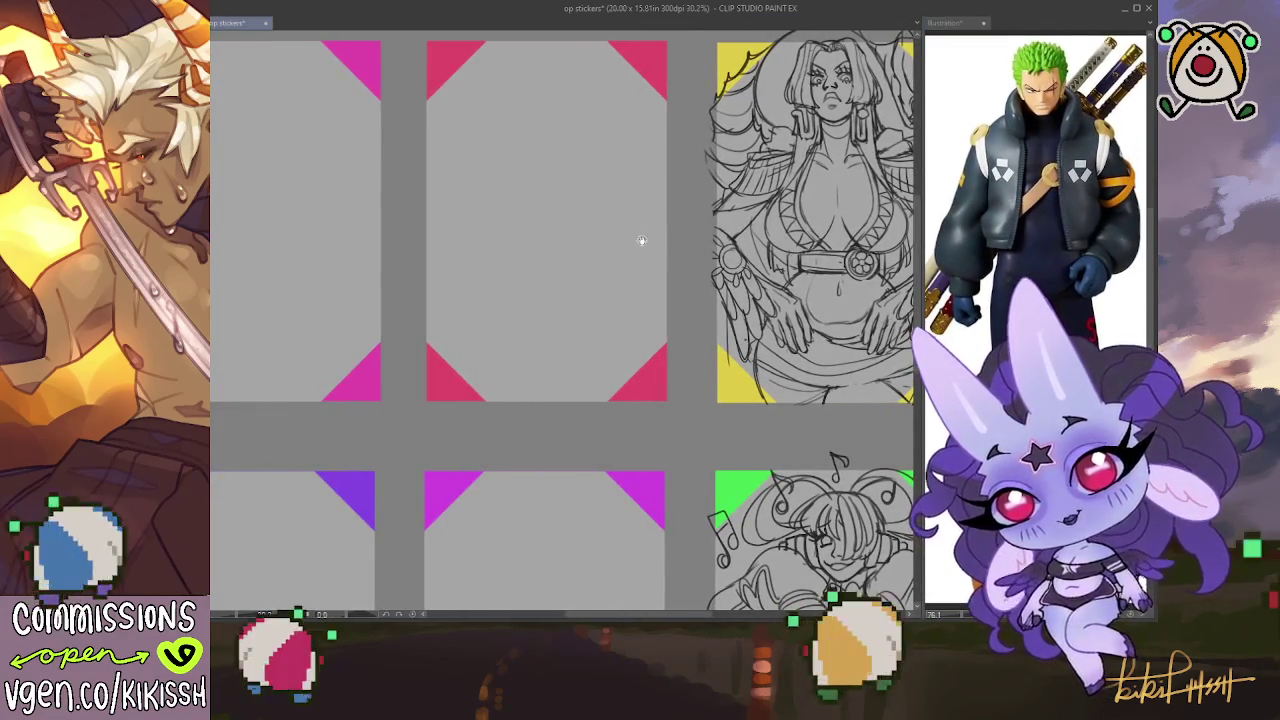
{"action": "scroll", "coordinate": [651, 254], "scroll_direction": "up", "scroll_amount": 5}
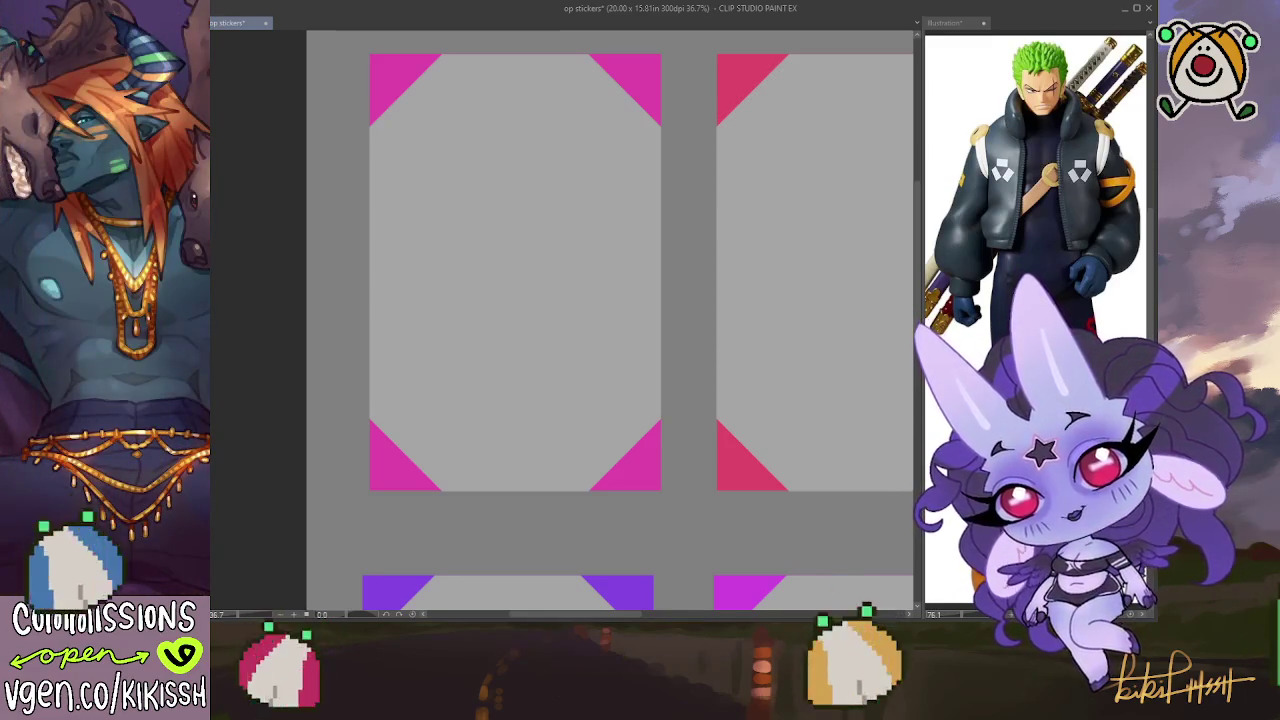
Undo the loose strokes on the yellow-cornered sketch, then bring an empty sticker frame into view
{"action": "scroll", "coordinate": [280, 343], "scroll_direction": "right", "scroll_amount": 5}
{"action": "scroll", "coordinate": [398, 320], "scroll_direction": "right", "scroll_amount": 2}
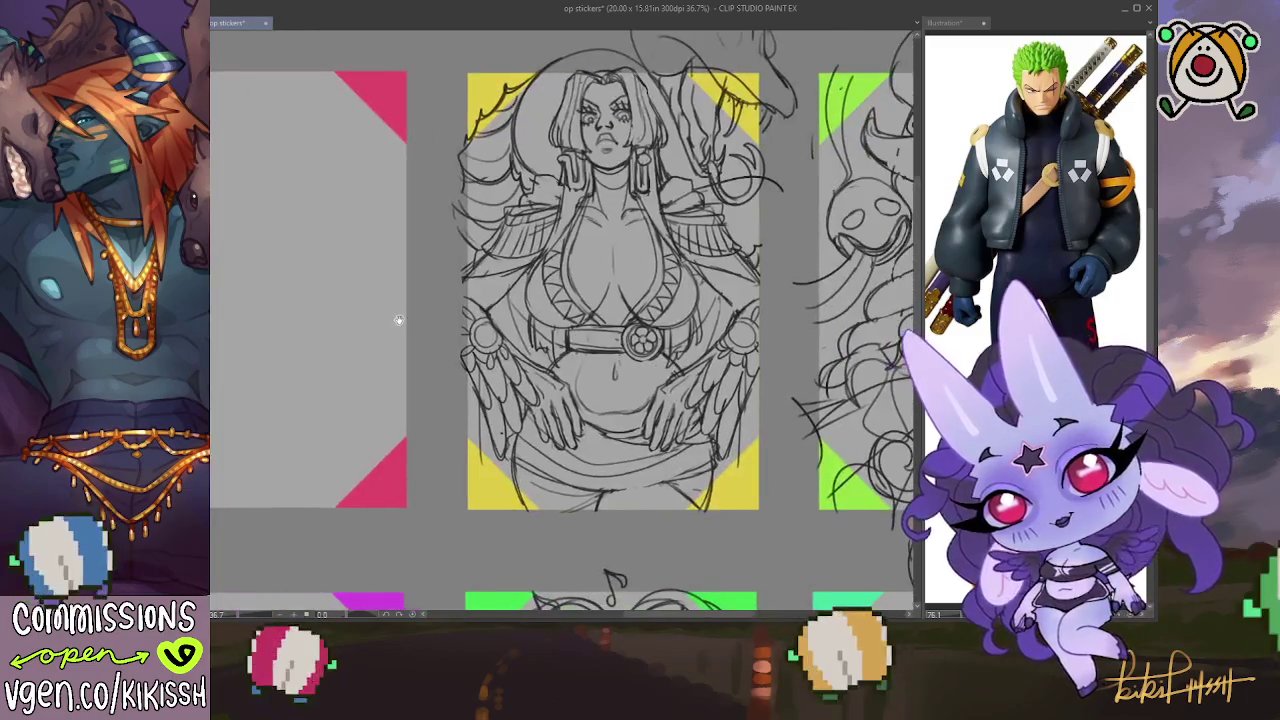
{"action": "key", "text": "ctrl+z"}
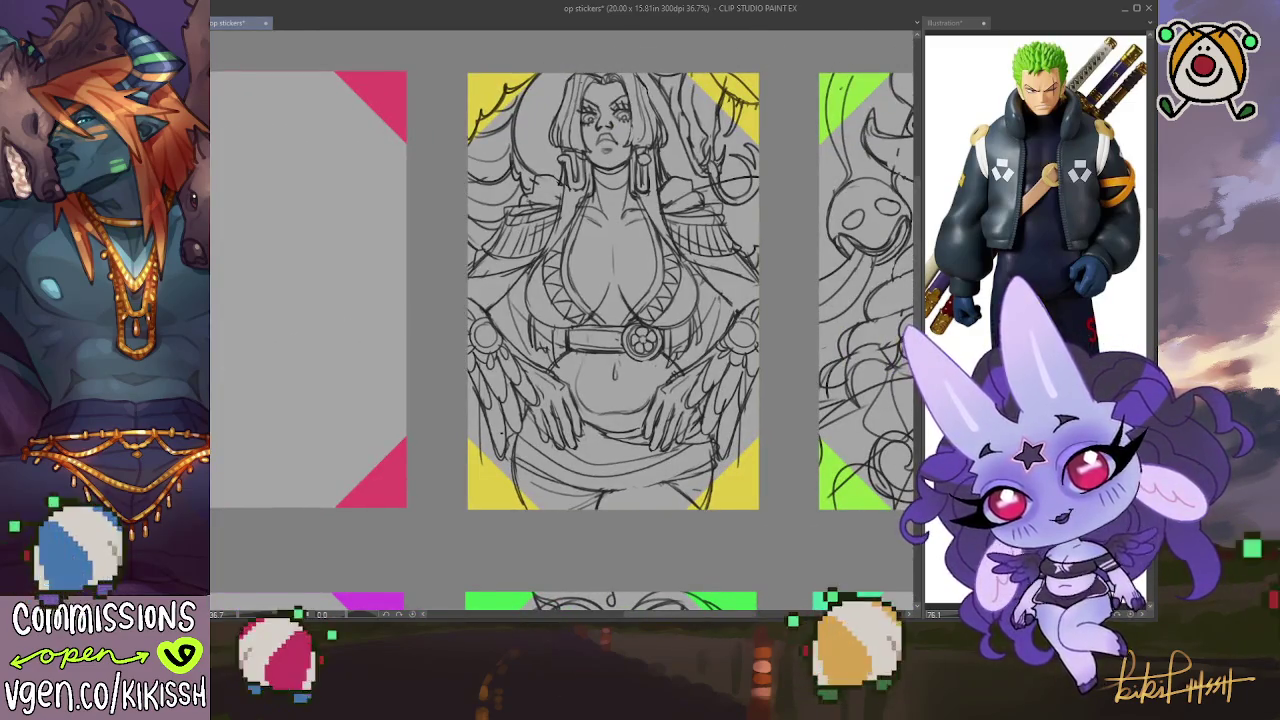
{"action": "left_click_drag", "start_coordinate": [562, 400], "coordinate": [510, 406]}
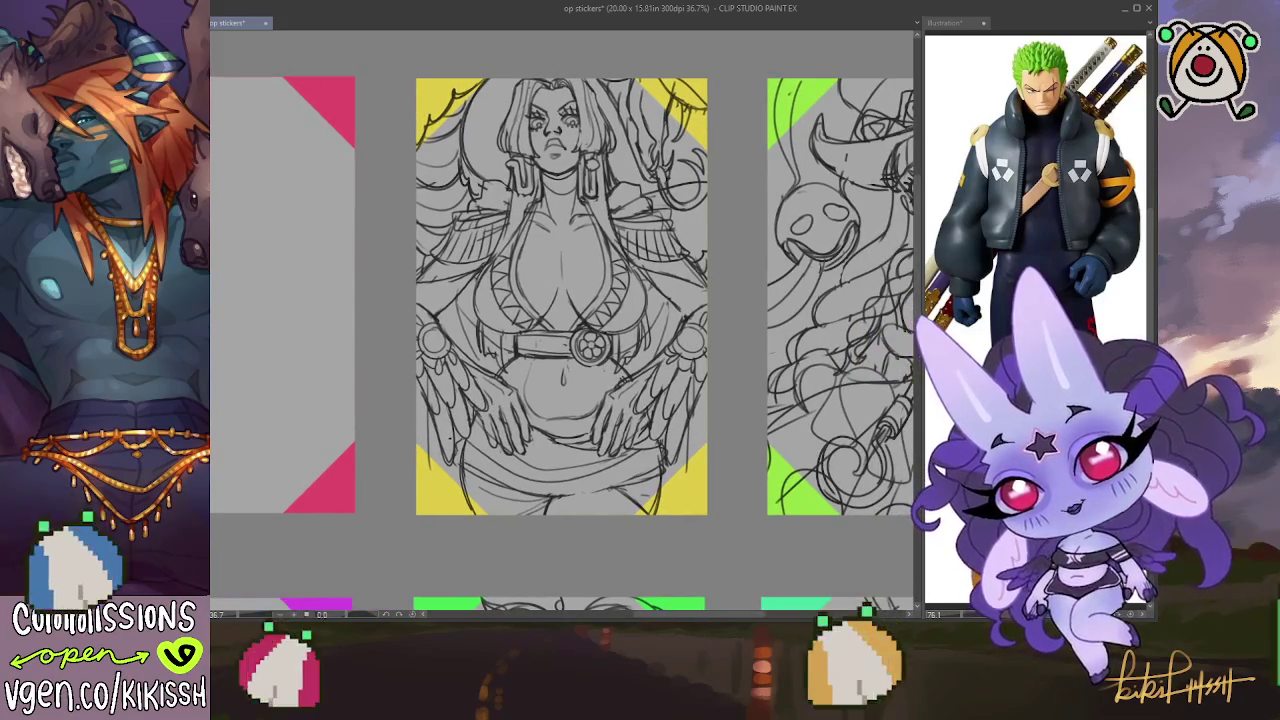
{"action": "left_click_drag", "start_coordinate": [382, 384], "coordinate": [217, 376]}
{"action": "mouse_move", "coordinate": [500, 370]}
{"action": "left_mouse_down"}
{"action": "mouse_move", "coordinate": [372, 355]}
{"action": "mouse_move", "coordinate": [651, 357]}
{"action": "mouse_move", "coordinate": [631, 329]}
{"action": "mouse_move", "coordinate": [681, 326]}
{"action": "left_mouse_up"}
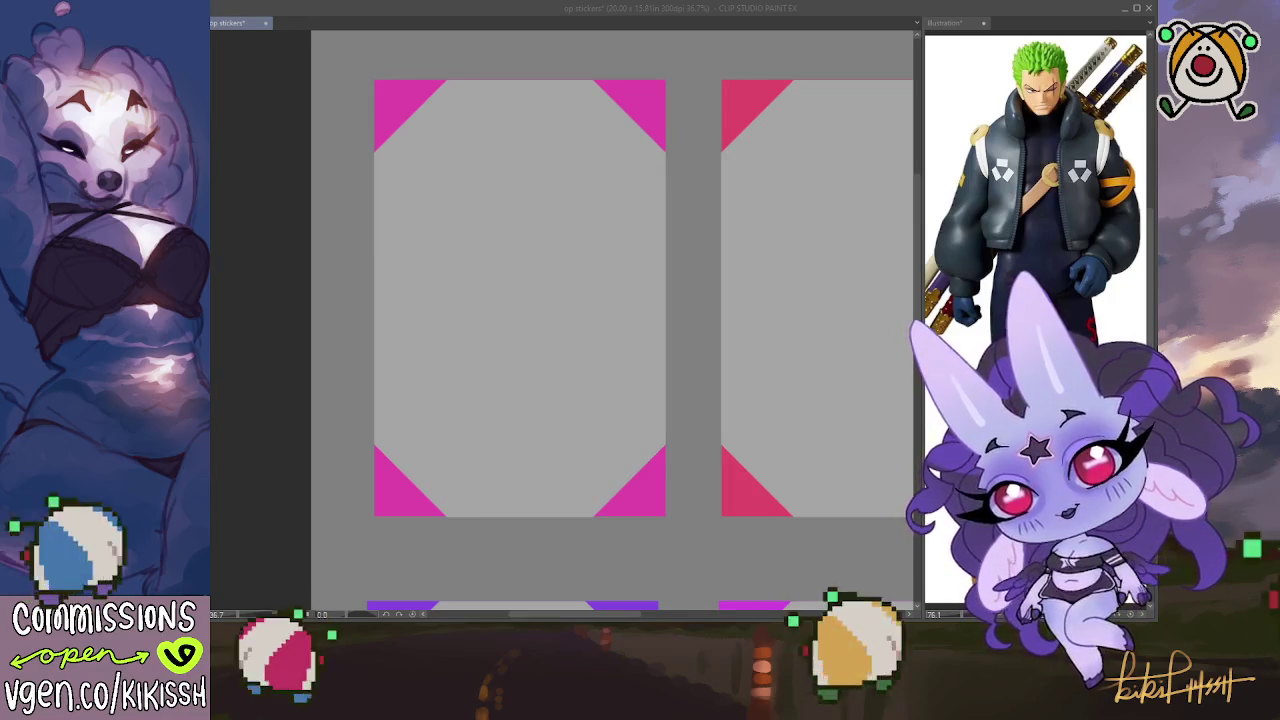
{"action": "left_click", "coordinate": [693, 316]}
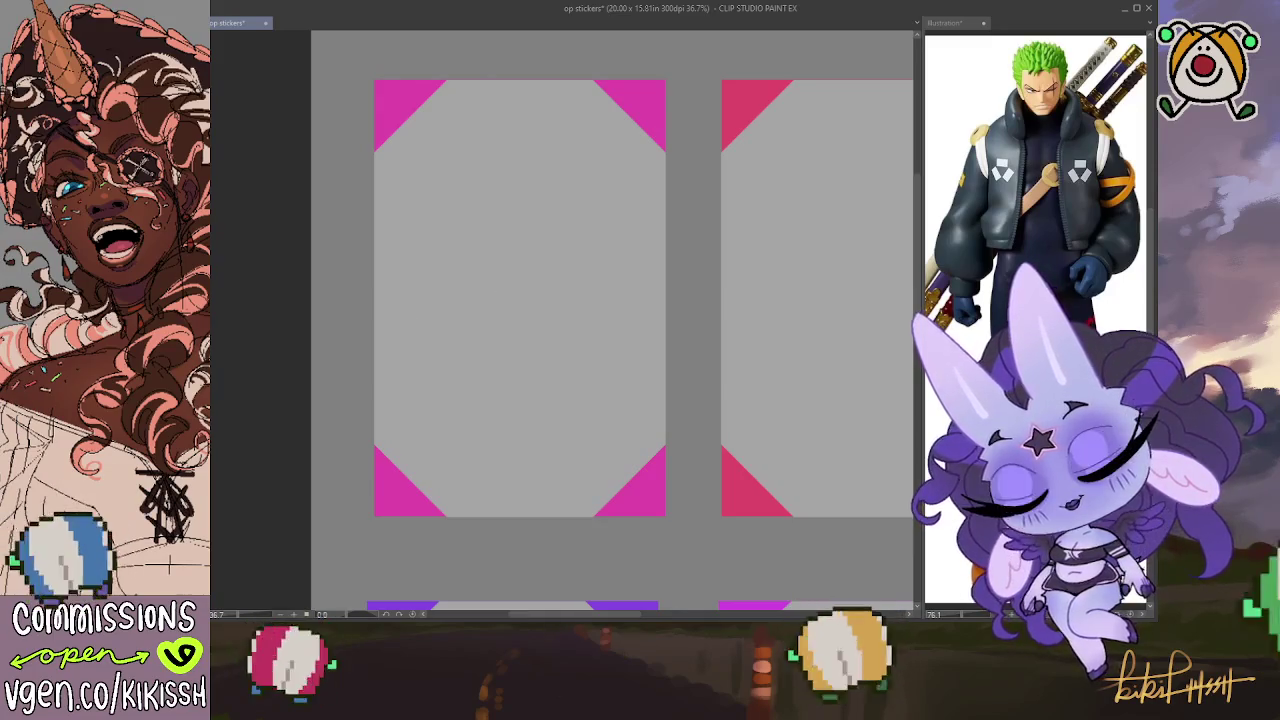
Rough in the figure's head and neck line in the magenta-cornered frame, redoing bad strokes
{"action": "left_click_drag", "start_coordinate": [480, 278], "coordinate": [465, 365]}
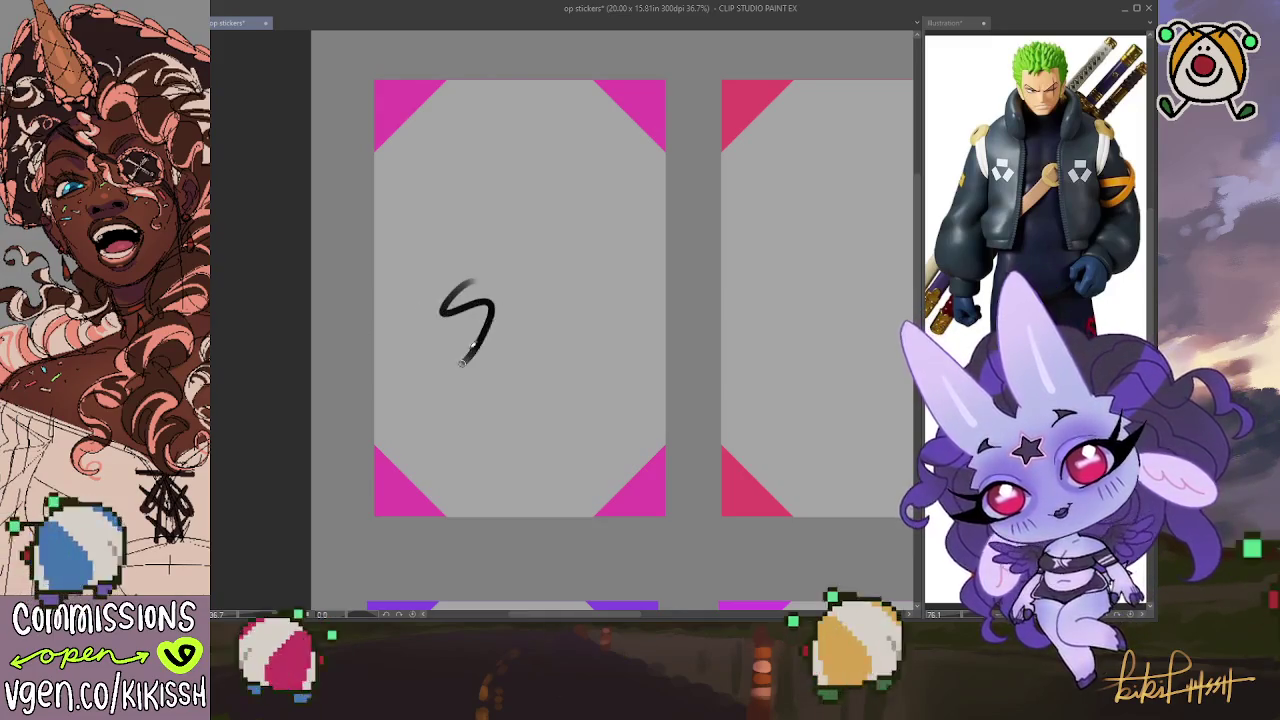
{"action": "key", "text": "ctrl+z"}
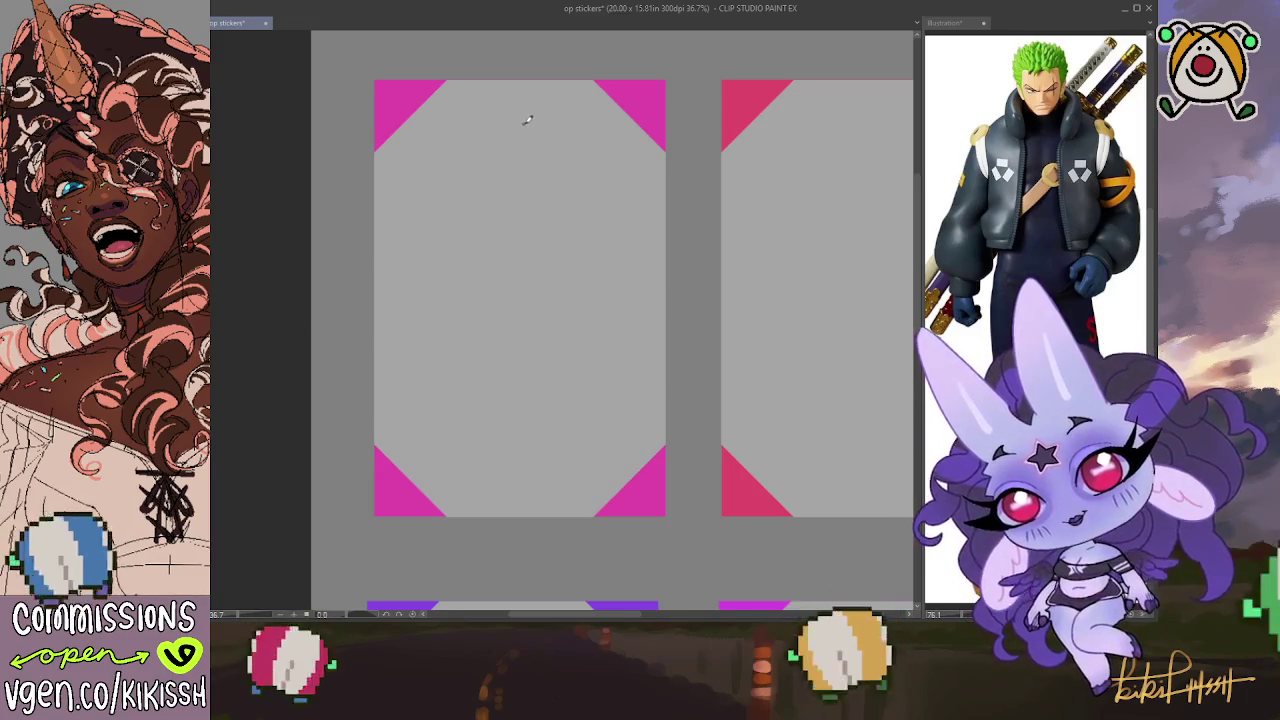
{"action": "mouse_move", "coordinate": [530, 104]}
{"action": "left_mouse_down"}
{"action": "mouse_move", "coordinate": [543, 183]}
{"action": "mouse_move", "coordinate": [547, 173]}
{"action": "left_mouse_up"}
{"action": "key", "text": "ctrl+z"}
{"action": "mouse_move", "coordinate": [530, 106]}
{"action": "left_mouse_down"}
{"action": "mouse_move", "coordinate": [495, 180]}
{"action": "mouse_move", "coordinate": [540, 110]}
{"action": "mouse_move", "coordinate": [508, 105]}
{"action": "left_mouse_up"}
{"action": "key", "text": "ctrl+z"}
{"action": "key", "text": "ctrl+z"}
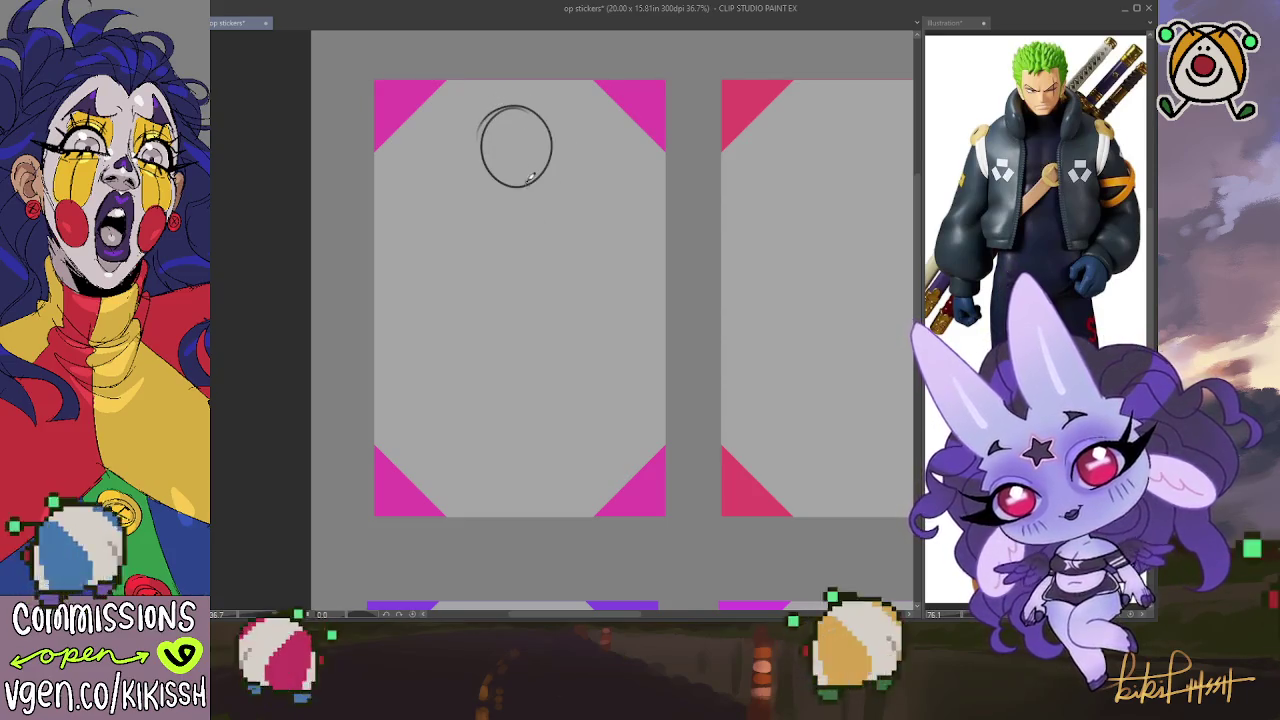
{"action": "left_click_drag", "start_coordinate": [527, 186], "coordinate": [526, 250]}
{"action": "mouse_move", "coordinate": [447, 253]}
{"action": "left_mouse_down"}
{"action": "mouse_move", "coordinate": [511, 251]}
{"action": "mouse_move", "coordinate": [466, 380]}
{"action": "mouse_move", "coordinate": [476, 397]}
{"action": "mouse_move", "coordinate": [556, 396]}
{"action": "left_mouse_up"}
{"action": "key", "text": "ctrl+z"}
{"action": "mouse_move", "coordinate": [600, 256]}
{"action": "left_mouse_down"}
{"action": "mouse_move", "coordinate": [550, 392]}
{"action": "mouse_move", "coordinate": [530, 249]}
{"action": "left_mouse_up"}
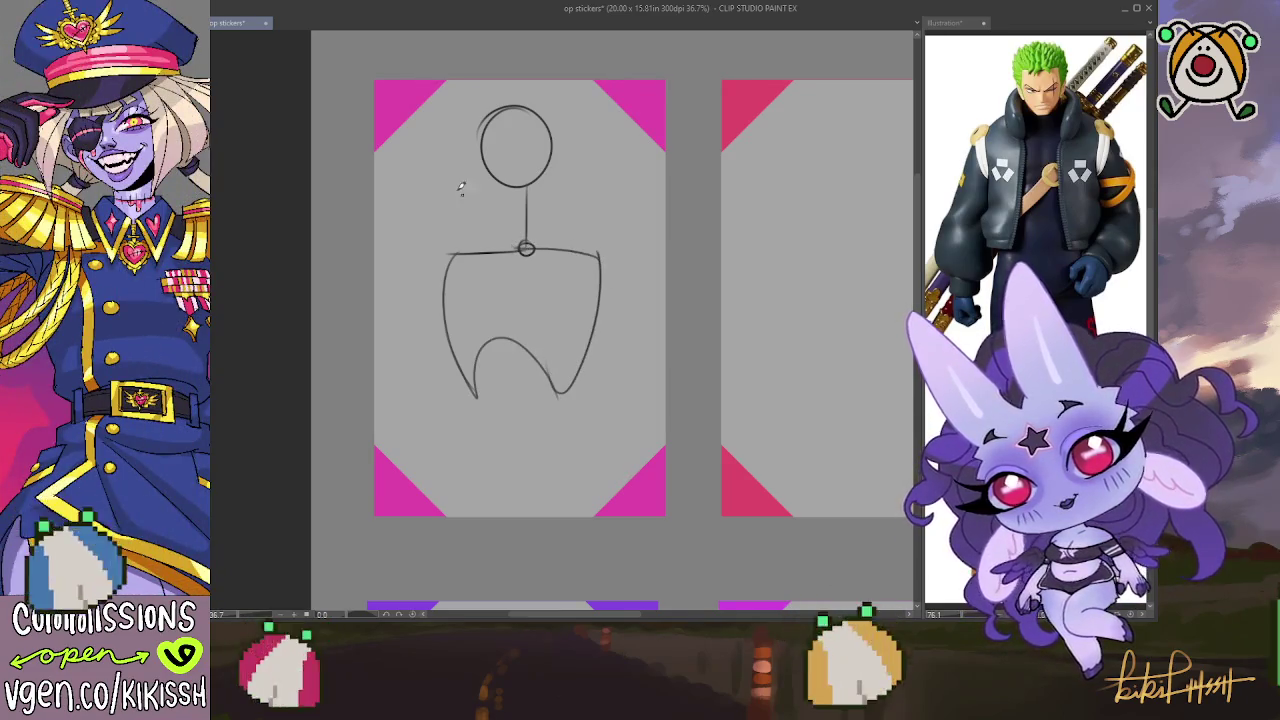
{"action": "key", "text": "ctrl+z"}
{"action": "key", "text": "ctrl+z"}
{"action": "key", "text": "ctrl+z"}
{"action": "key", "text": "ctrl+z"}
{"action": "key", "text": "ctrl+z"}
Draw a slanted shoulder line and a raised arm with the forearm reaching over the head
{"action": "left_click_drag", "start_coordinate": [456, 236], "coordinate": [581, 279]}
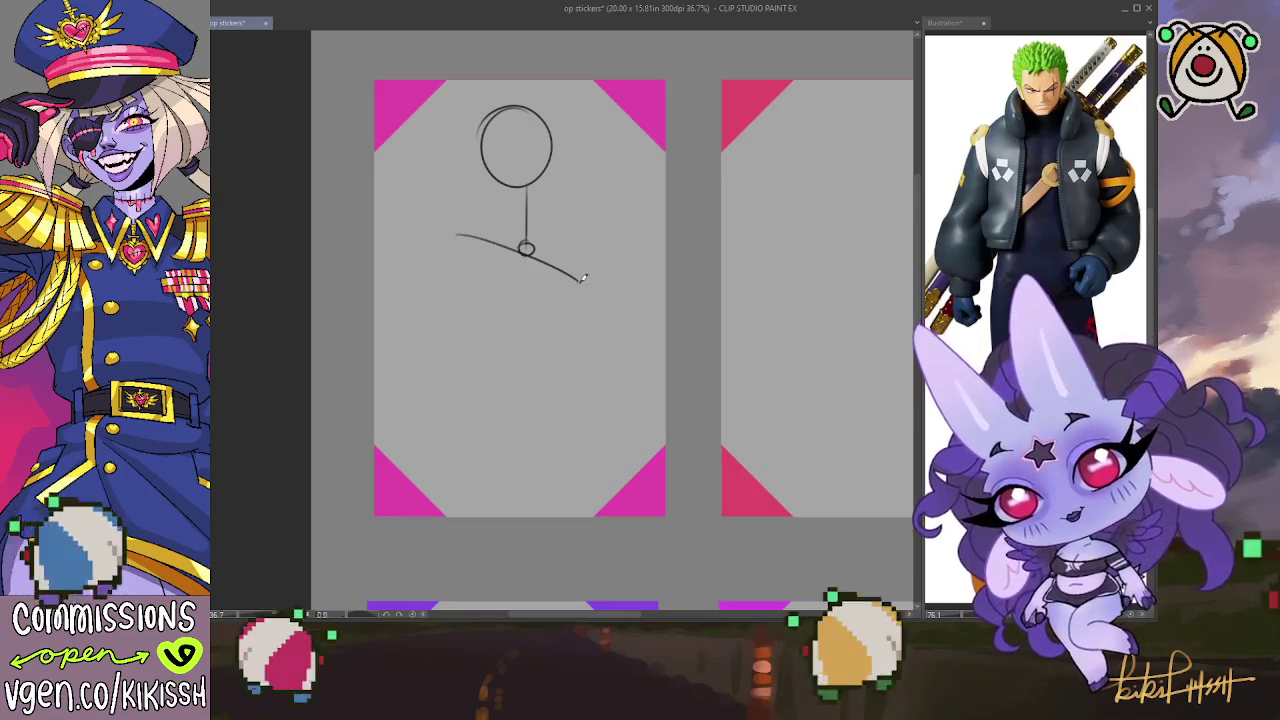
{"action": "mouse_move", "coordinate": [457, 232]}
{"action": "left_mouse_down"}
{"action": "mouse_move", "coordinate": [438, 224]}
{"action": "mouse_move", "coordinate": [398, 128]}
{"action": "left_mouse_up"}
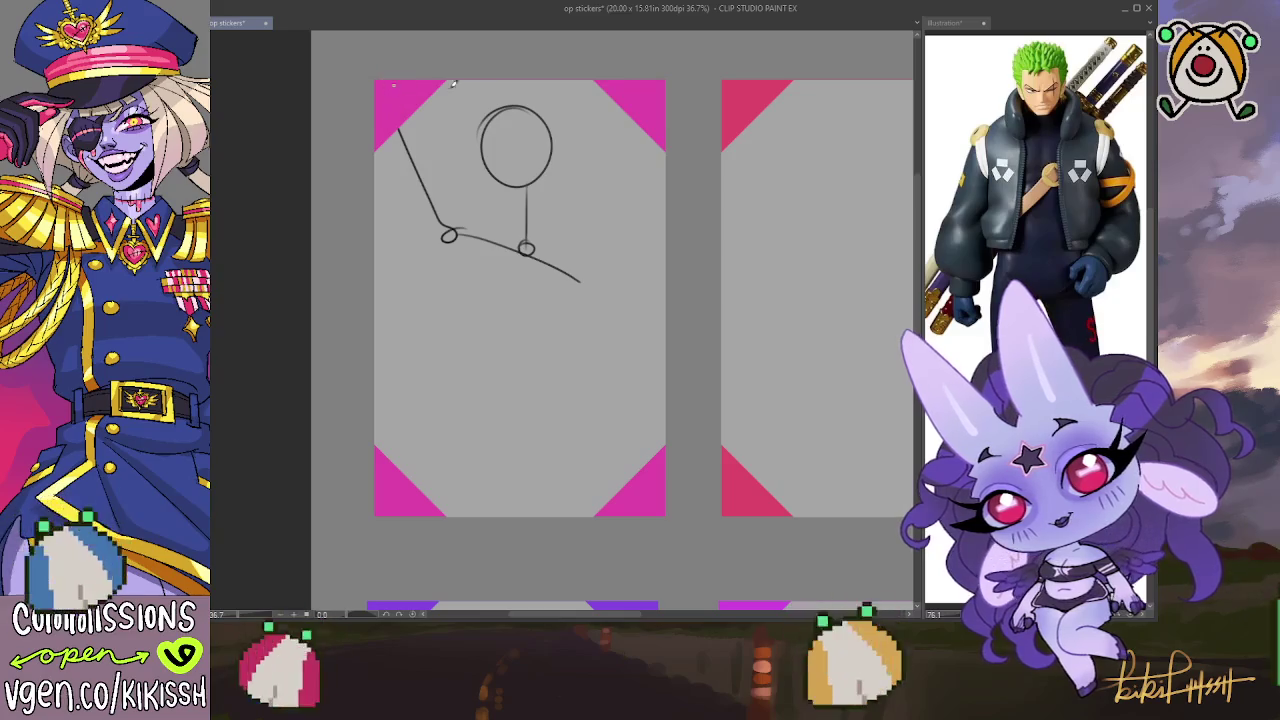
{"action": "left_click_drag", "start_coordinate": [437, 90], "coordinate": [541, 121]}
{"action": "key", "text": "ctrl+z"}
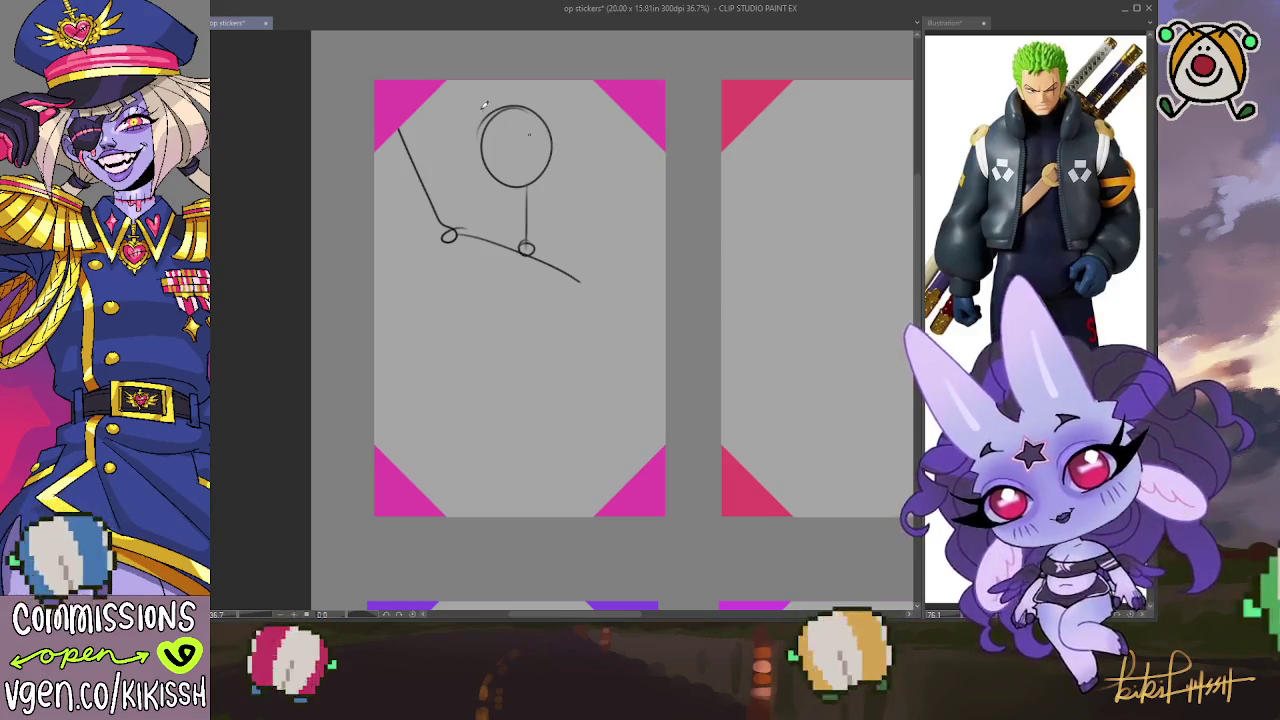
{"action": "left_click_drag", "start_coordinate": [437, 89], "coordinate": [551, 157]}
Sketch diagonal sword lines right of the head and add the other arm beside the body
{"action": "left_click_drag", "start_coordinate": [549, 228], "coordinate": [610, 122]}
{"action": "left_click_drag", "start_coordinate": [614, 168], "coordinate": [570, 238]}
{"action": "mouse_move", "coordinate": [612, 128]}
{"action": "left_mouse_down"}
{"action": "mouse_move", "coordinate": [598, 228]}
{"action": "mouse_move", "coordinate": [652, 176]}
{"action": "left_mouse_up"}
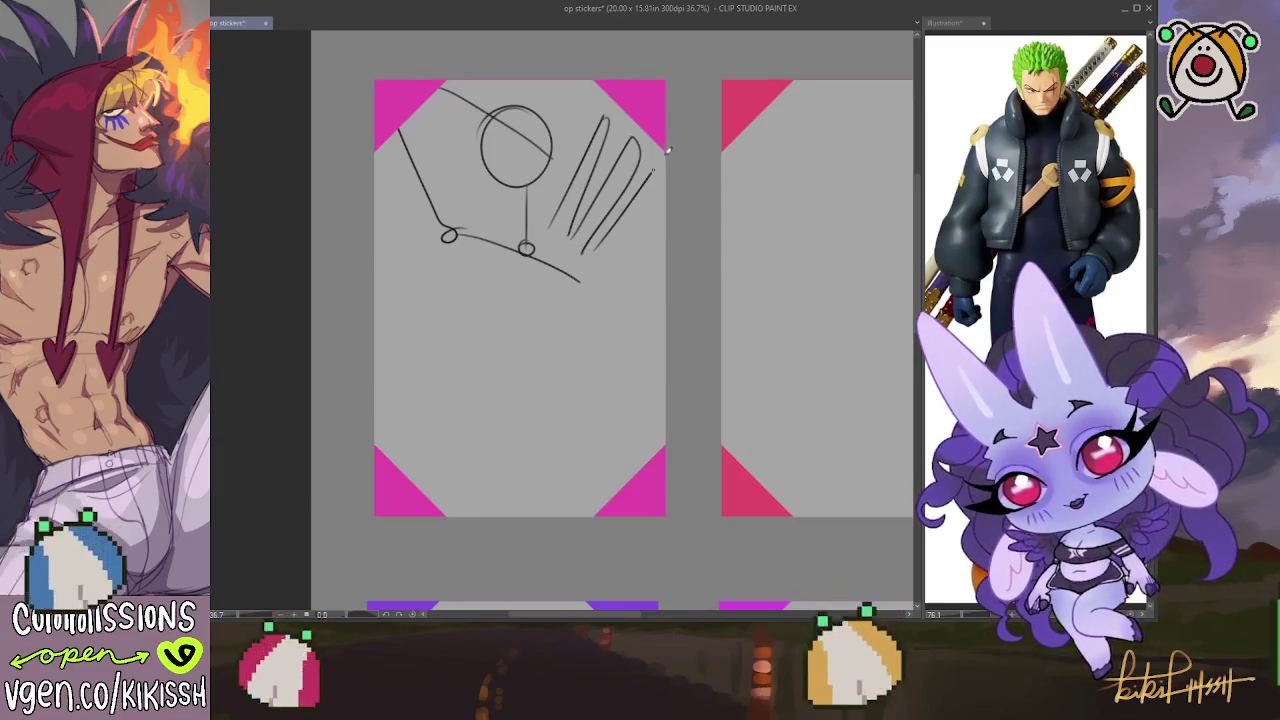
{"action": "left_click_drag", "start_coordinate": [612, 252], "coordinate": [666, 190]}
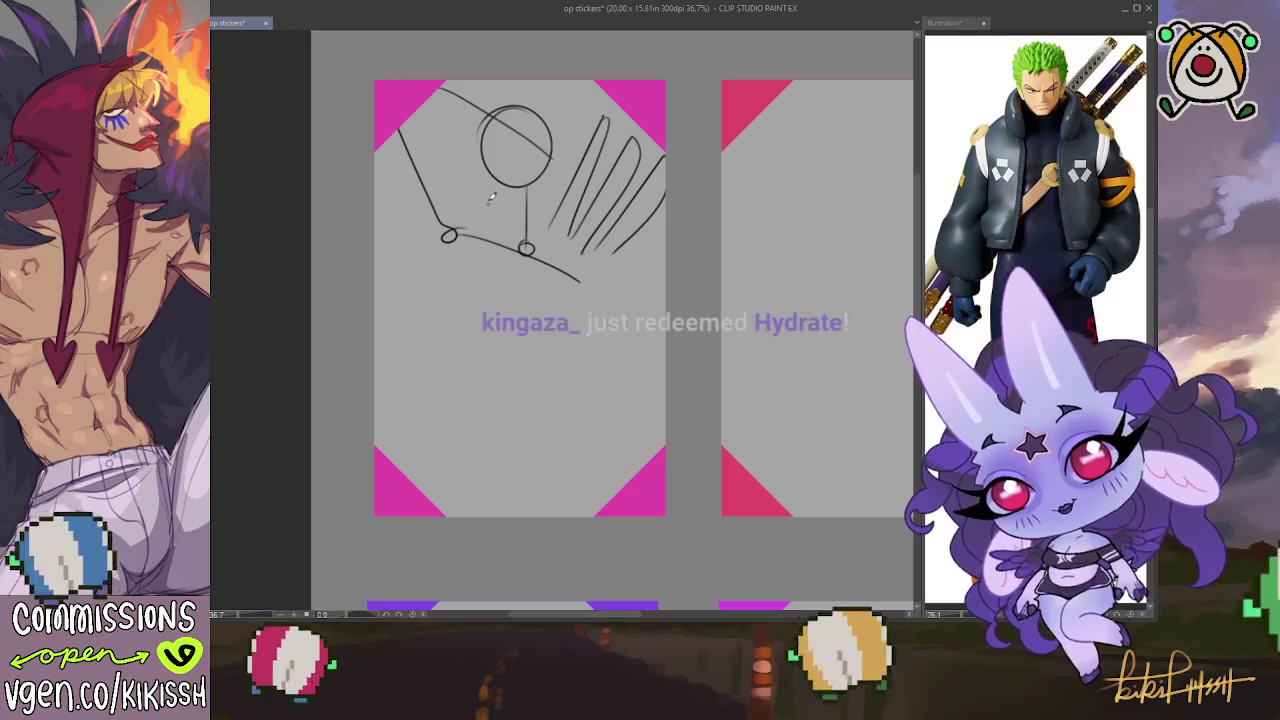
{"action": "mouse_move", "coordinate": [480, 182]}
{"action": "left_mouse_down"}
{"action": "mouse_move", "coordinate": [448, 226]}
{"action": "mouse_move", "coordinate": [473, 240]}
{"action": "left_mouse_up"}
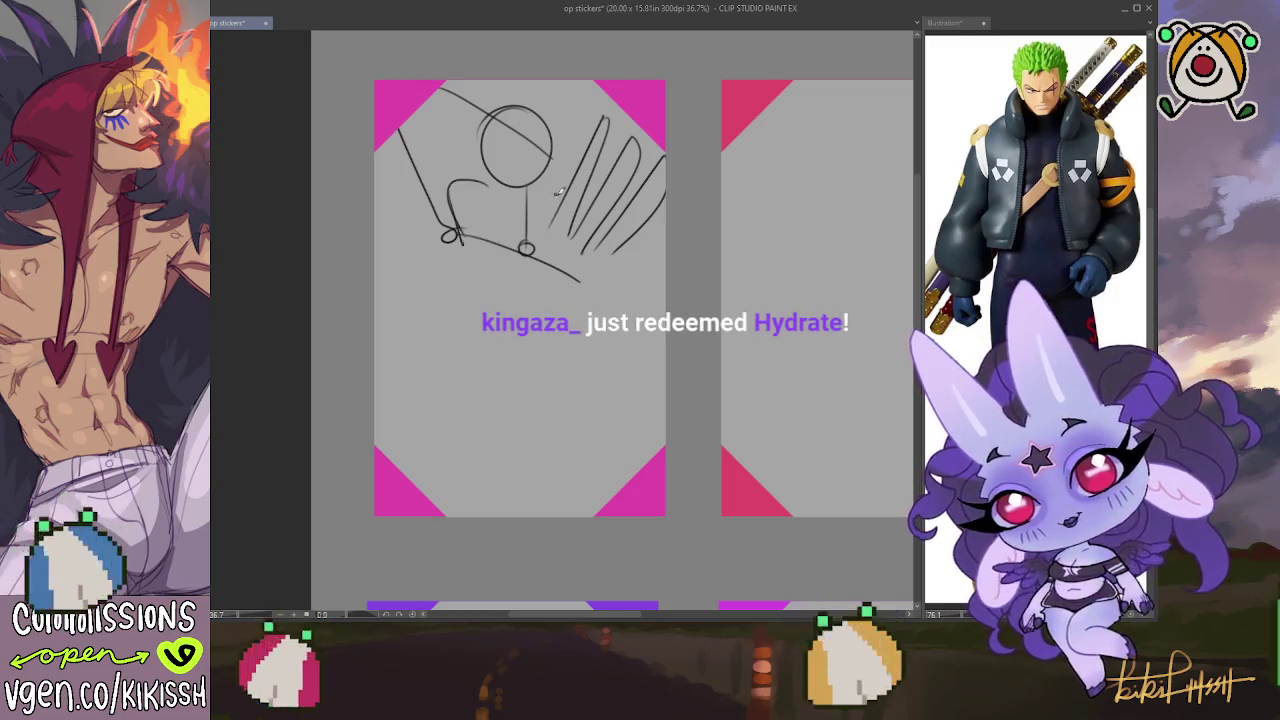
{"action": "left_click_drag", "start_coordinate": [556, 193], "coordinate": [549, 246]}
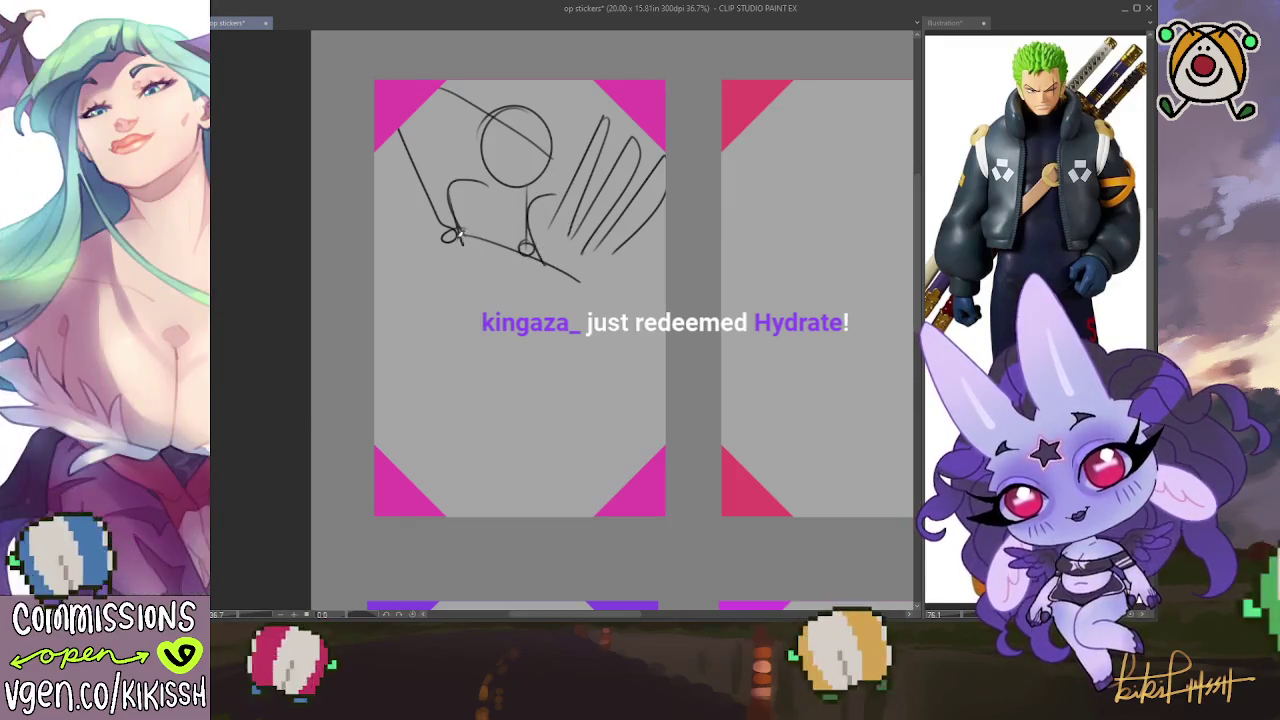